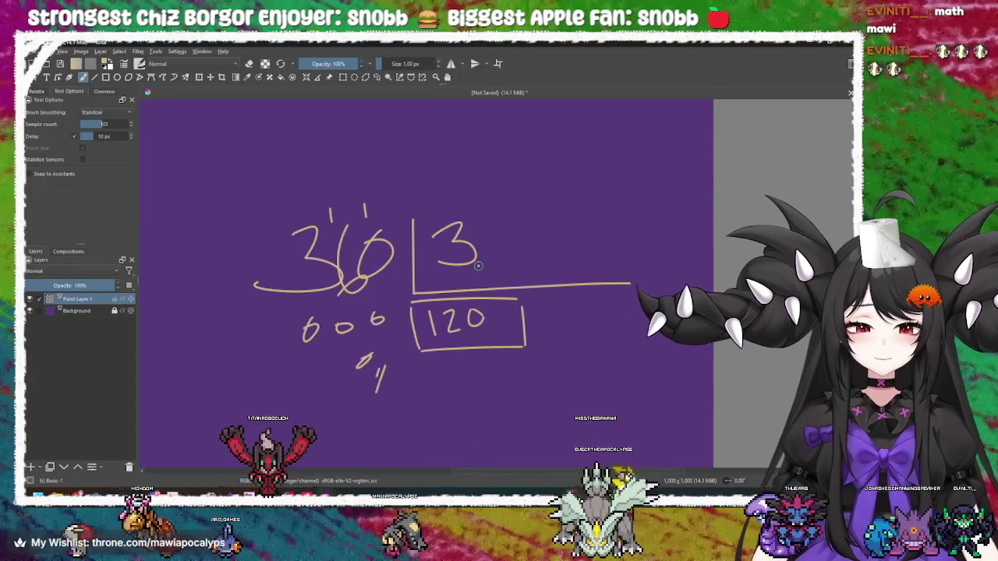
Bring the triangle angle search results in Chrome to the front
key(alt+Tab)
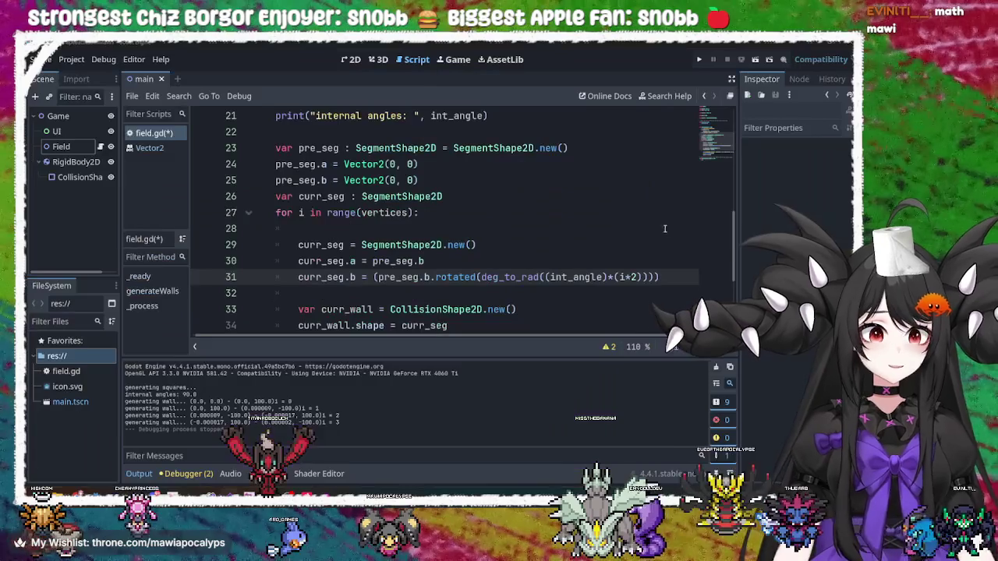
key(alt+Tab)
key(alt+Tab)
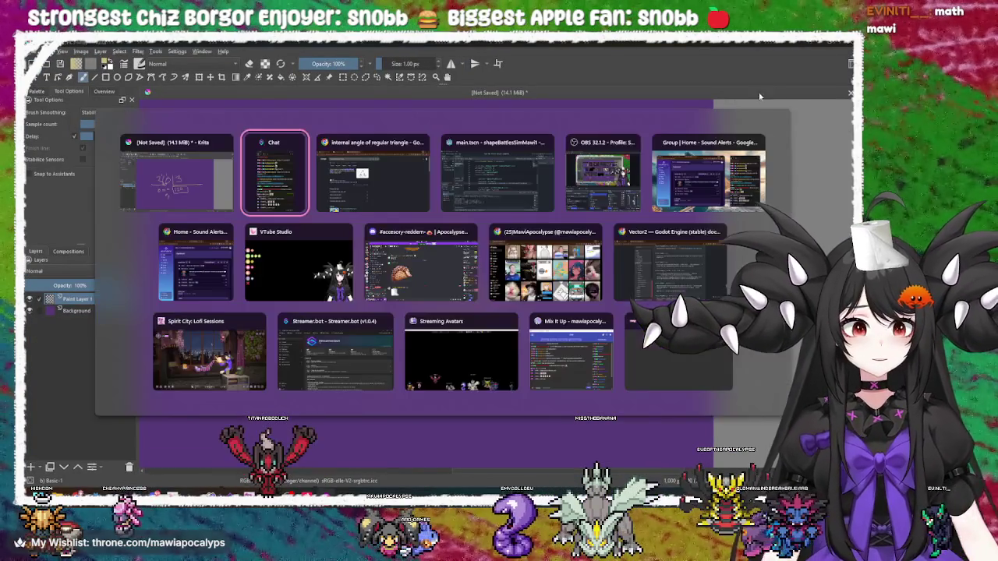
click(401, 187)
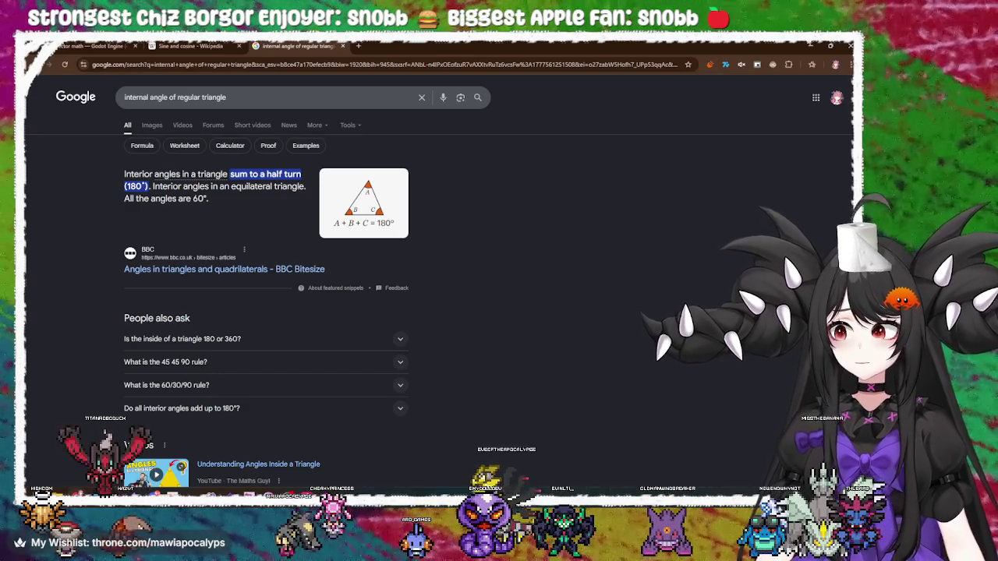
Pan the Krita sketch to show the triangle beside 360/3 = 120, then return to Godot's field.gd
key(alt+Tab)
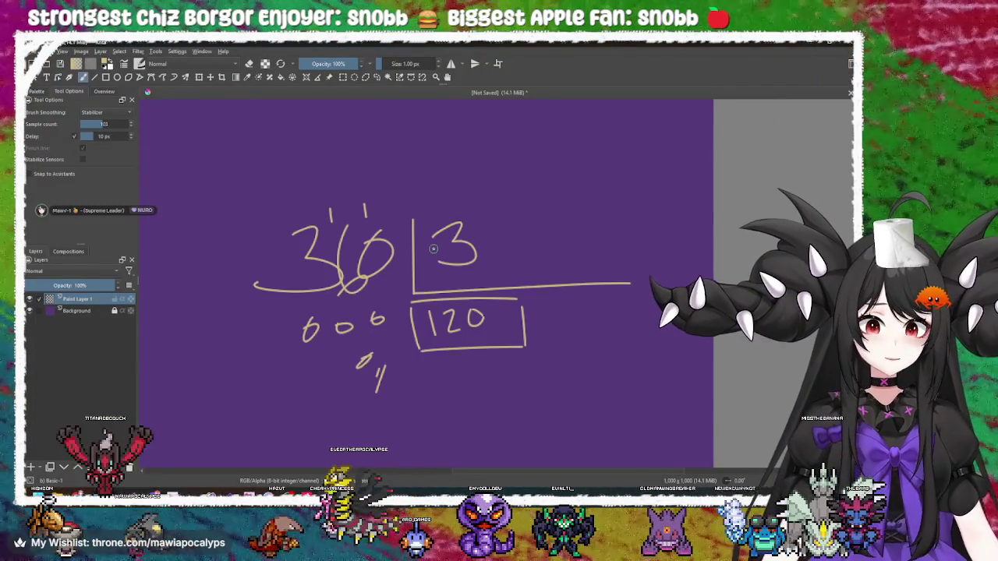
mouse_move(377, 320)
mouse_down()
mouse_move(486, 281)
mouse_move(515, 319)
mouse_move(447, 326)
mouse_up()
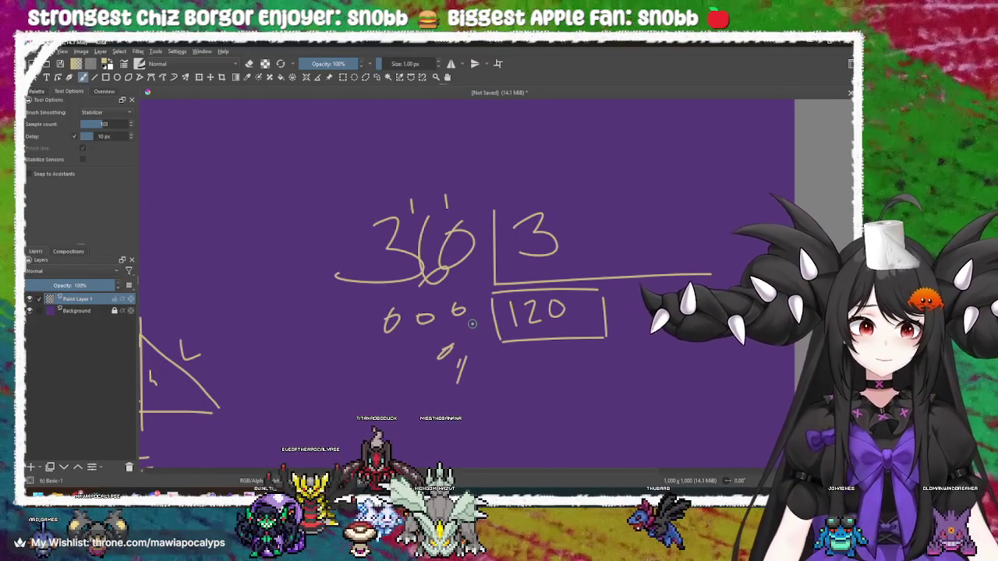
key(alt+Tab)
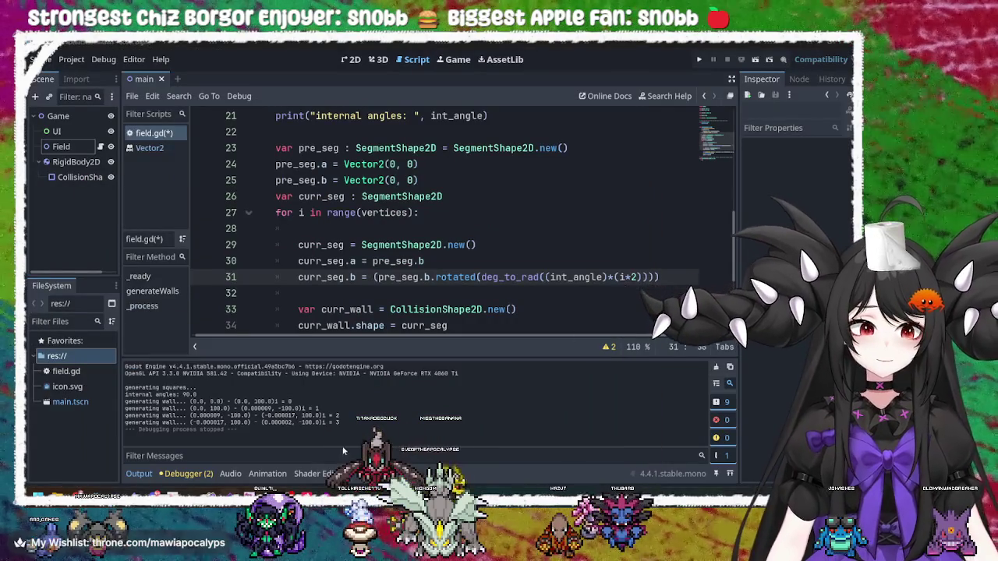
Search Google for how to calculate the internal angle of a polygon, using the suggested query
mouse_move(249, 496)
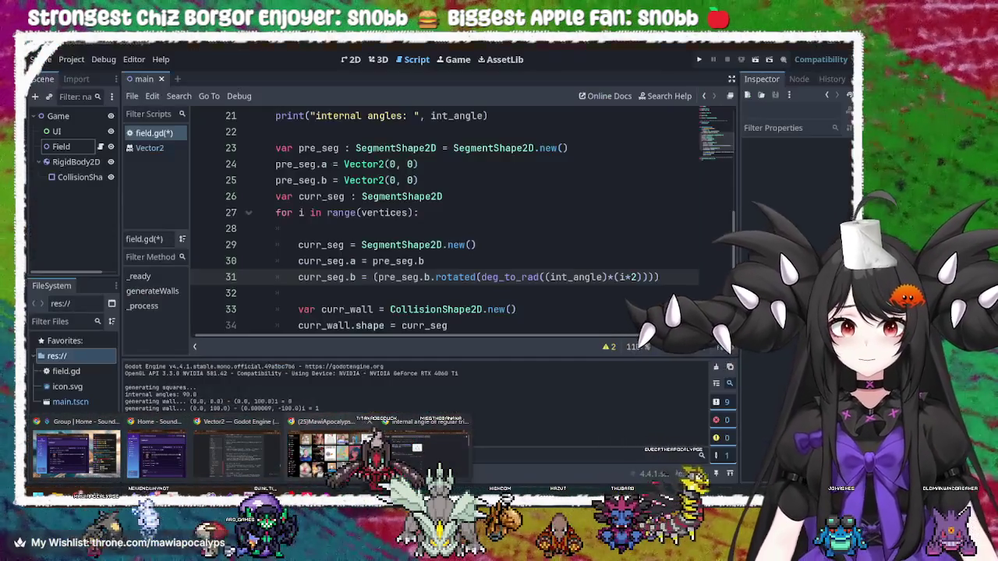
click(421, 451)
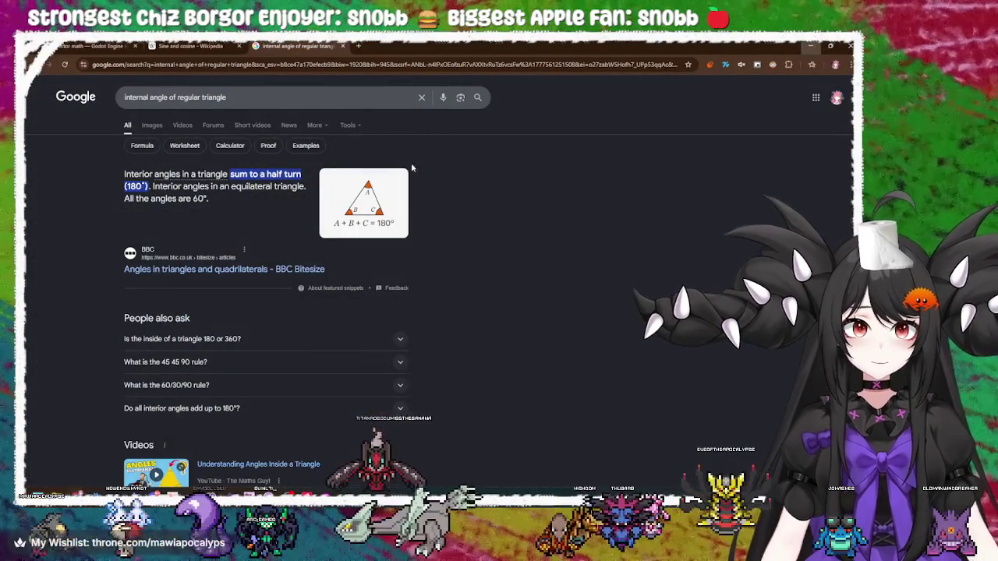
text(how)
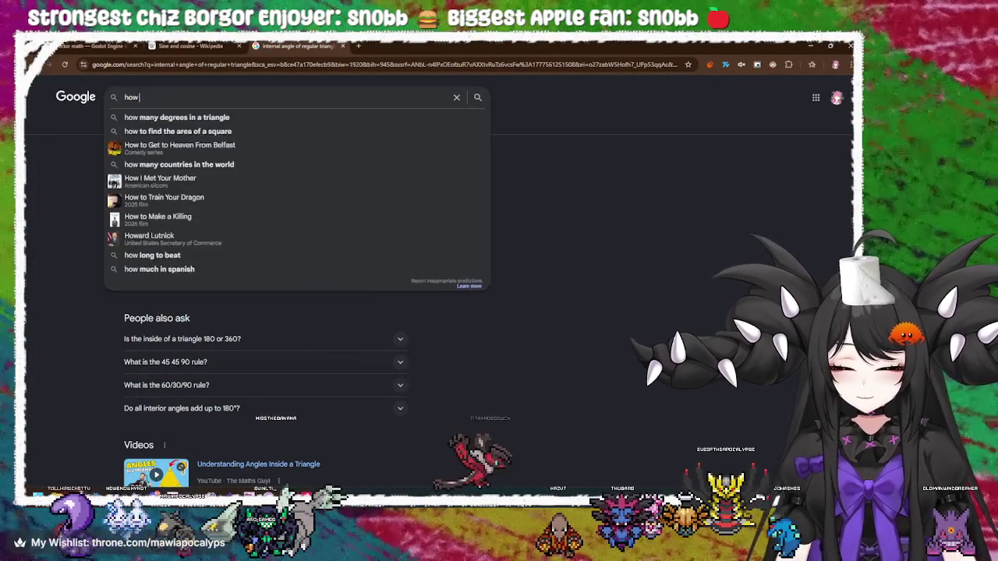
text( to calculate)
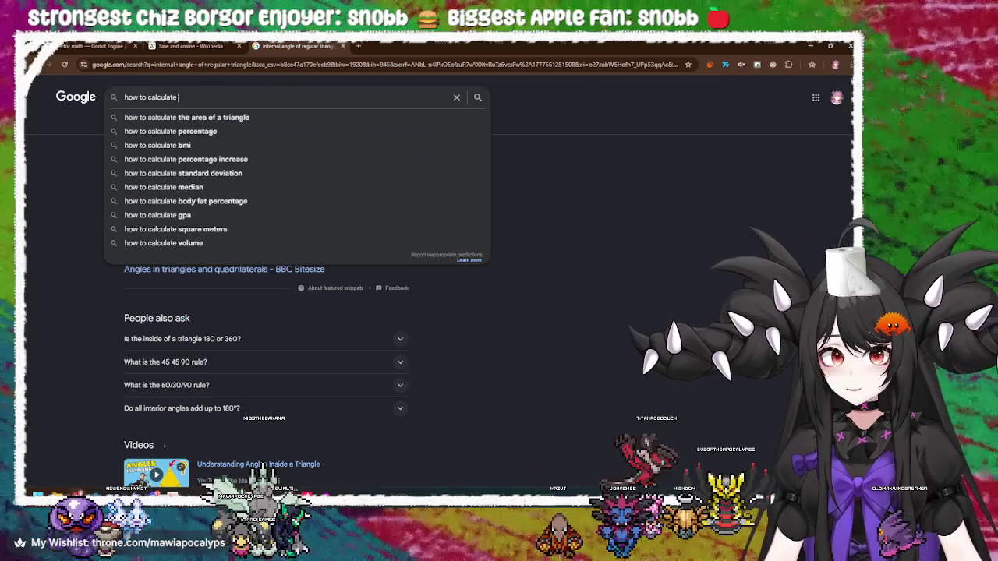
text( i)
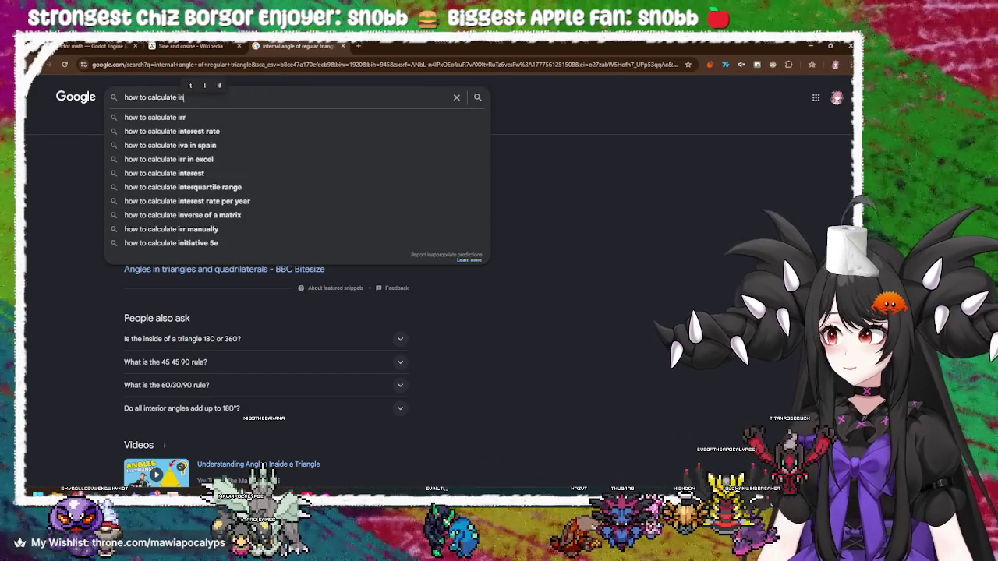
text(nternal a)
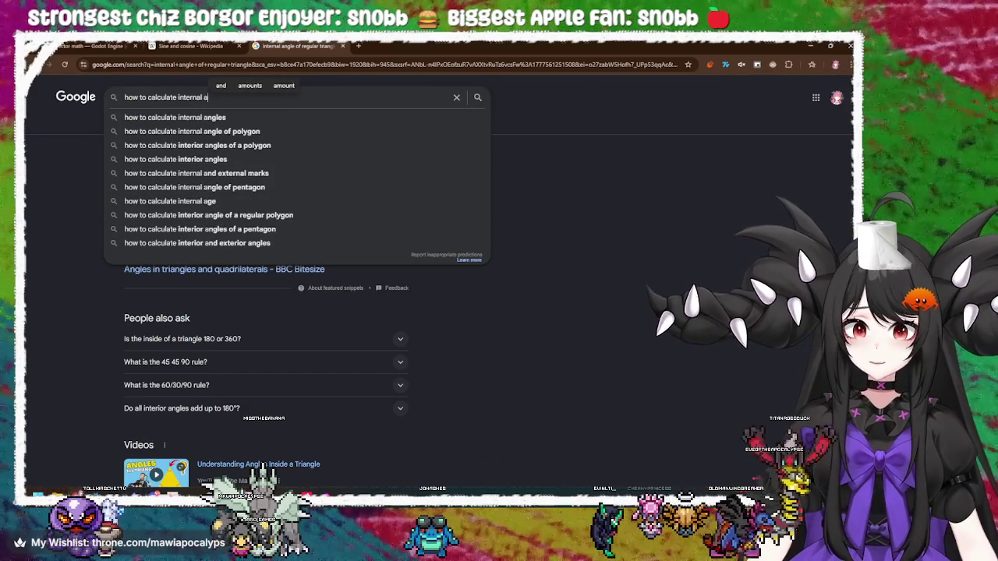
key(Down)
key(Down)
key(Return)
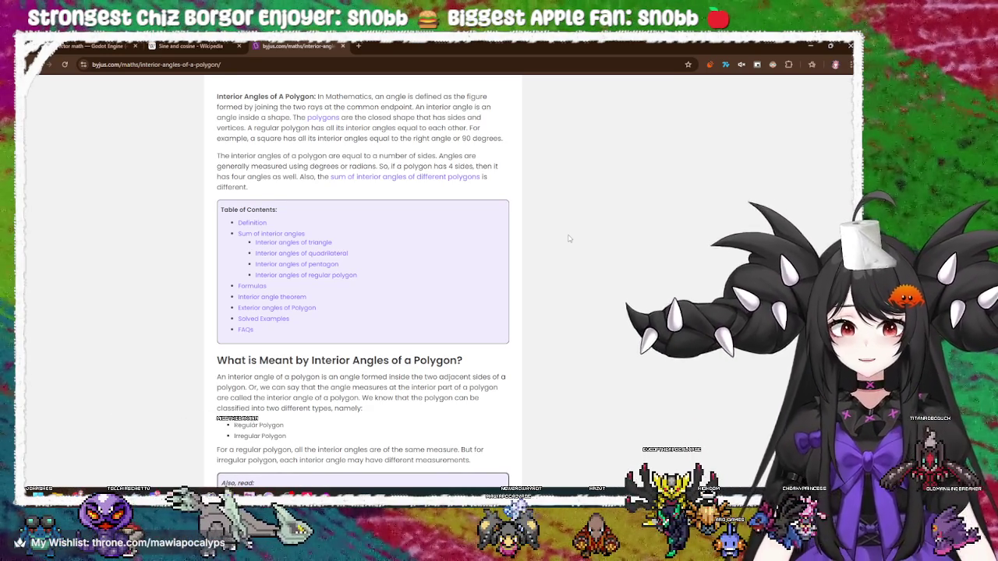
Scroll the BYJU'S article down to the regular polygon table and the [180°(n) − 360°] / n formula
scroll(569, 238, down, 3)
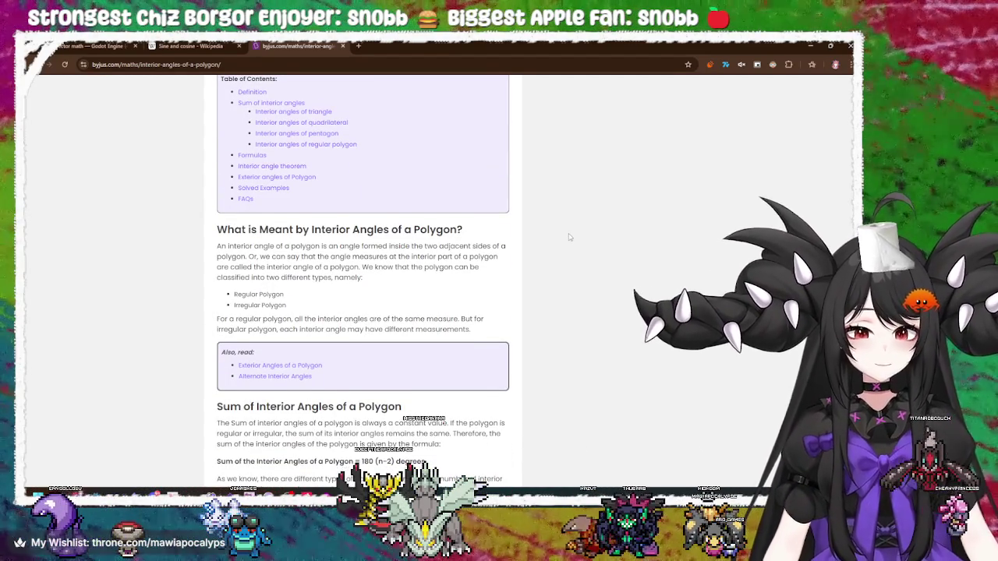
scroll(569, 237, down, 2)
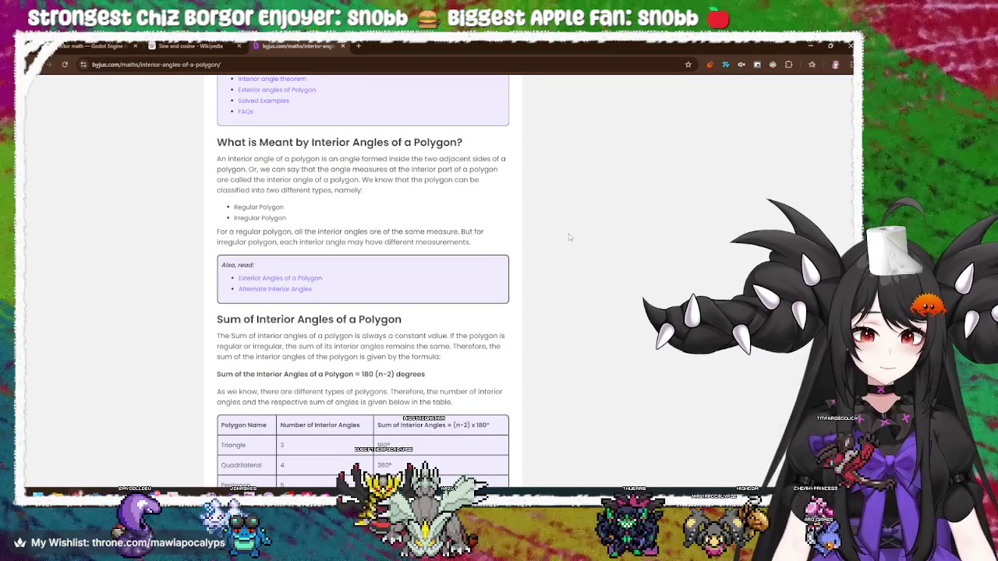
scroll(569, 237, down, 4)
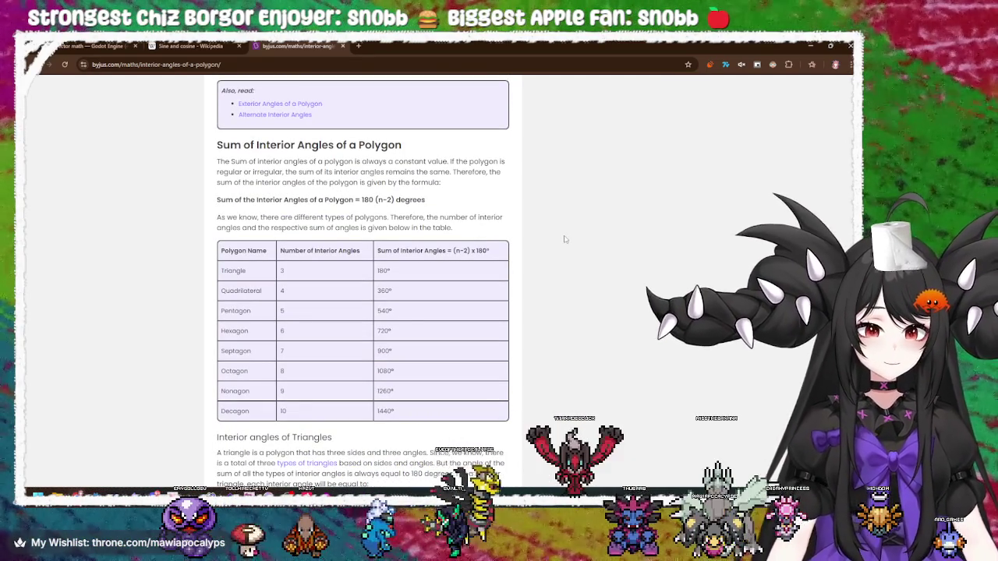
scroll(566, 240, down, 5)
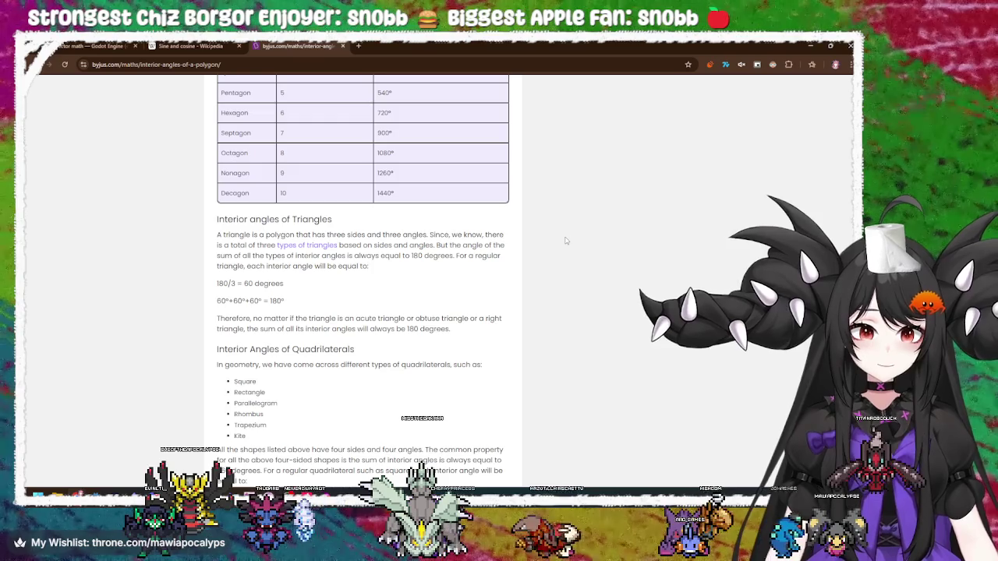
scroll(566, 241, down, 3)
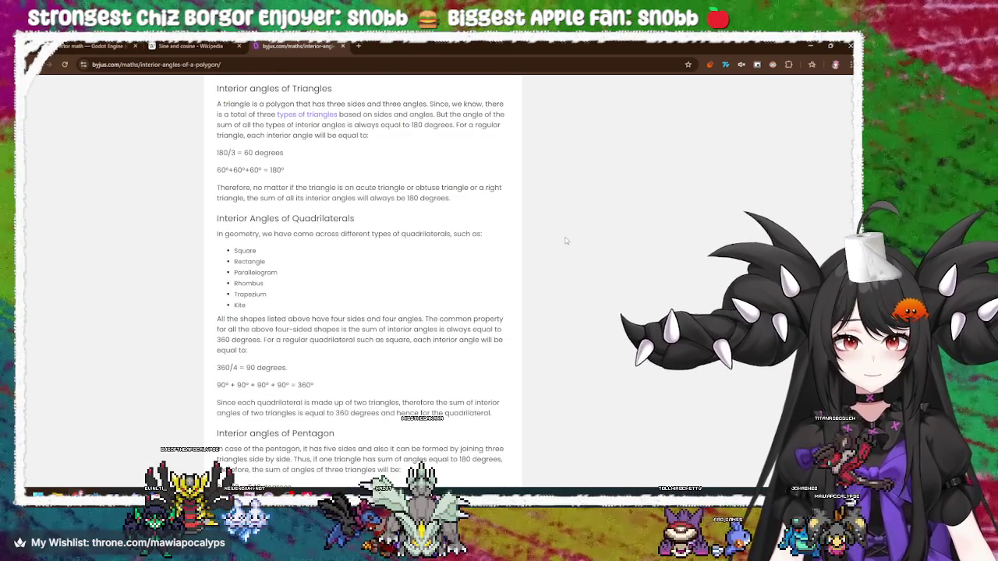
scroll(566, 241, down, 3)
scroll(566, 241, down, 3)
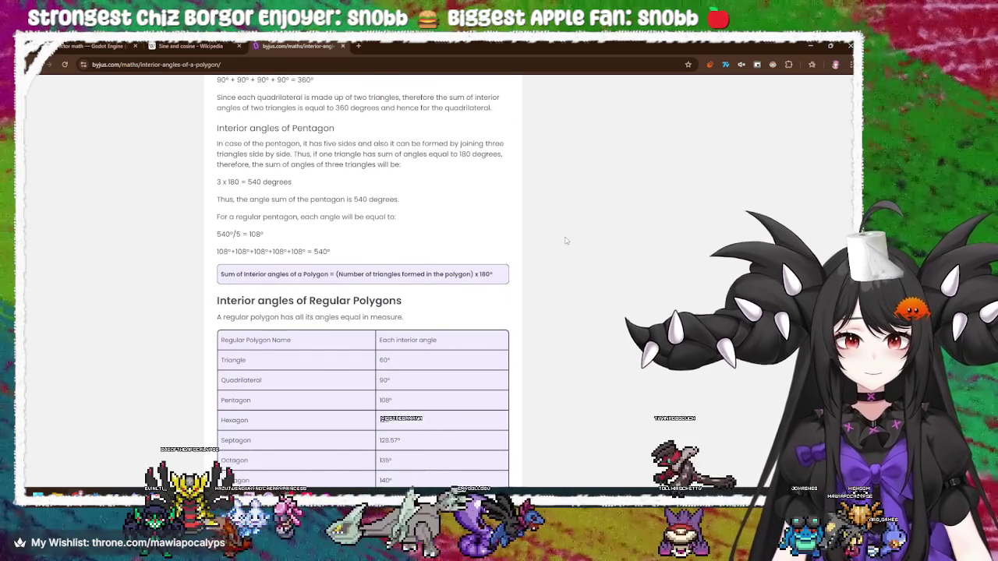
scroll(566, 241, down, 3)
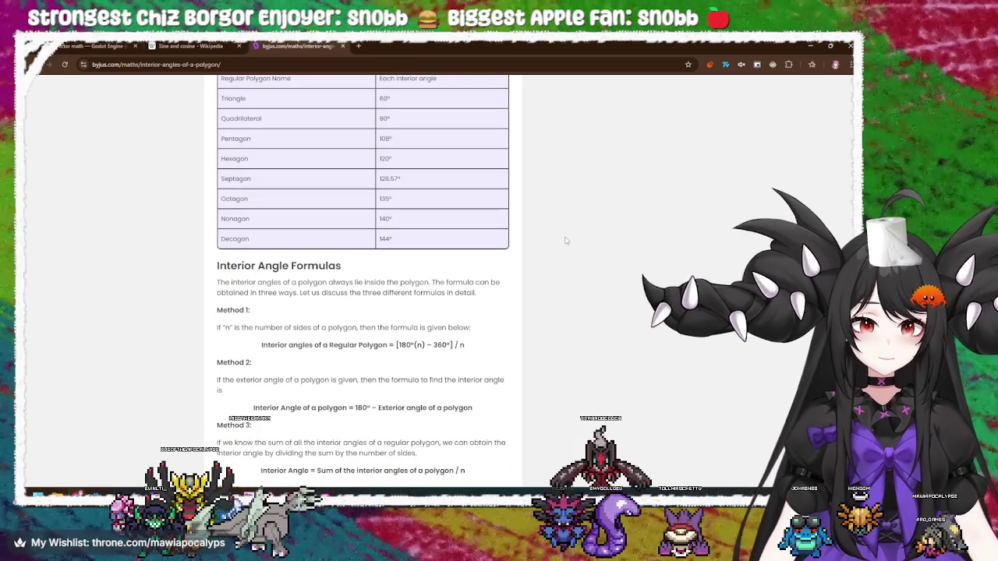
scroll(563, 242, down, 3)
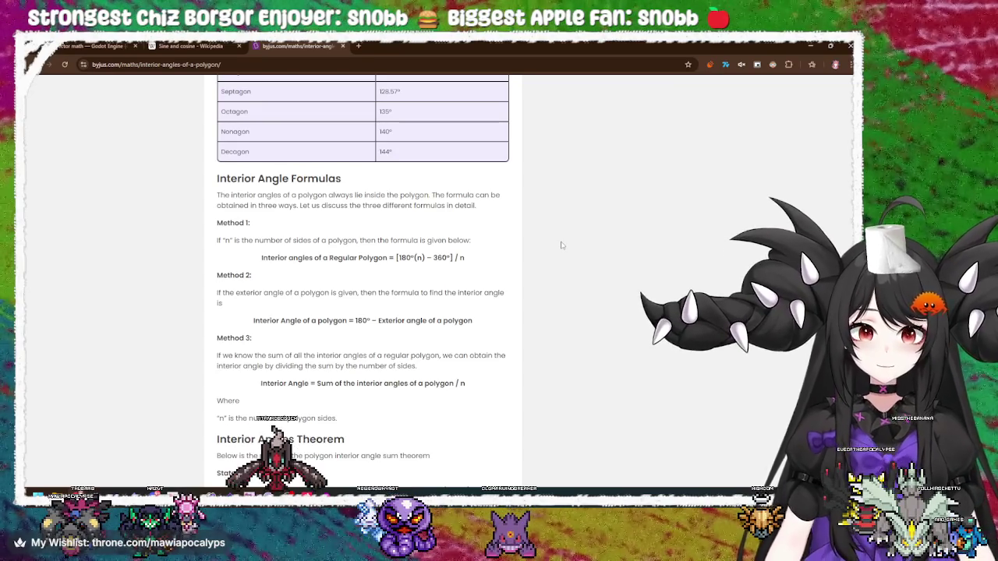
drag(506, 259, 262, 258)
drag(423, 258, 398, 258)
click(418, 258)
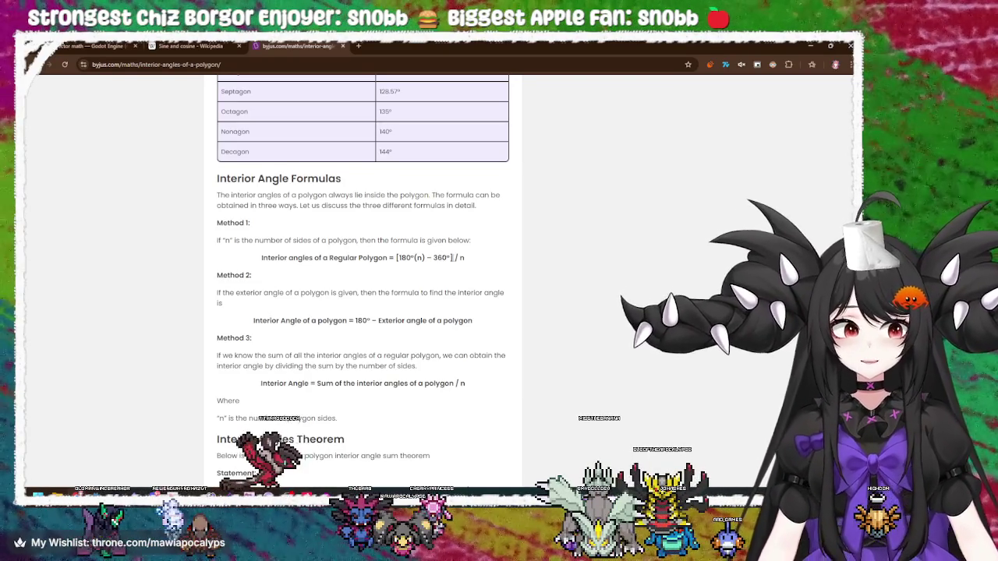
double_click(441, 258)
click(460, 260)
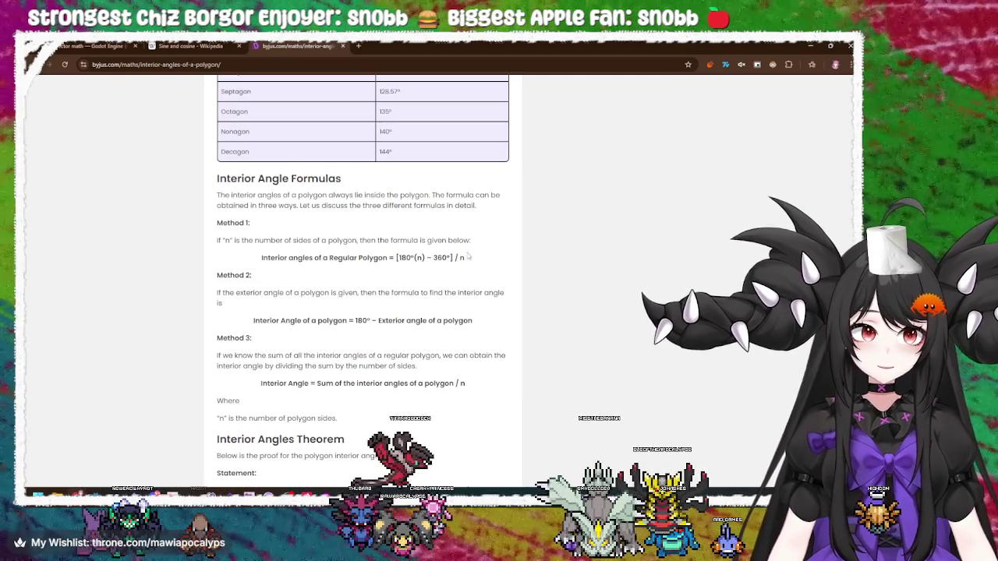
key(alt+Tab)
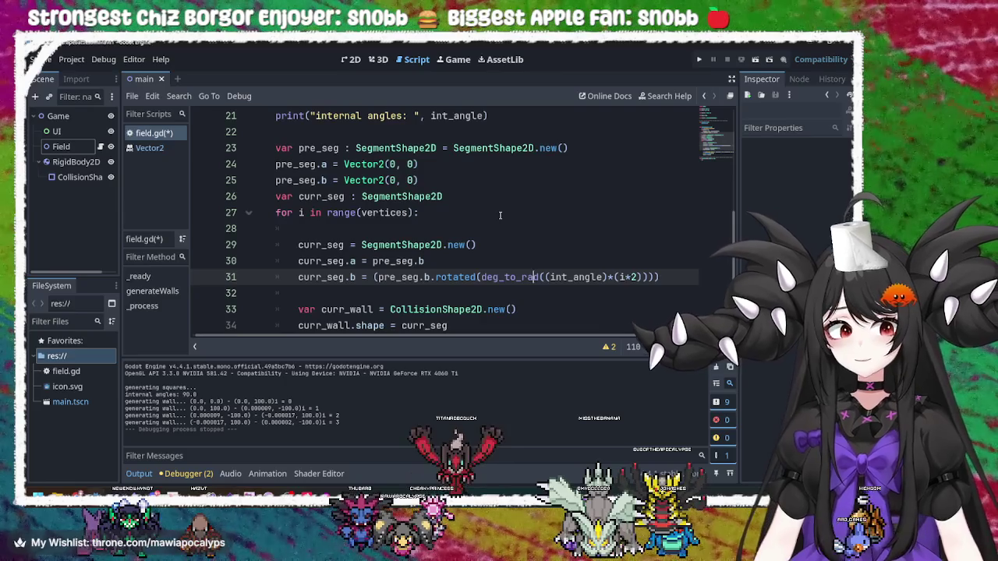
Rewrite line 20's int_angle as 180*vertices - 360 divided by (vertices), and save
scroll(458, 251, up, 3)
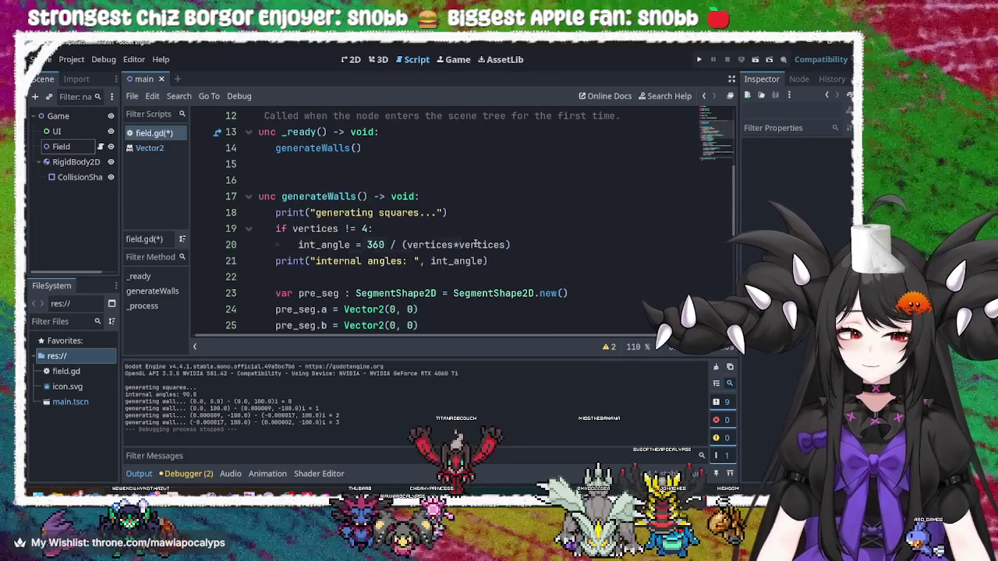
click(459, 249)
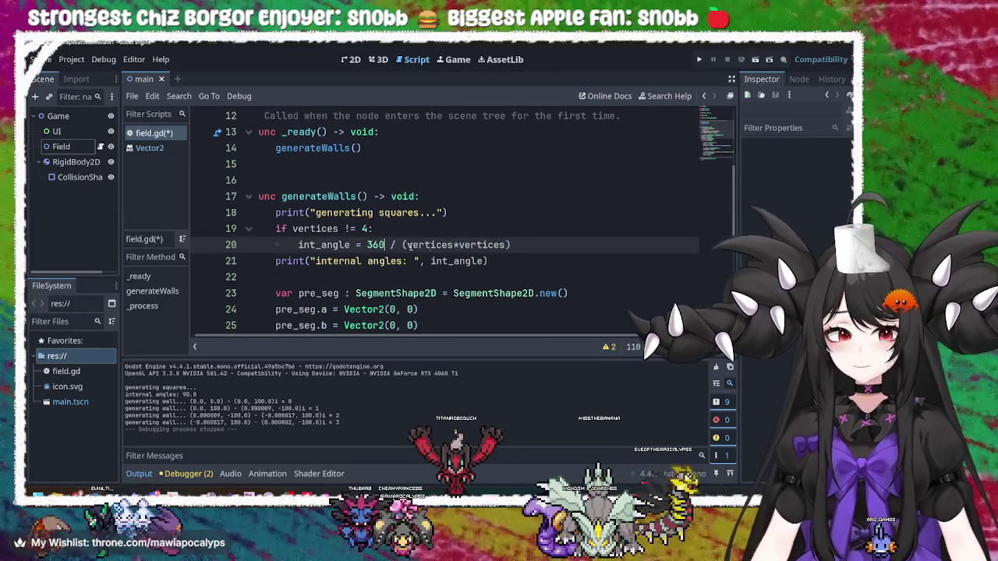
double_click(482, 245)
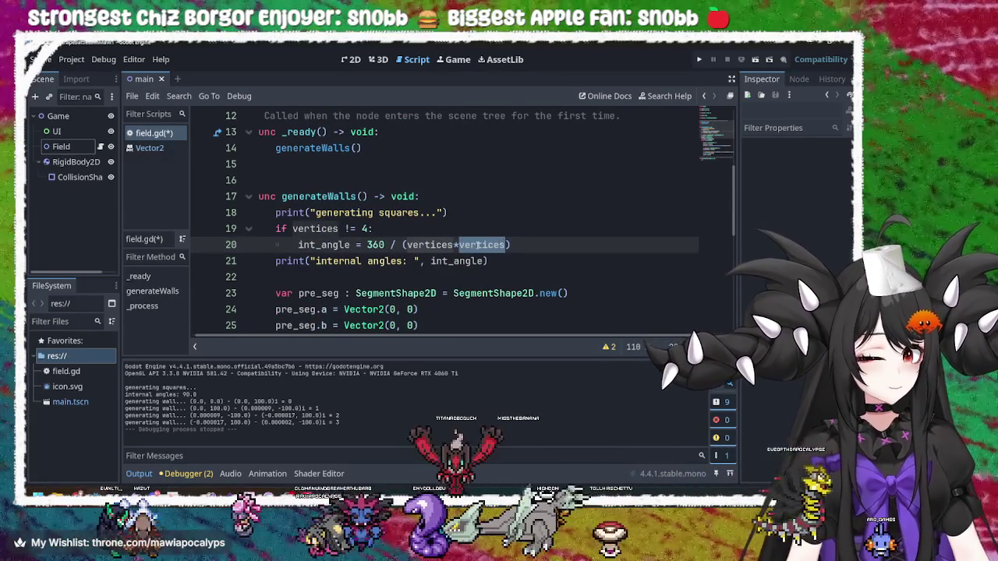
key(BackSpace)
key(BackSpace)
key(Left)
key(Left)
key(Left)
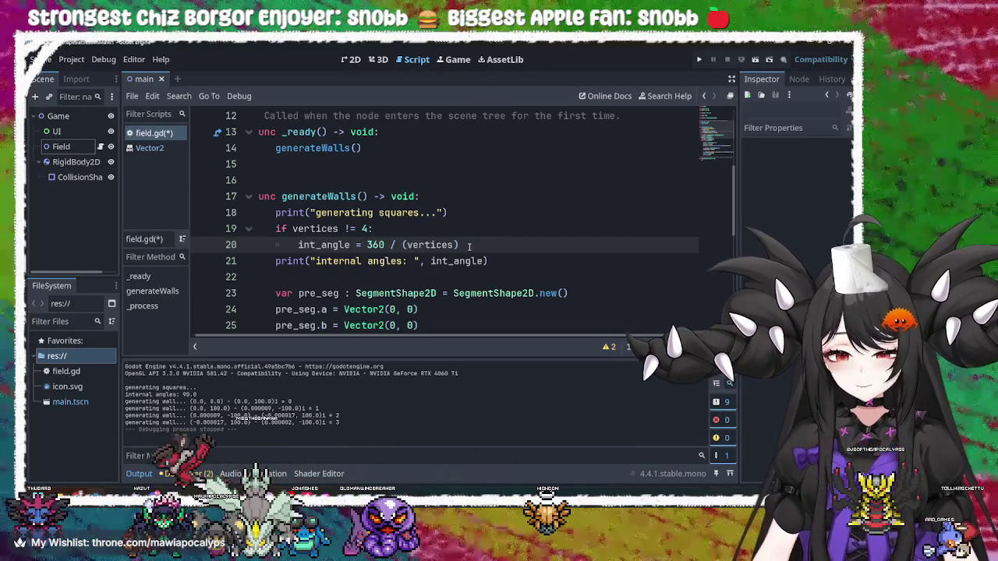
text() / )
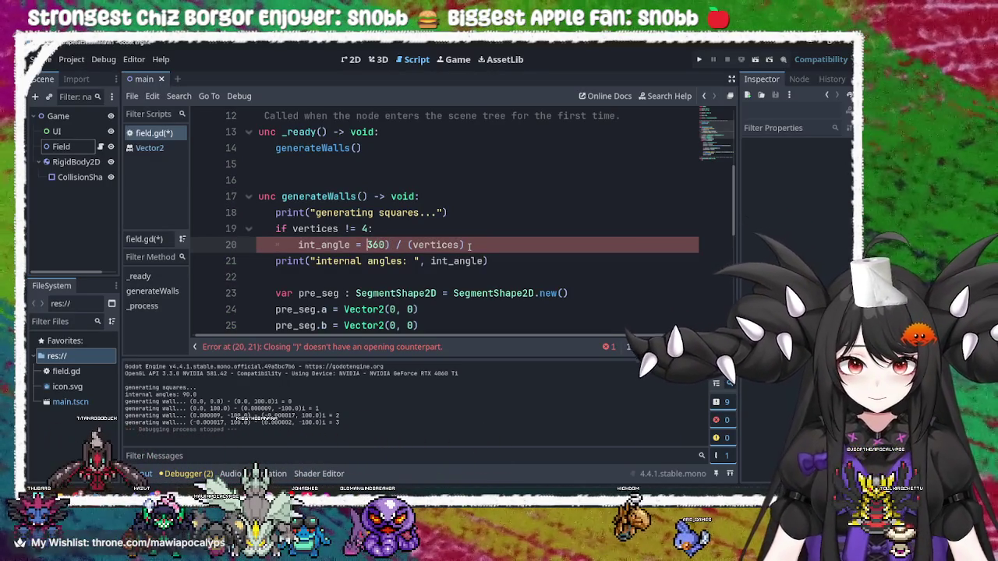
text(()
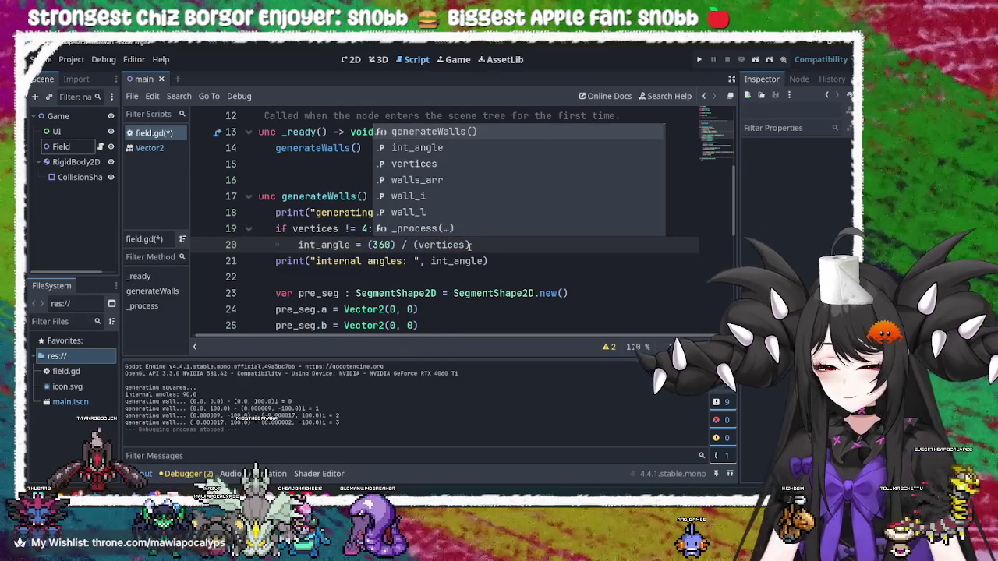
key(Escape)
text(180)
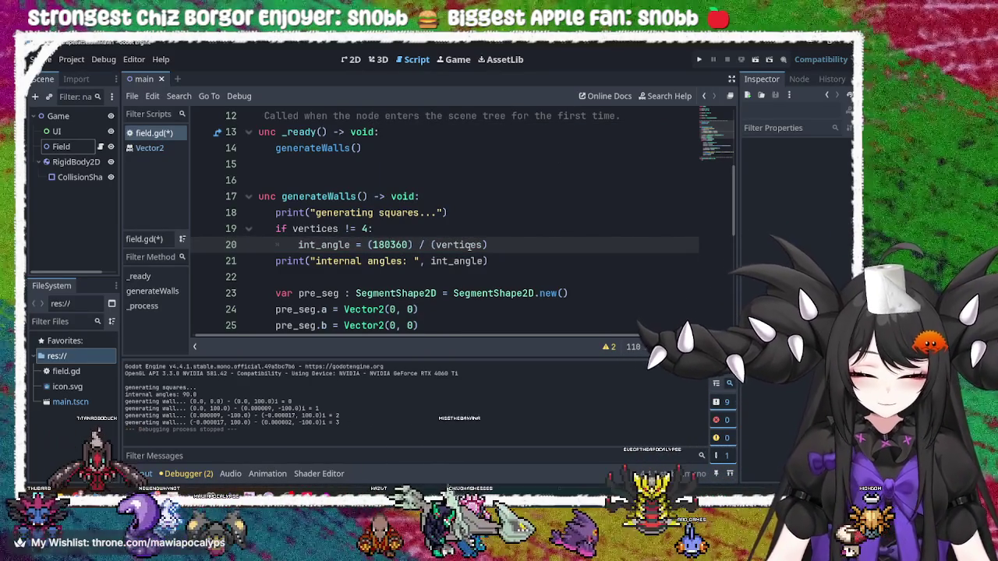
text(*)
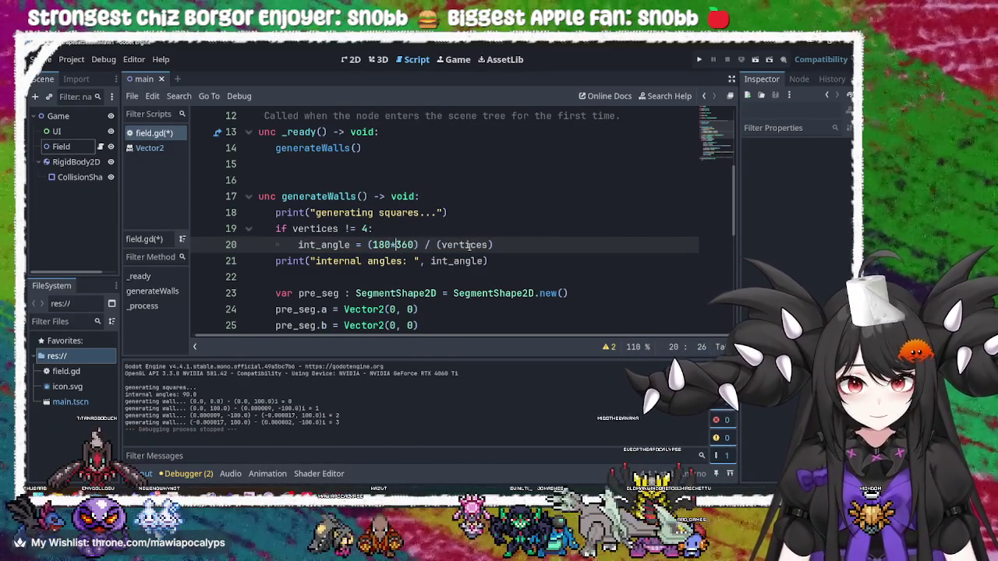
text(verticas)
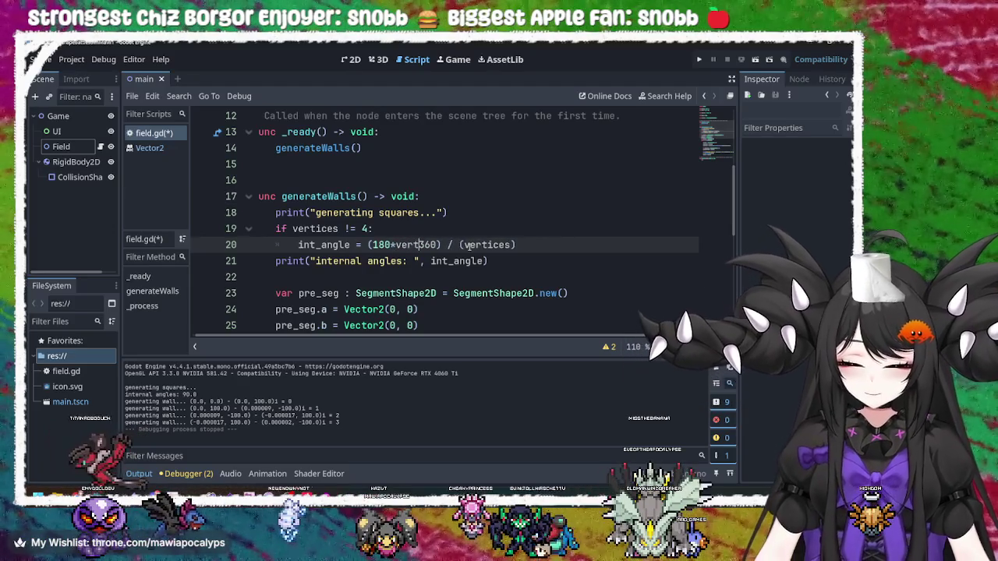
key(BackSpace)
key(BackSpace)
text(es )
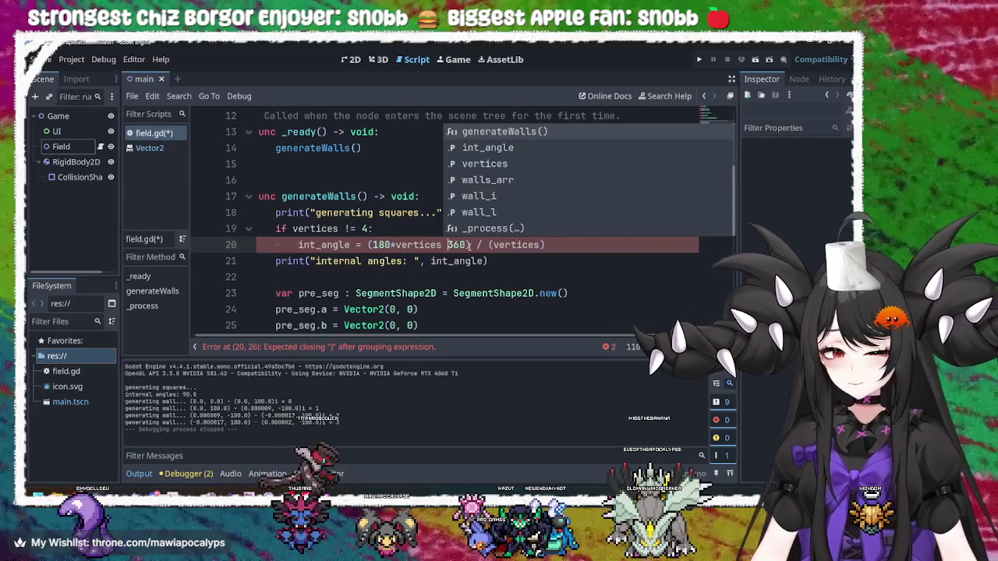
text(-)
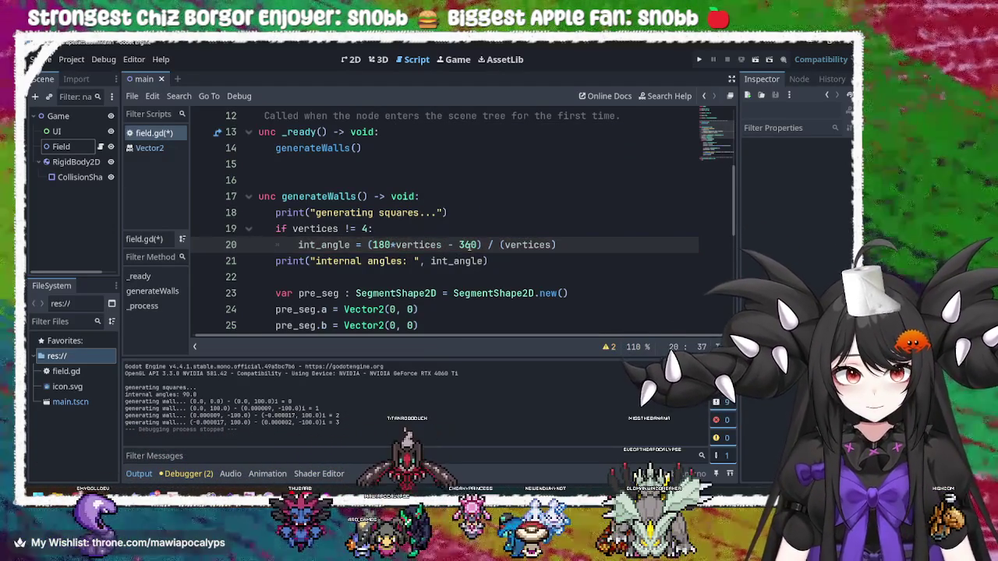
click(564, 247)
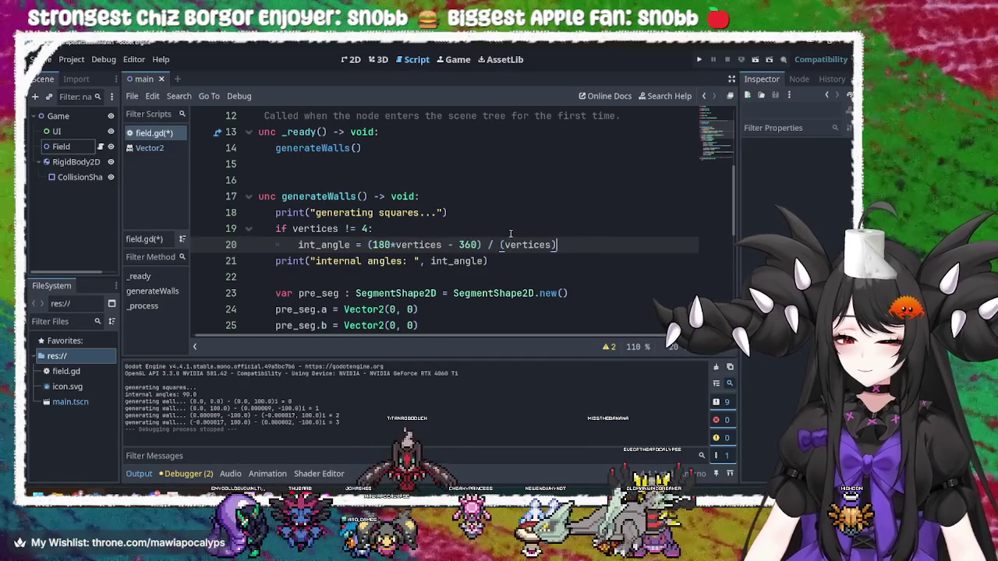
key(ctrl+s)
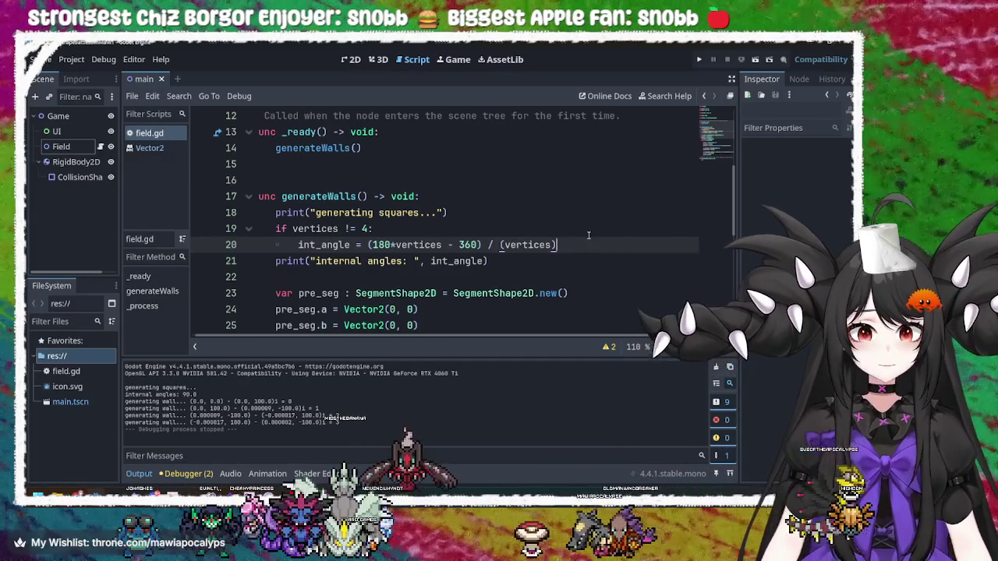
Wrap 180*vertices in parentheses, save field.gd, and run the project with F5
click(443, 245)
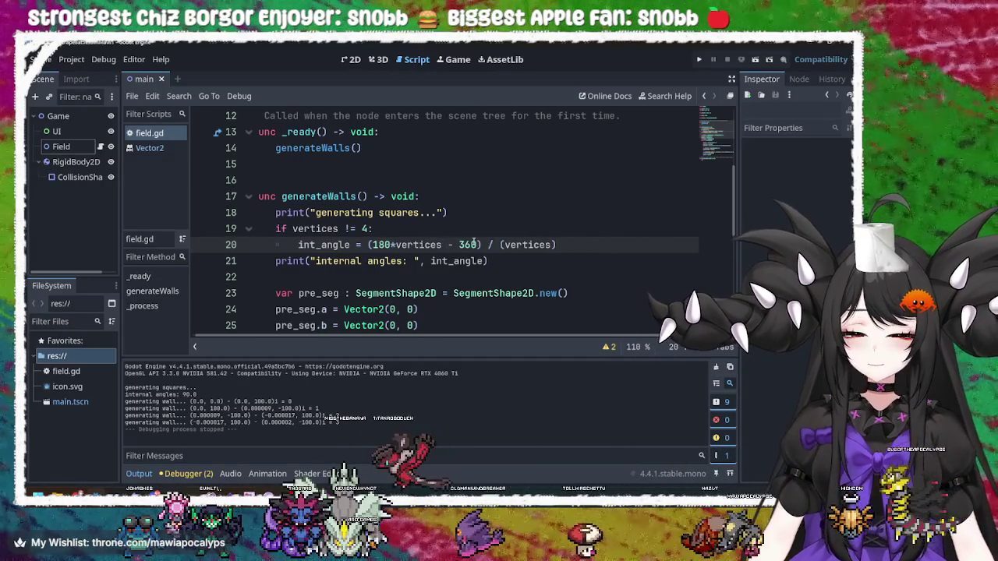
text())
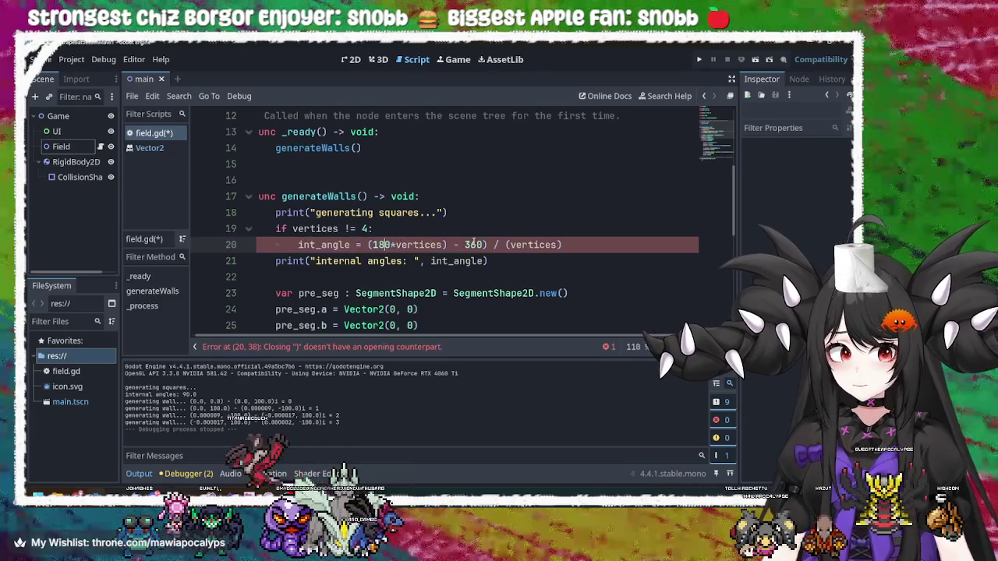
click(371, 245)
text(()
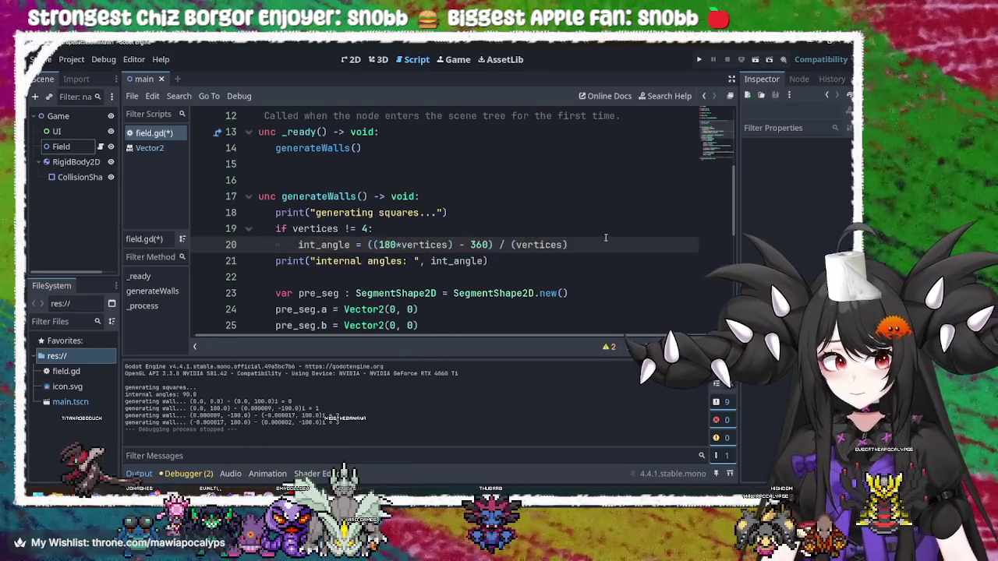
click(468, 228)
key(ctrl+s)
key(F5)
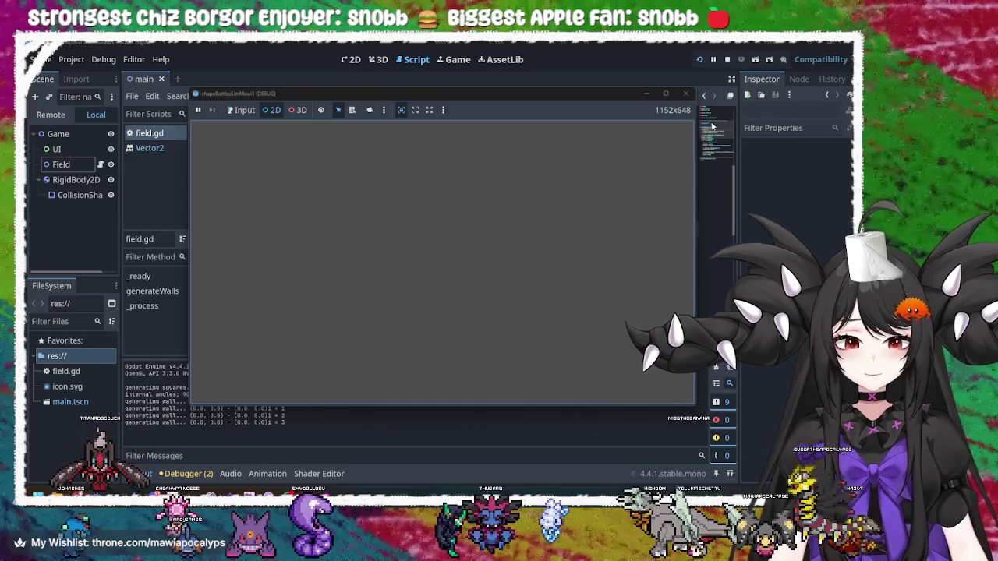
Stop the running game and look through field.gd's wall-generation code
click(686, 94)
scroll(418, 270, down, 10)
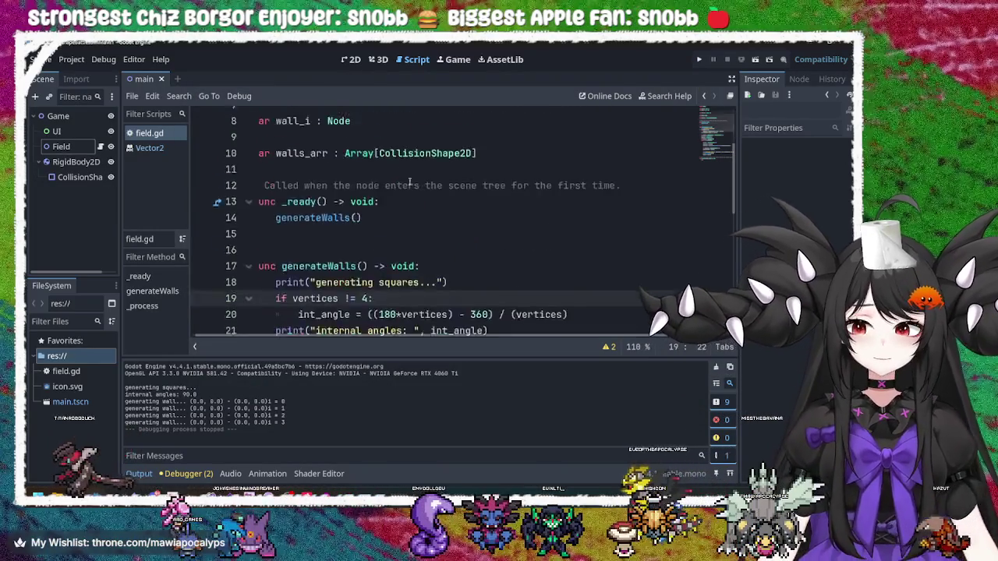
scroll(468, 218, up, 7)
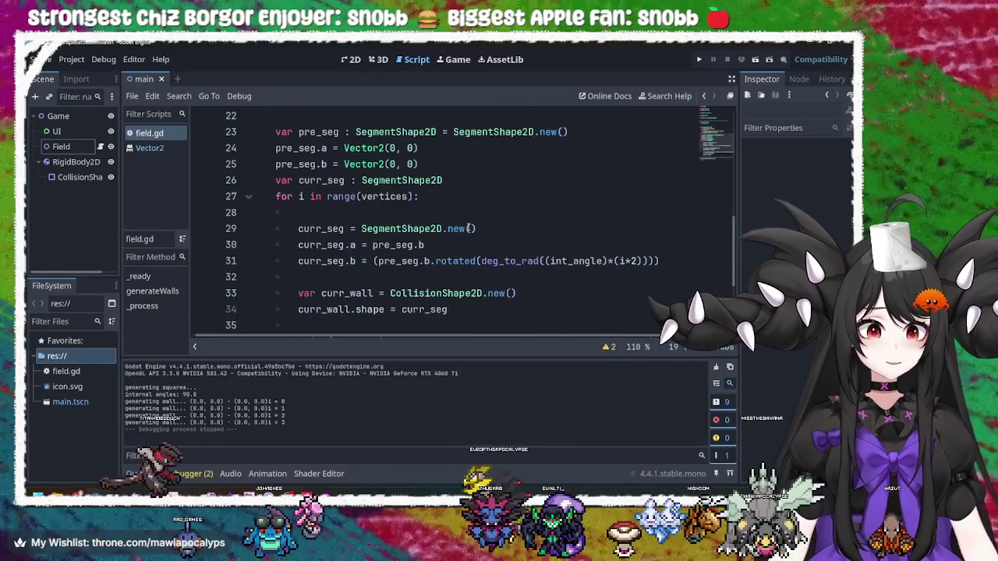
click(412, 271)
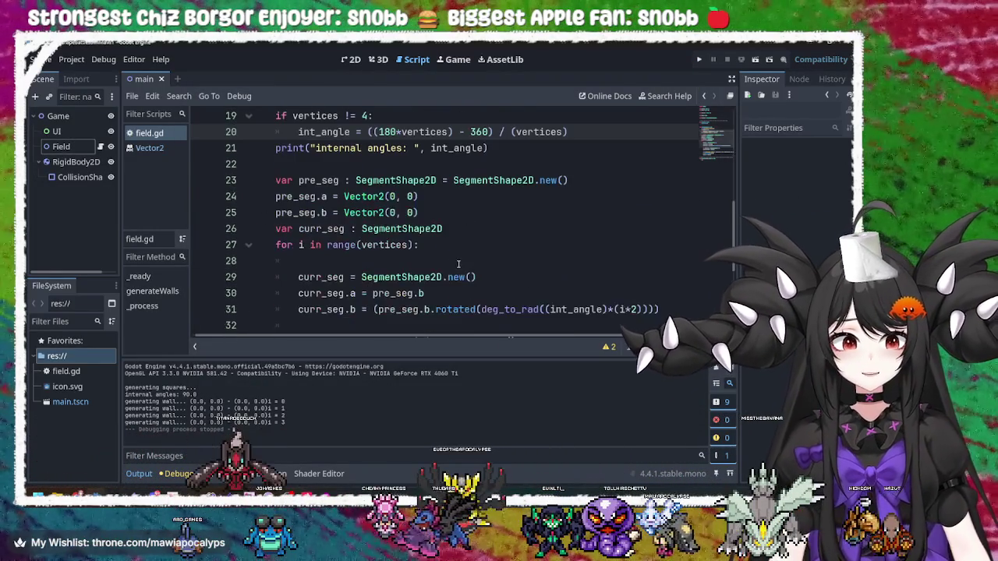
scroll(413, 271, down, 3)
scroll(390, 156, up, 6)
scroll(484, 218, down, 10)
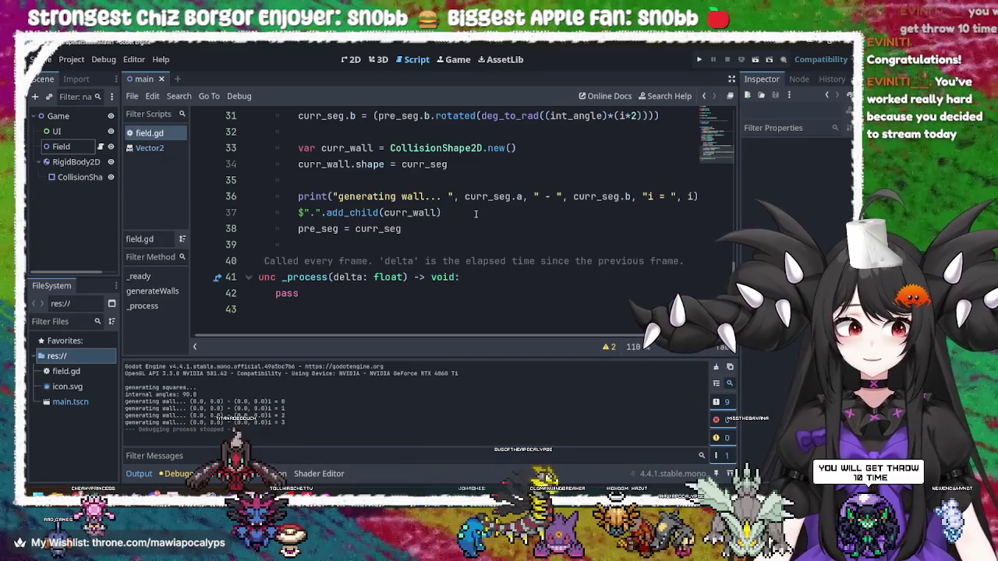
click(476, 213)
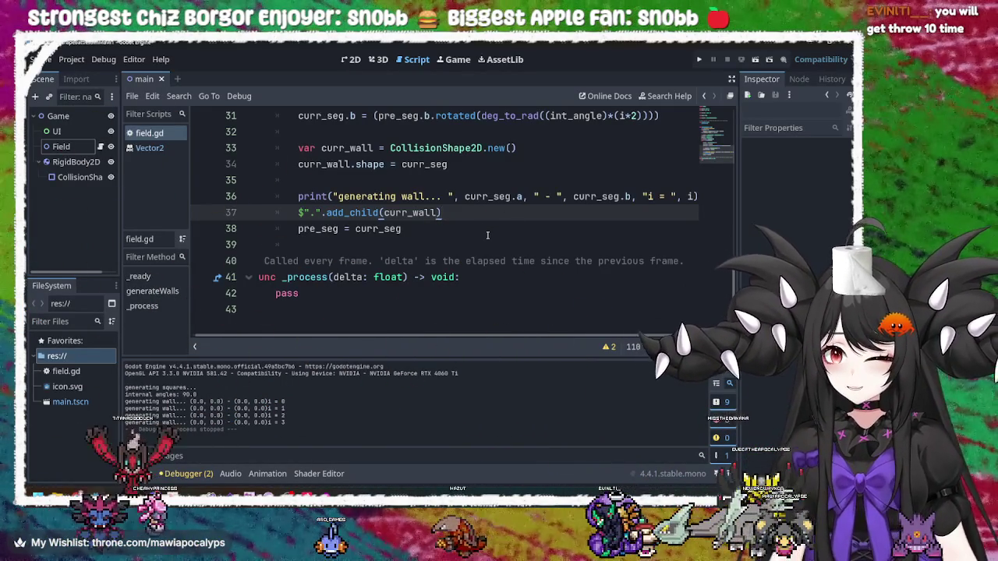
scroll(488, 235, up, 3)
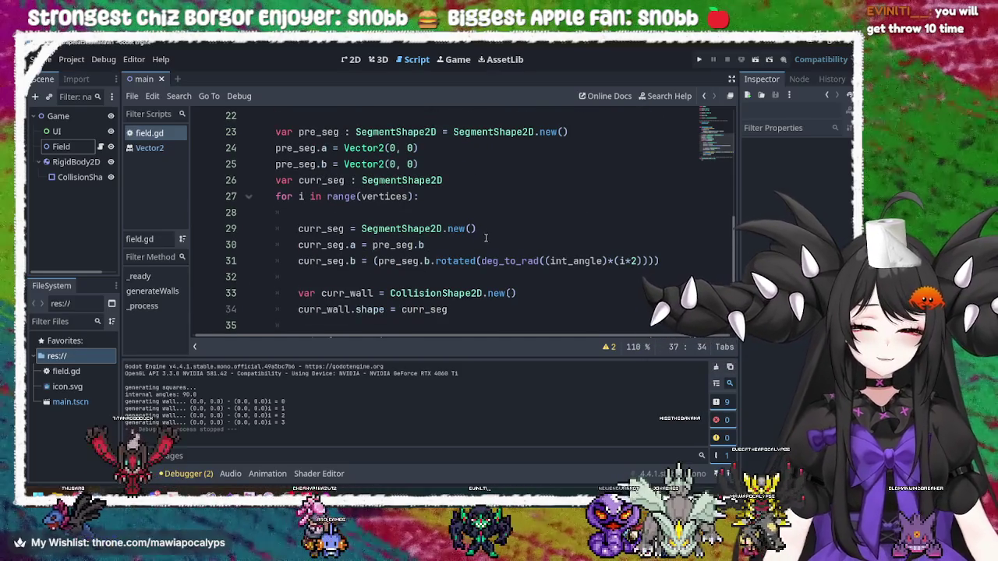
Check where deg_to_rad and int_angle are used, then set vertices on line 3 to 3
click(504, 261)
double_click(506, 262)
scroll(509, 265, up, 3)
scroll(507, 267, up, 2)
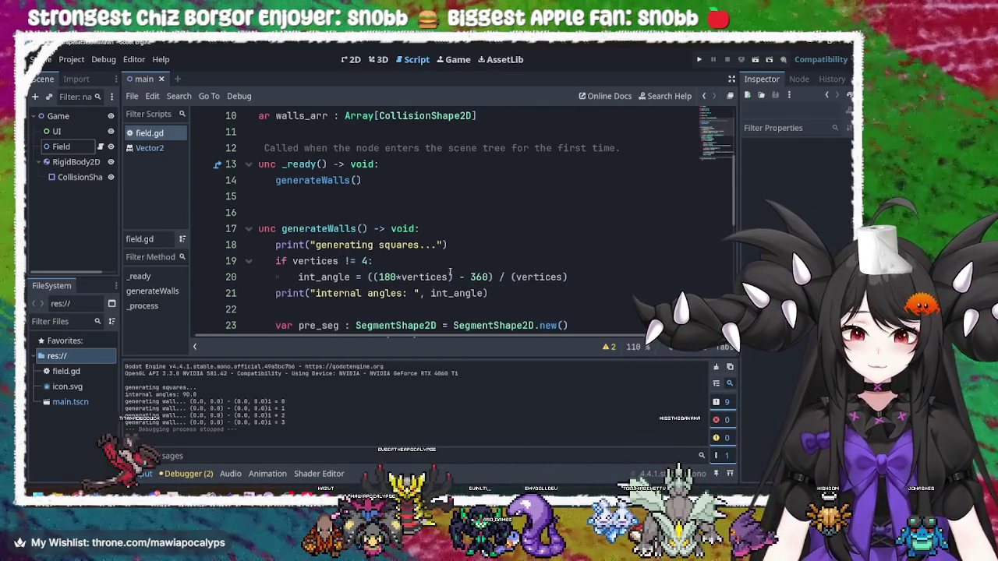
click(341, 278)
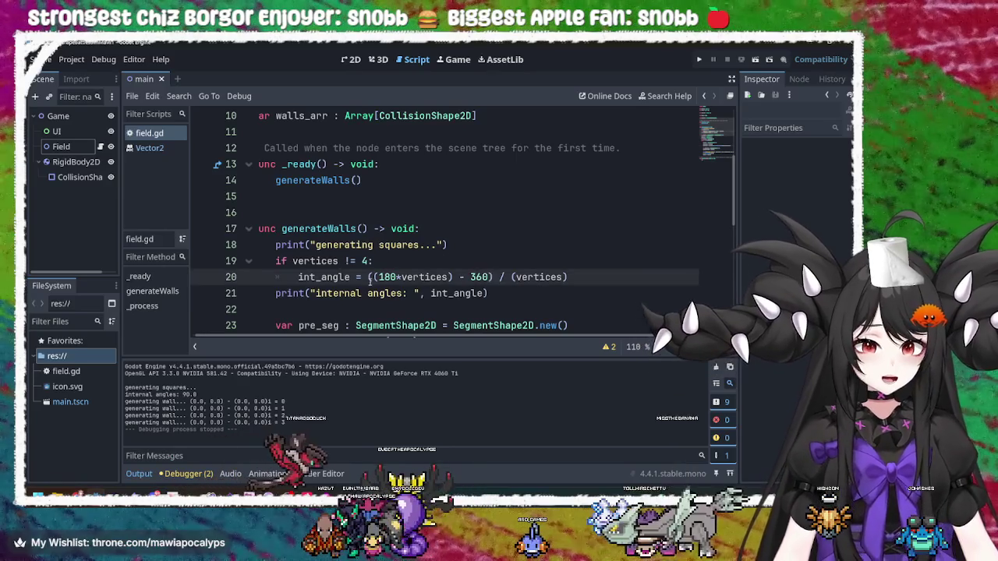
double_click(340, 277)
scroll(425, 273, down, 2)
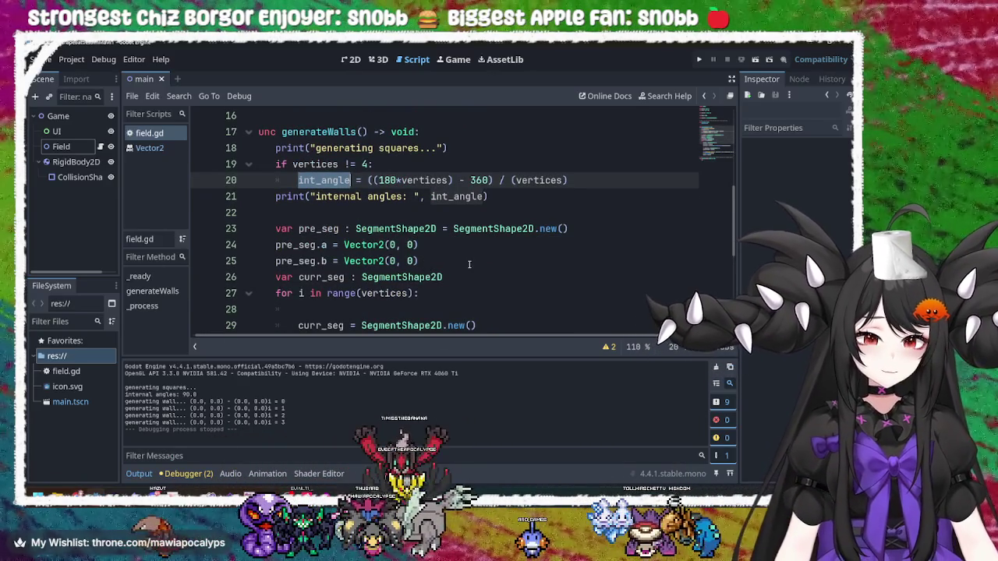
scroll(467, 268, down, 3)
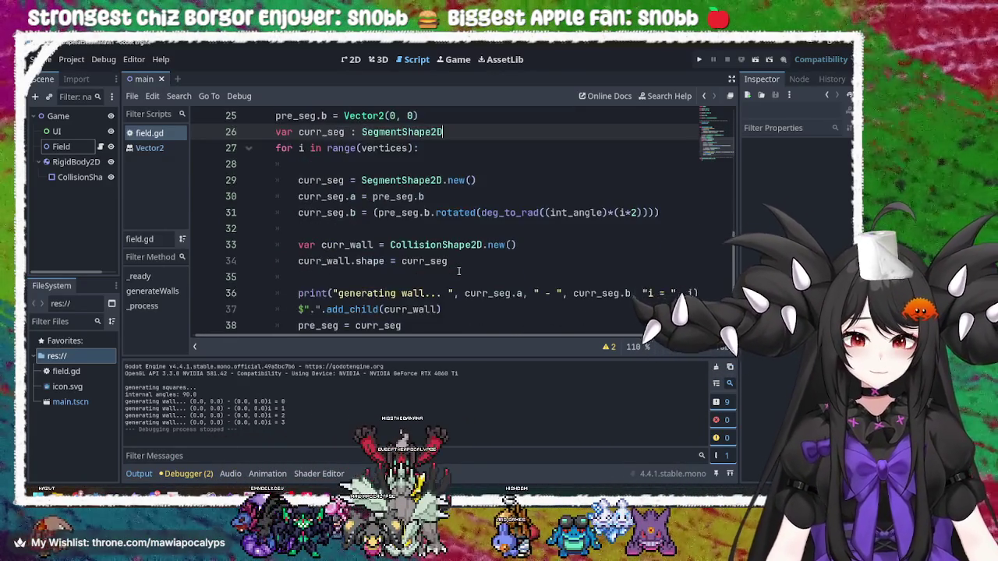
scroll(459, 271, up, 6)
scroll(459, 271, up, 2)
click(394, 148)
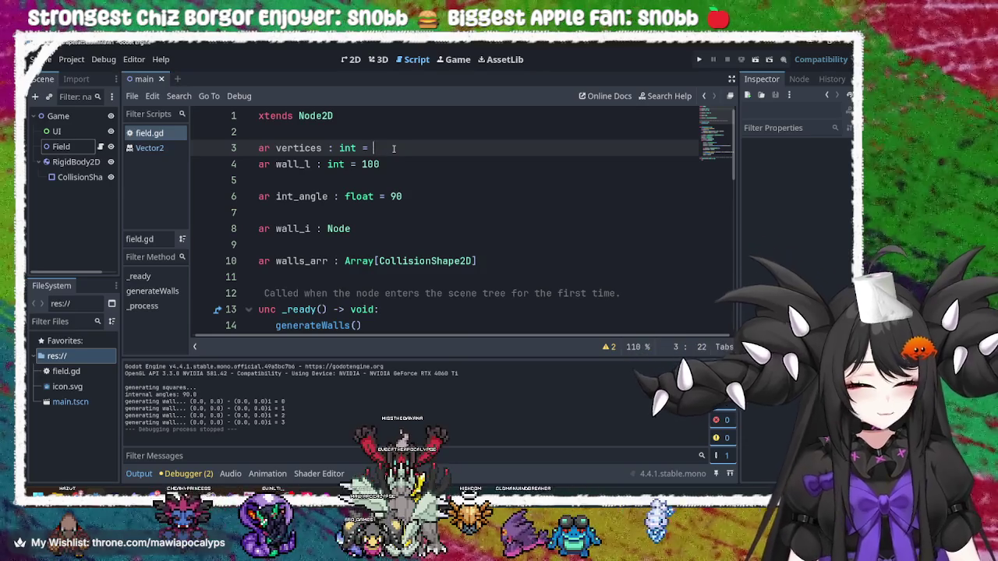
Run the game with 3 vertices, stop it, and review the 60.0 angle and three-wall output
click(699, 60)
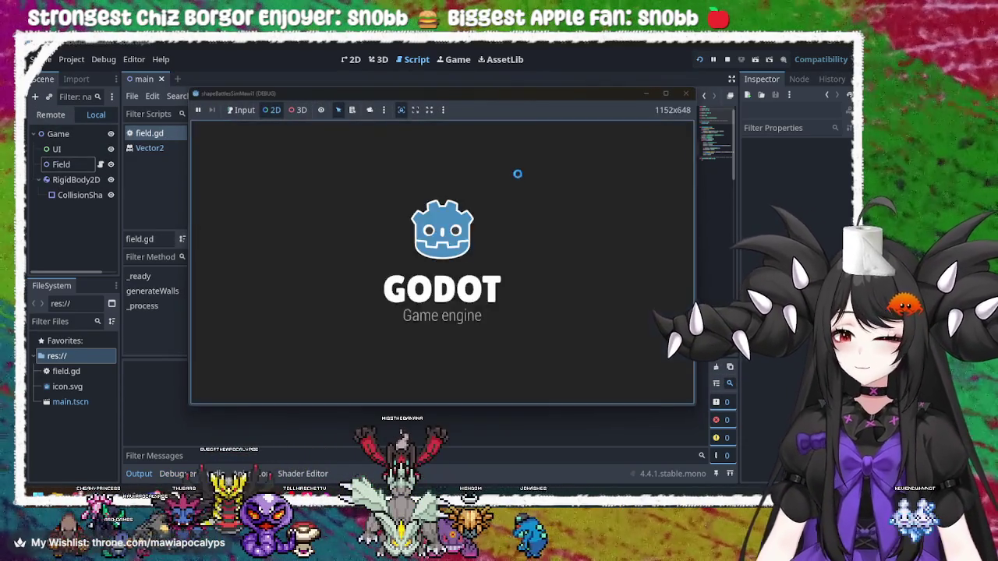
key(F8)
scroll(535, 252, down, 5)
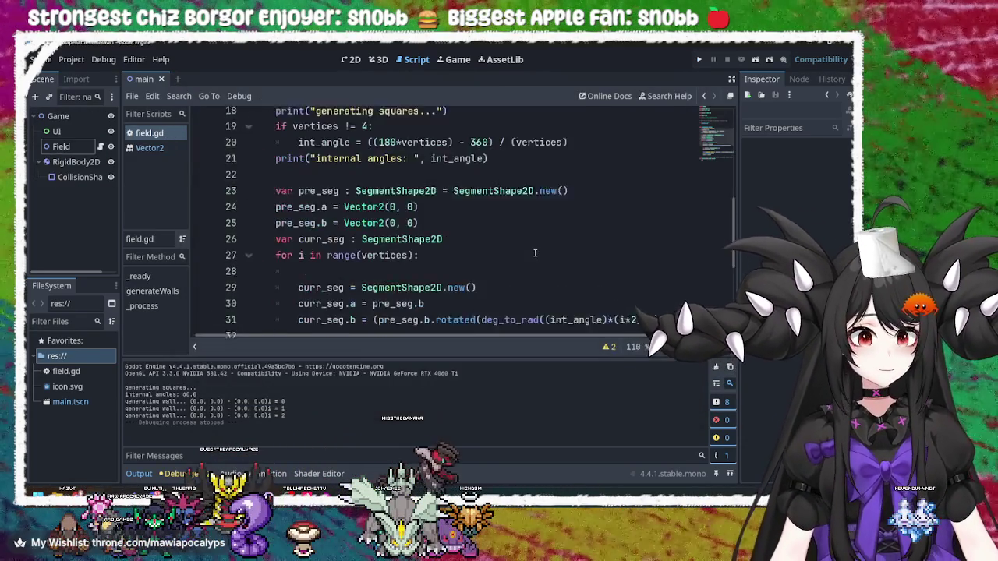
scroll(535, 253, down, 4)
click(423, 245)
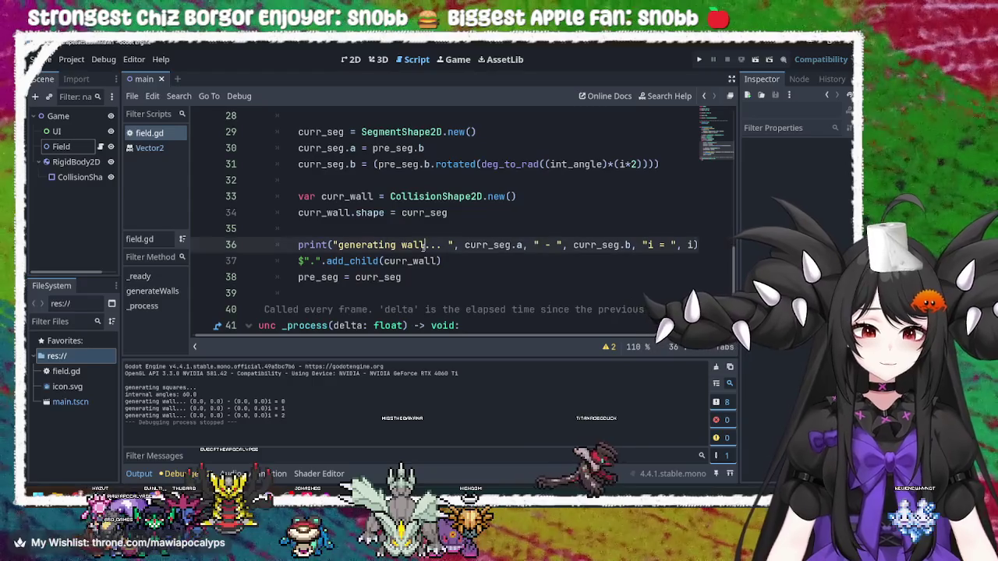
scroll(423, 245, up, 2)
scroll(456, 214, down, 1)
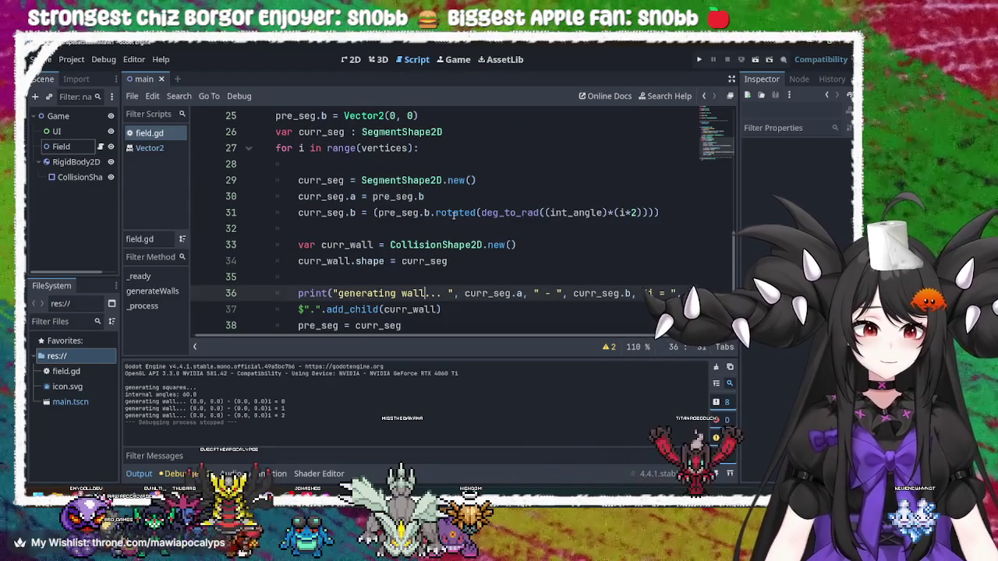
Highlight pre_seg and curr_seg on line 31 to see where they are used
click(406, 212)
double_click(405, 213)
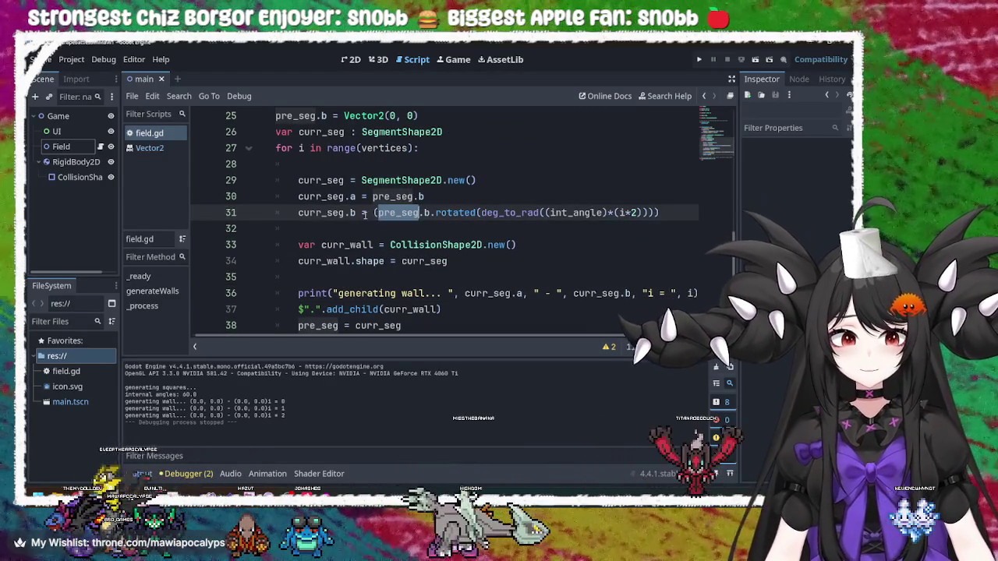
double_click(337, 213)
double_click(399, 215)
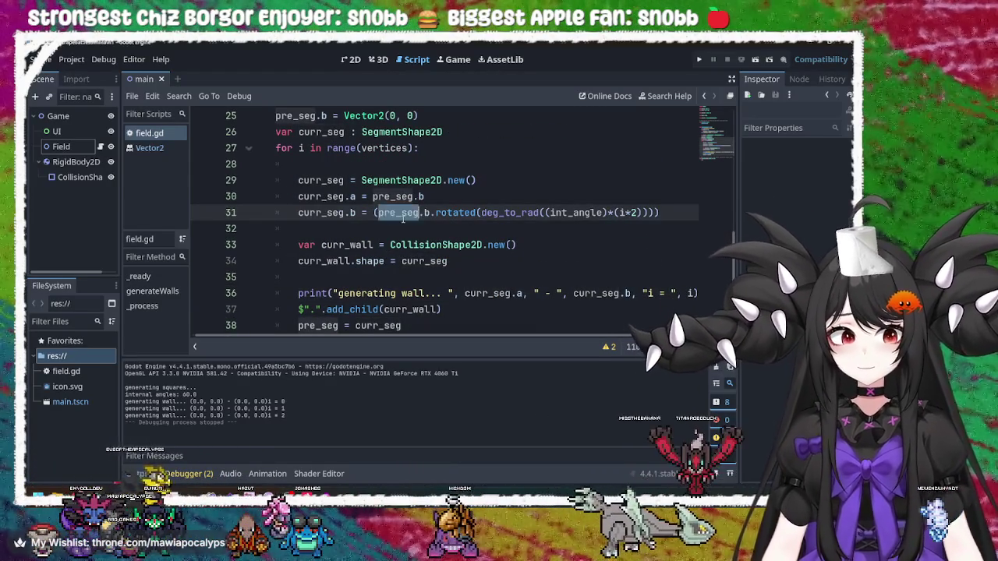
double_click(334, 213)
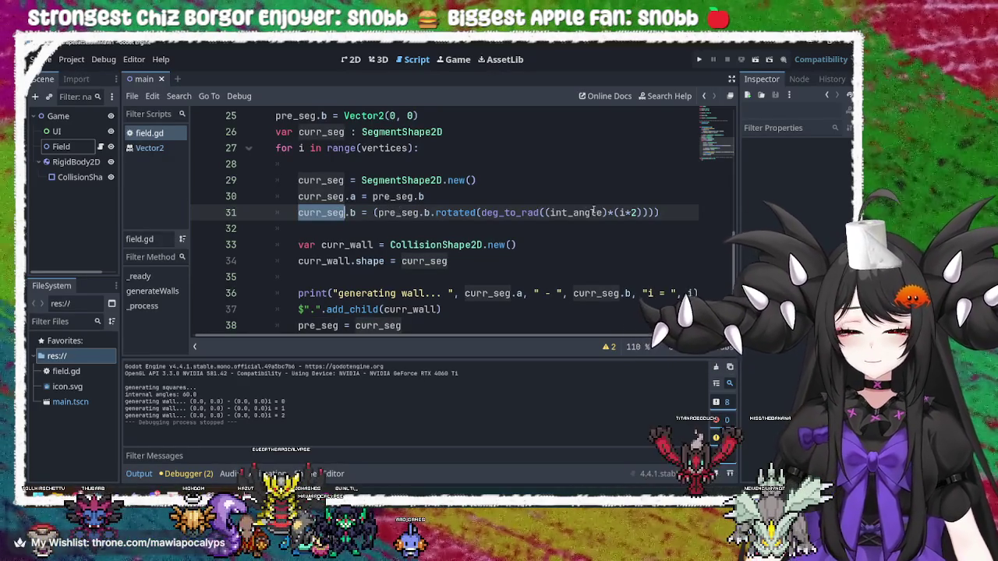
Remove the *2 from the rotation multiplier on line 31, restoring the expression after an accidental delete
drag(661, 212, 377, 217)
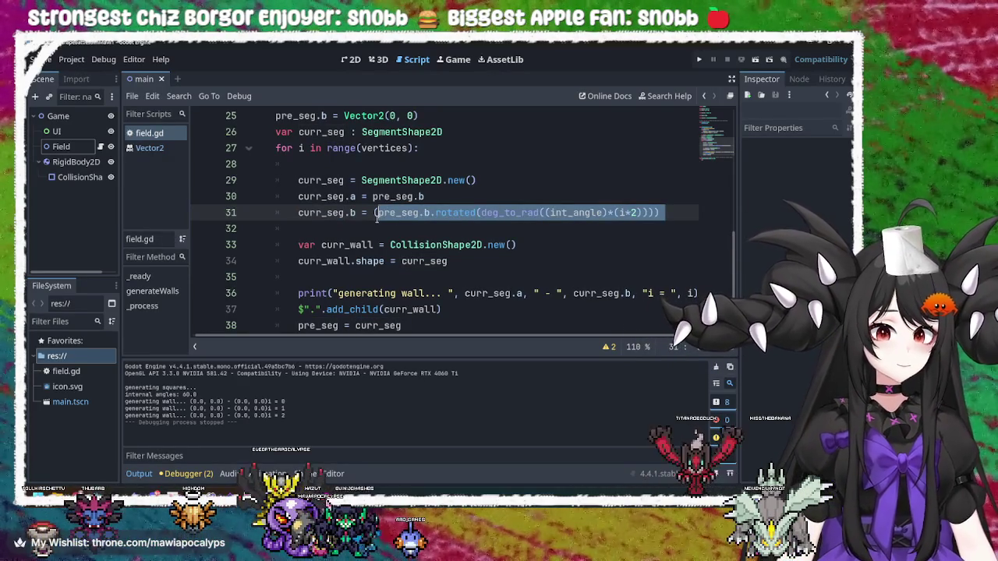
click(642, 212)
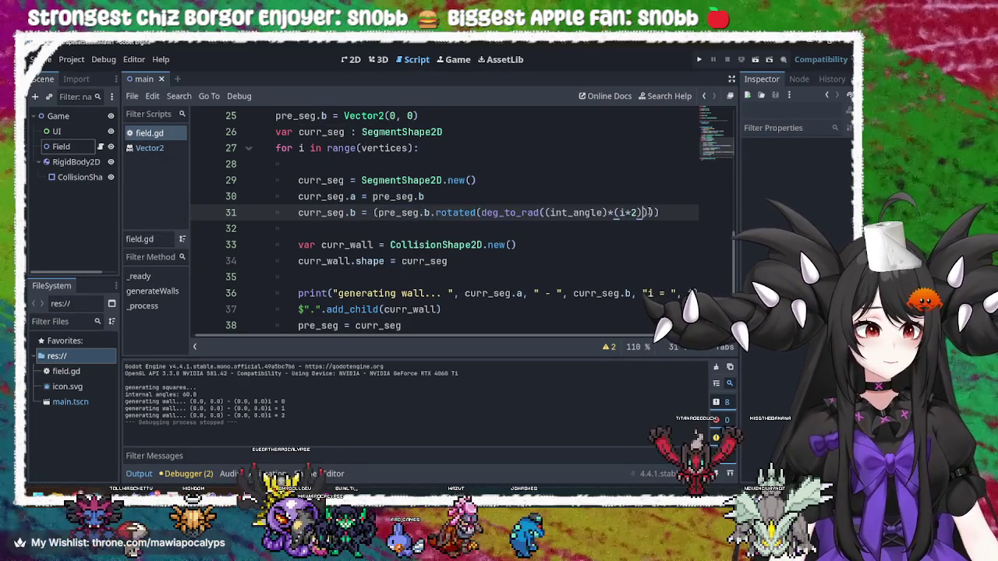
key(BackSpace)
key(BackSpace)
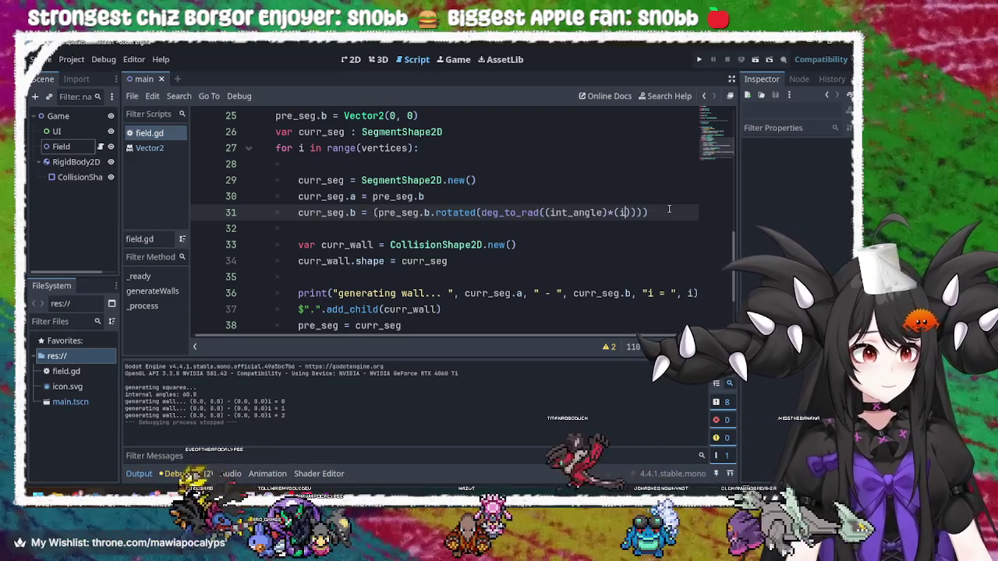
key(Right)
key(Right)
drag(655, 212, 373, 220)
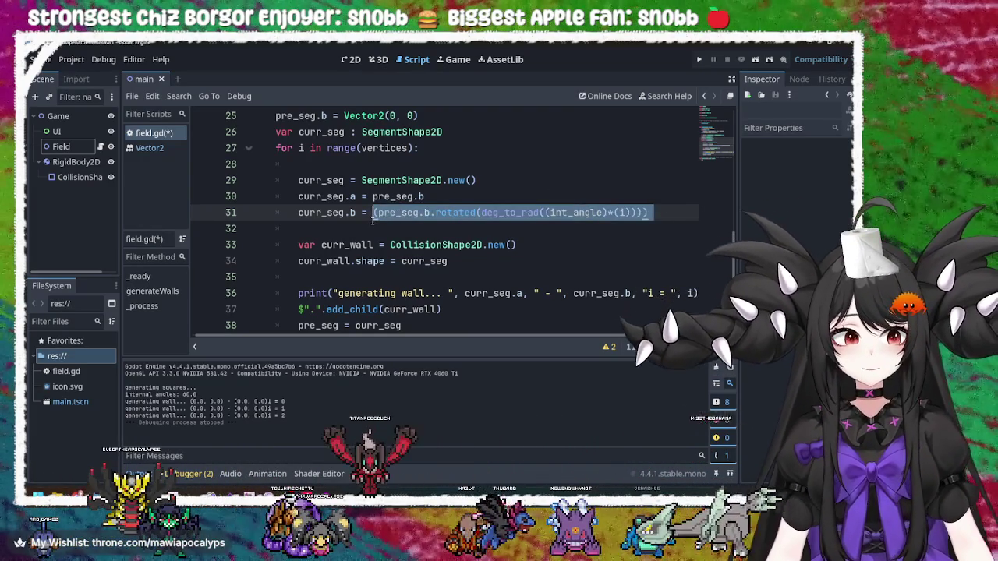
key(BackSpace)
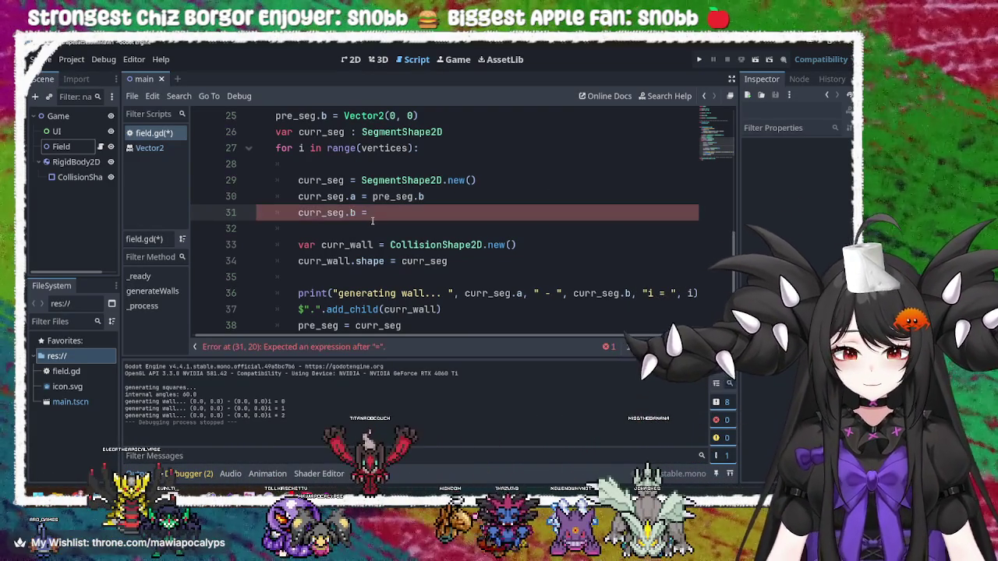
key(ctrl+z)
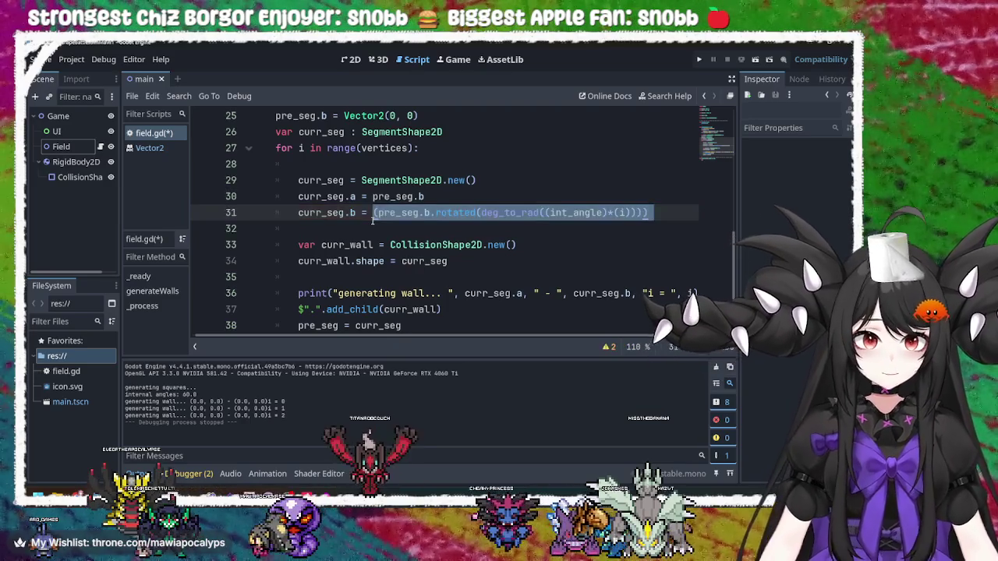
click(479, 212)
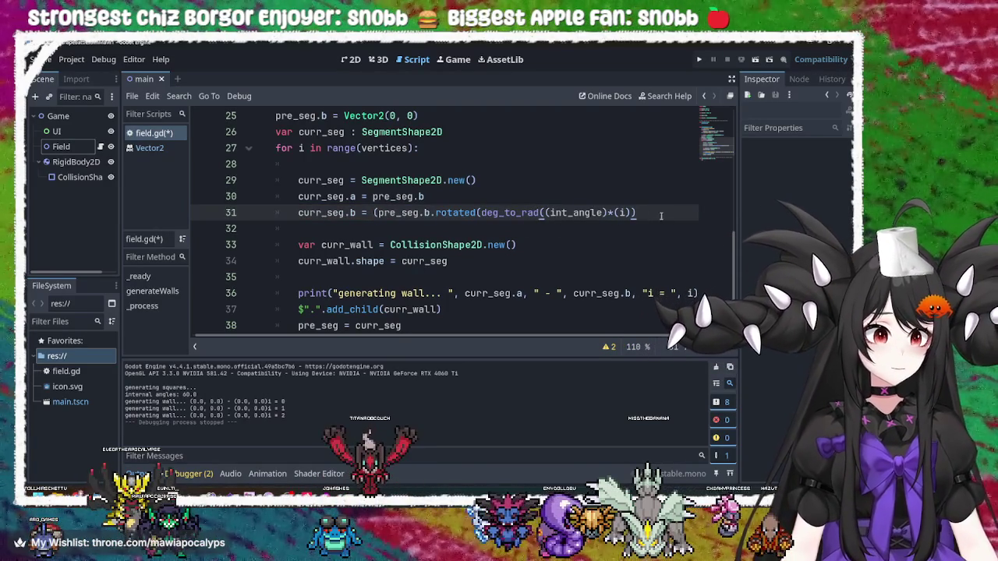
Delete the redundant outer parentheses so line 31 reads pre_seg.b.rotated(deg_to_rad((int_angle)*(i))), and save
click(375, 212)
key(BackSpace)
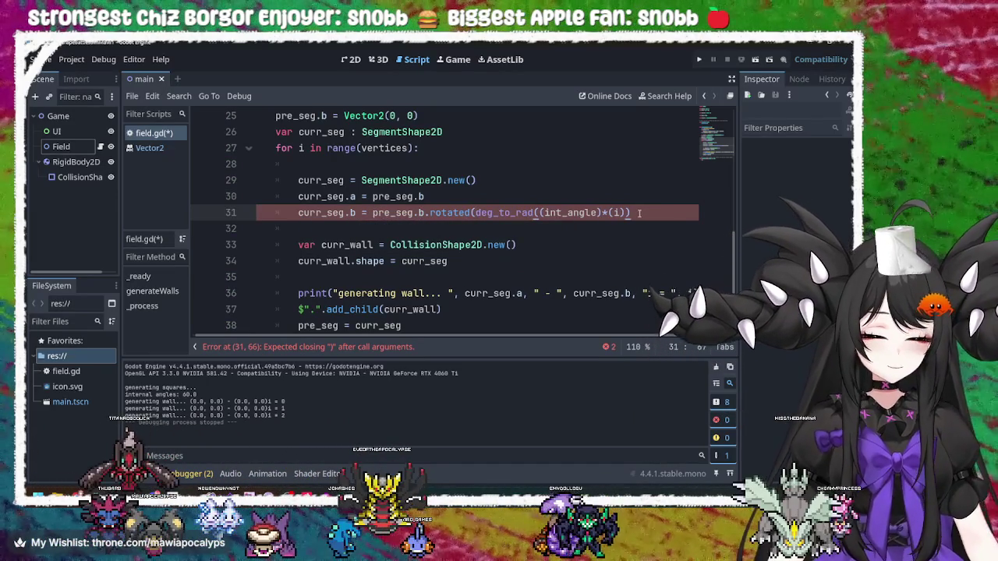
text())
key(BackSpace)
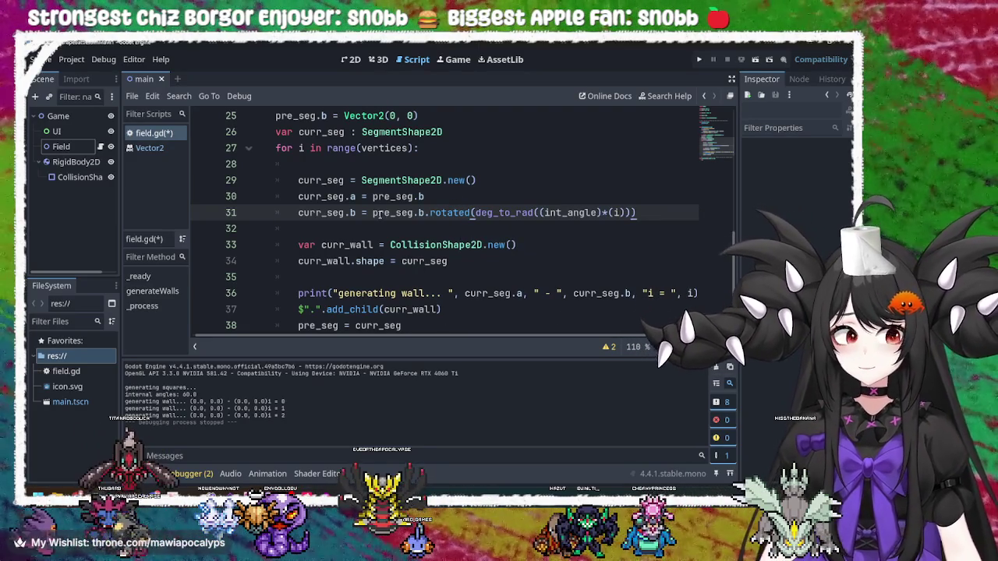
double_click(395, 212)
double_click(449, 212)
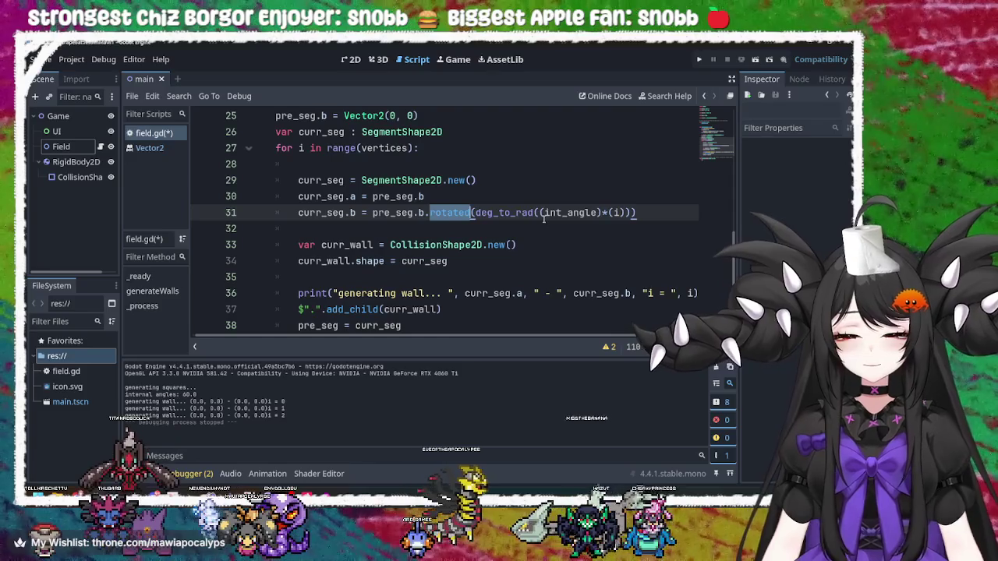
click(450, 212)
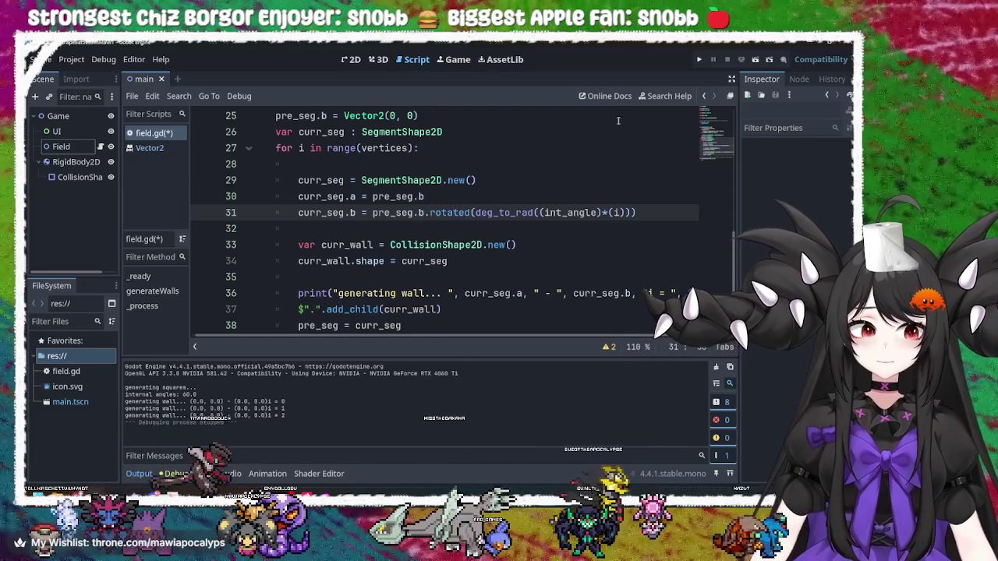
key(ctrl+s)
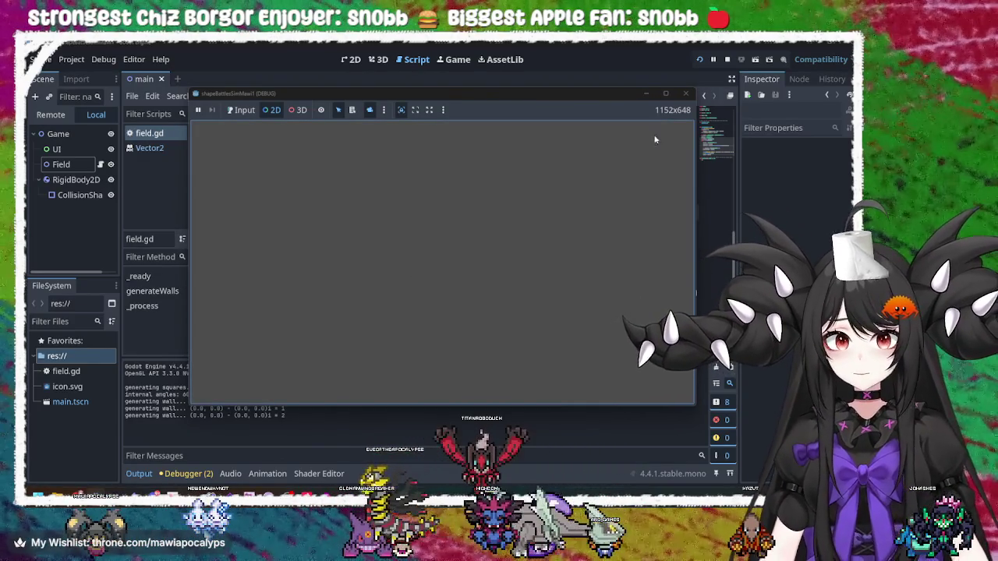
Close the test game and go back to inspect line 31's deg_to_rad call
click(683, 94)
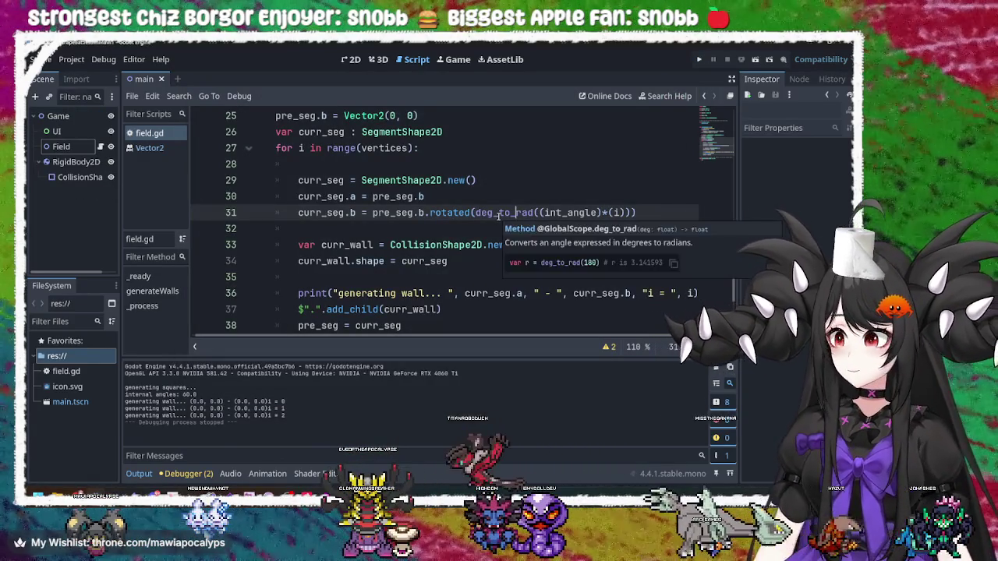
click(450, 212)
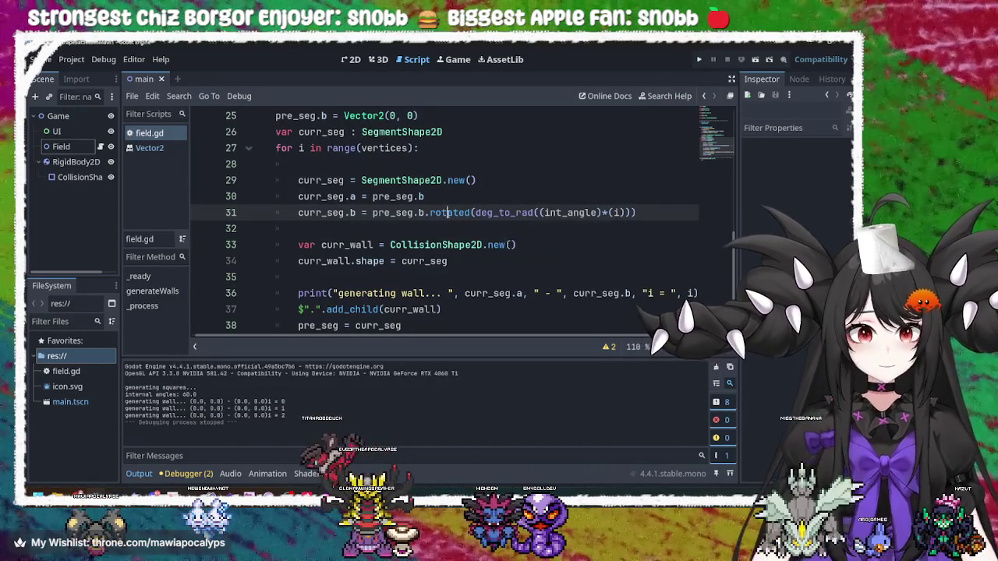
double_click(395, 213)
click(476, 212)
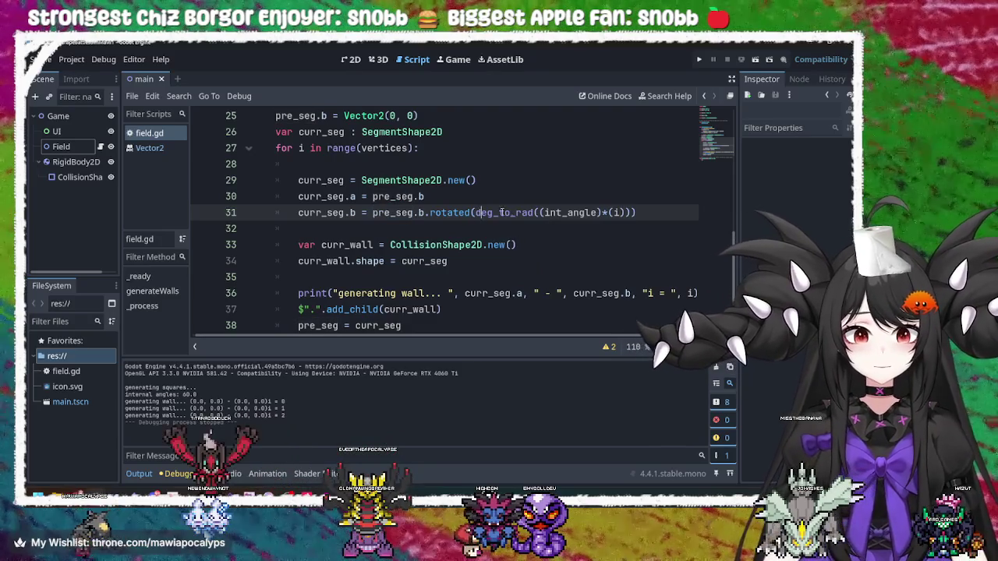
click(585, 215)
double_click(577, 212)
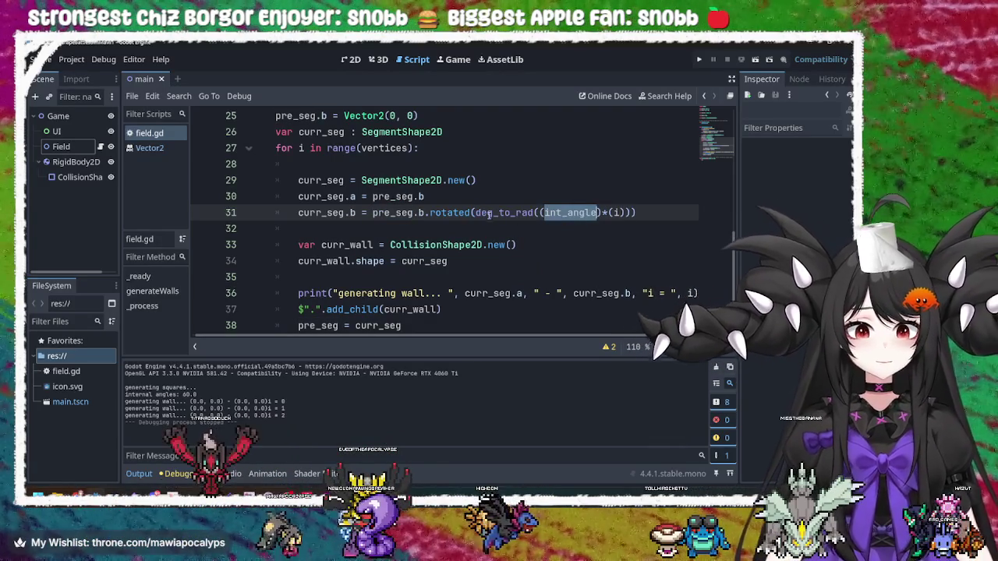
double_click(450, 212)
double_click(497, 212)
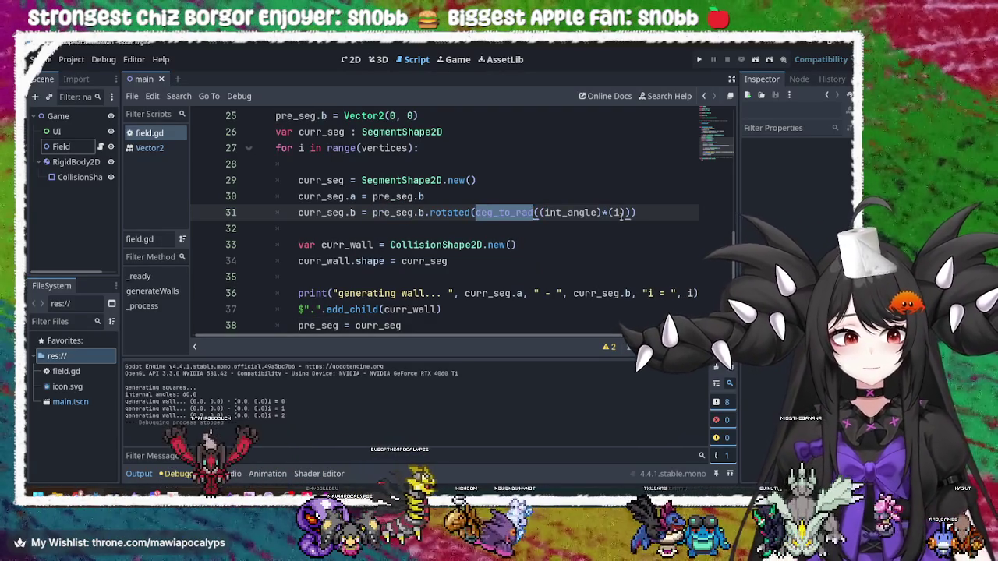
double_click(616, 213)
click(613, 213)
double_click(615, 212)
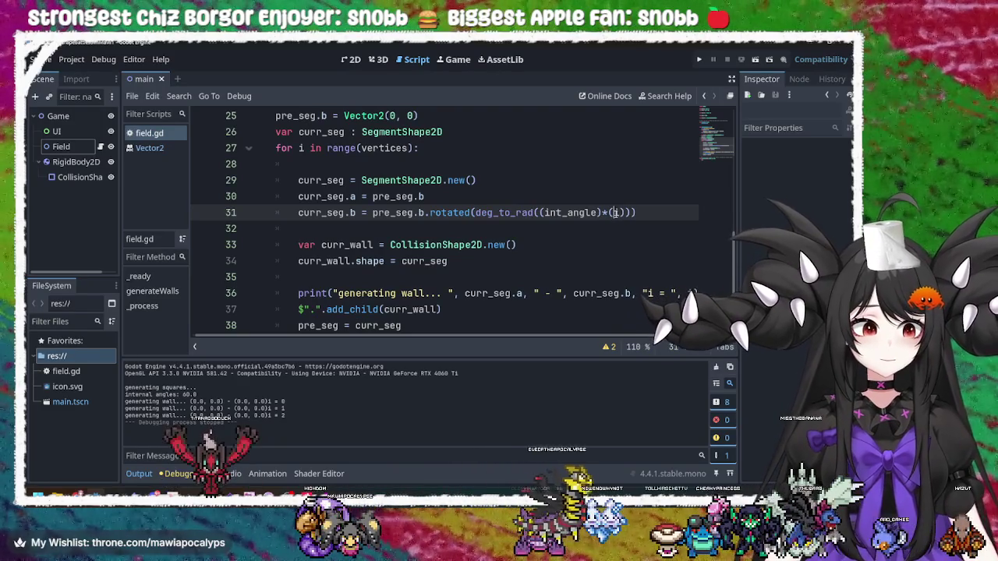
click(615, 212)
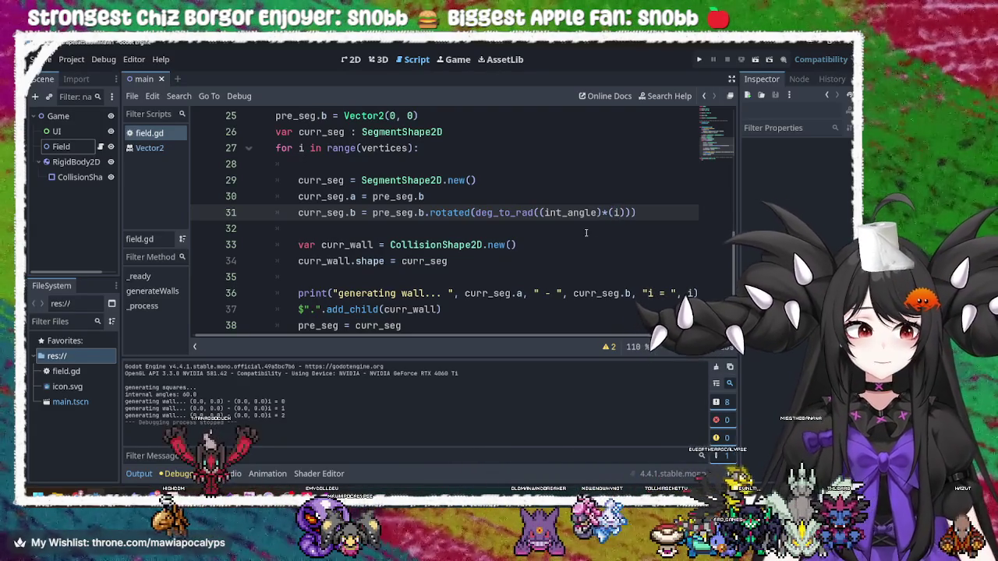
double_click(408, 212)
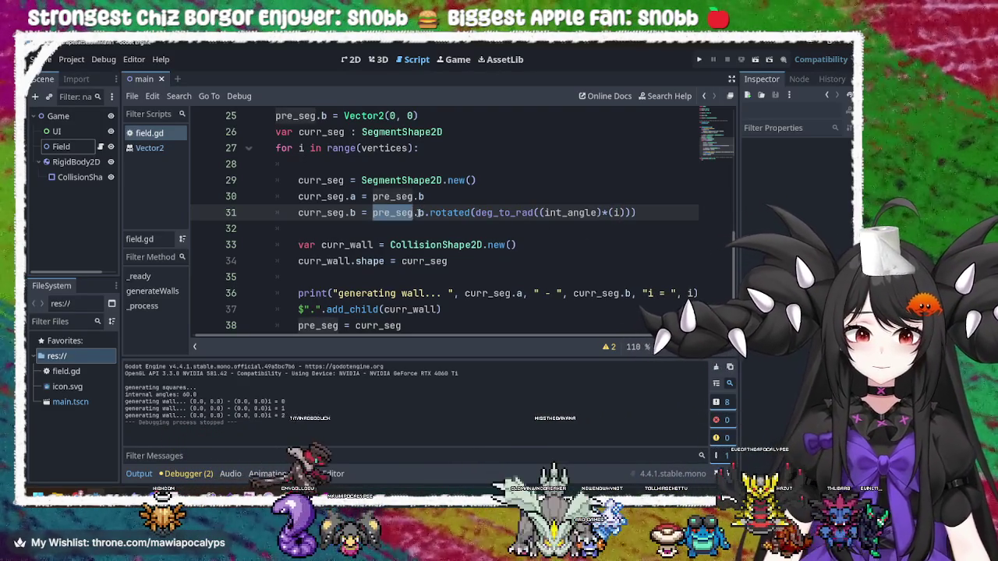
click(421, 212)
double_click(450, 212)
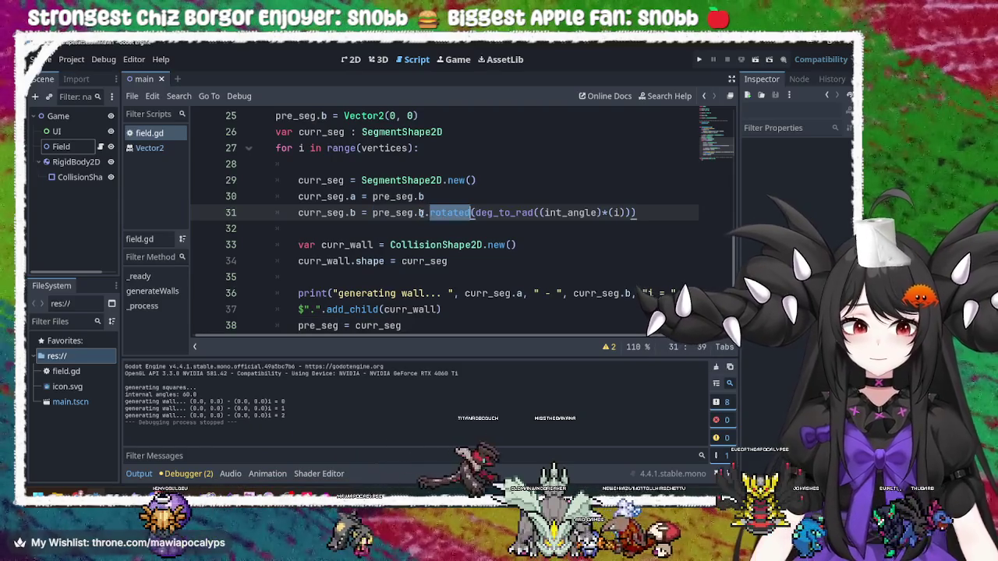
click(416, 212)
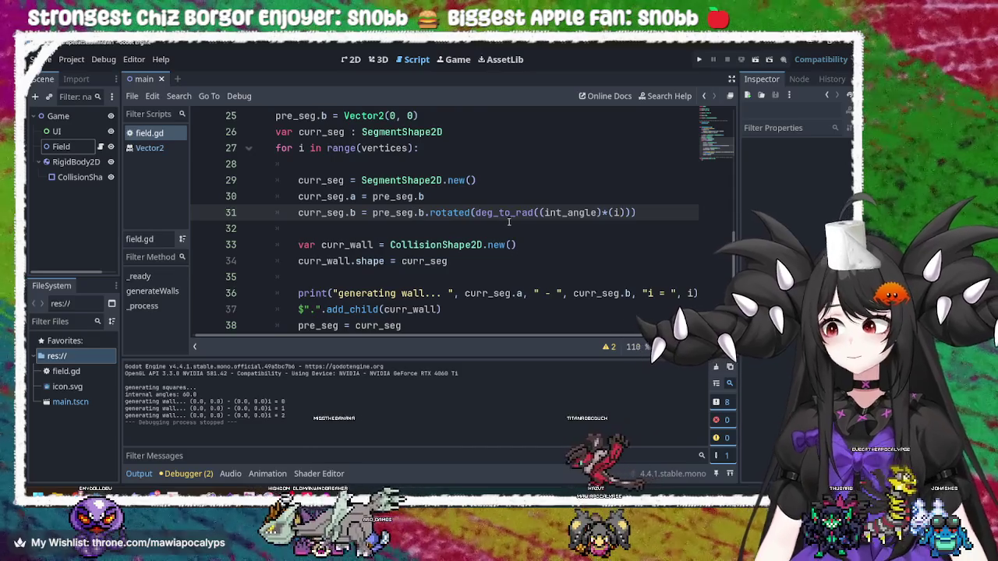
drag(636, 212, 343, 212)
click(389, 212)
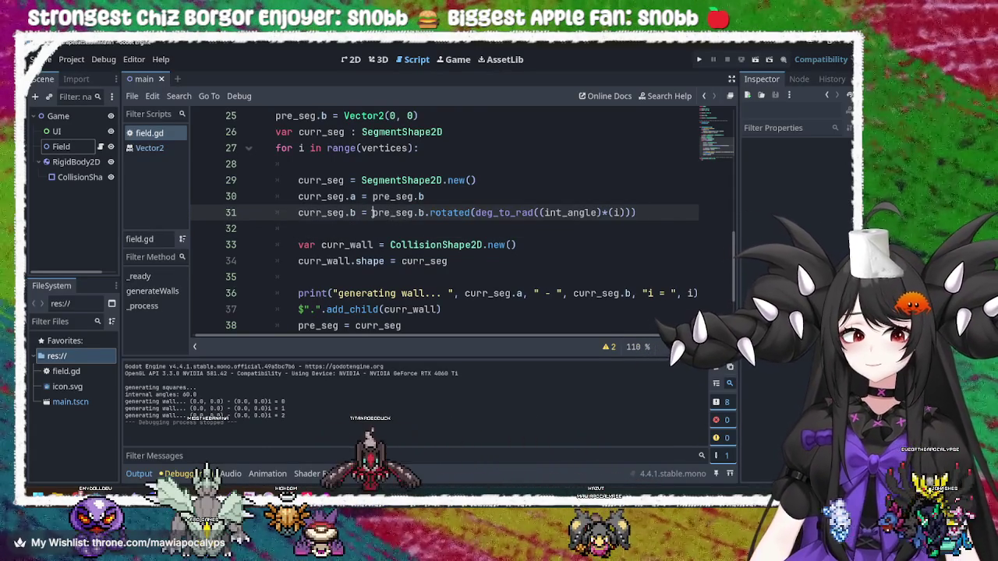
mouse_move(479, 213)
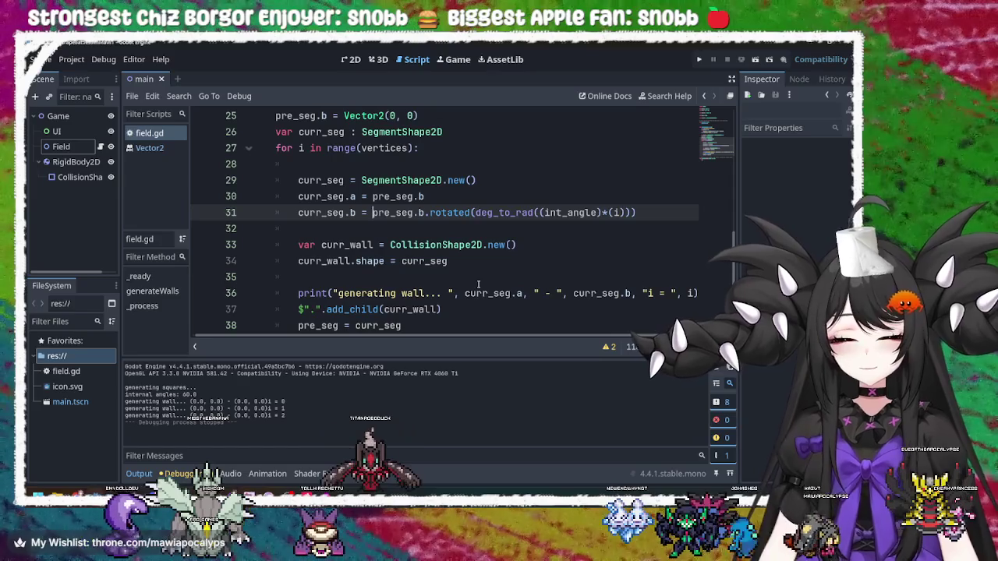
click(297, 213)
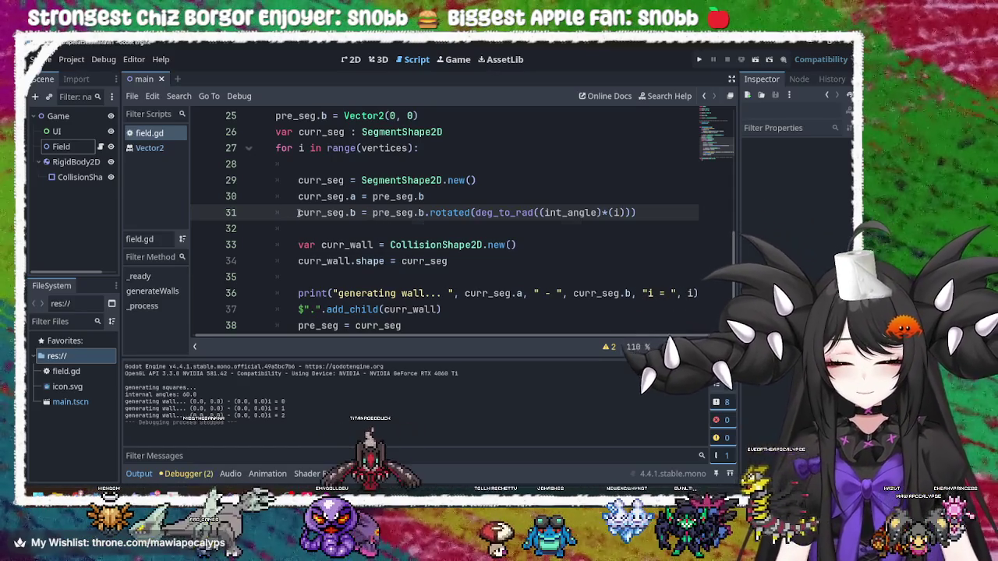
Comment out line 31 with ## and start a new 'curr_seg.b =' line above it
text(##)
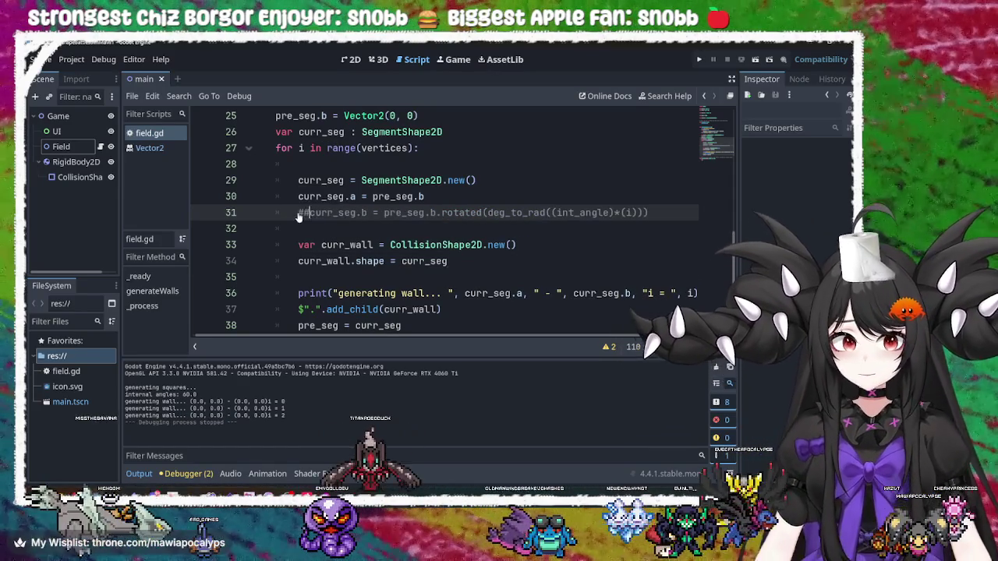
click(489, 199)
key(Return)
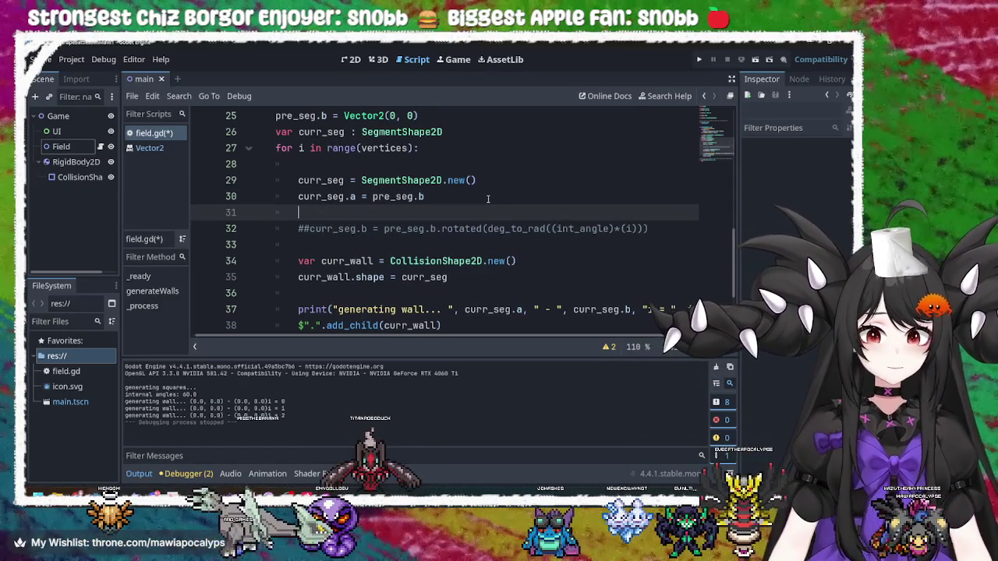
text(curr)
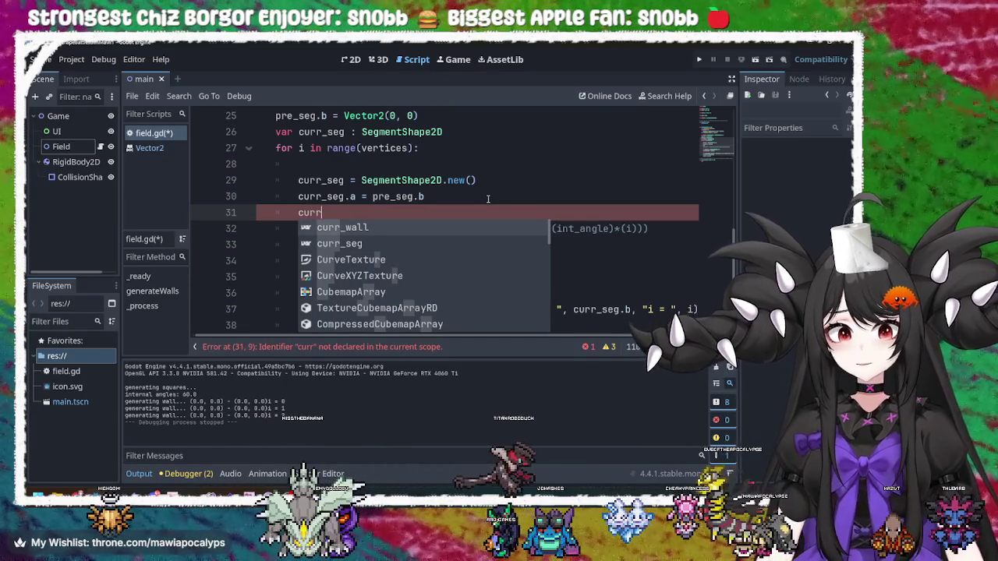
text(_seg.b)
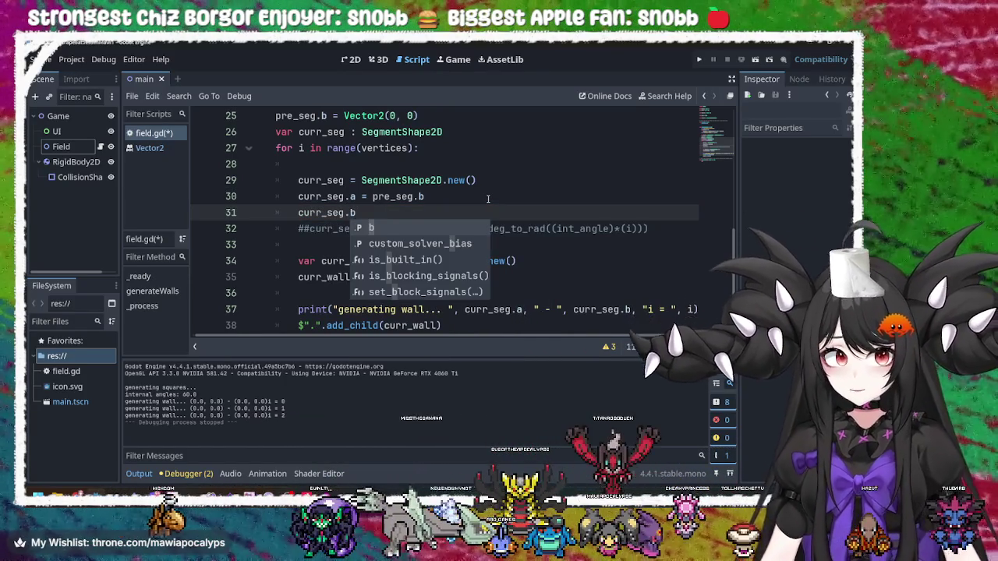
text( =)
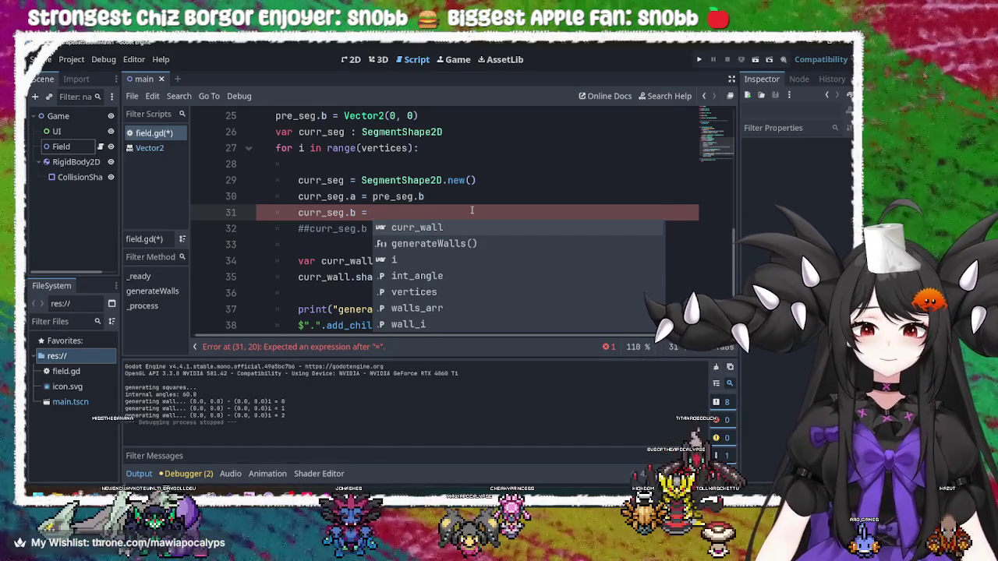
key(Escape)
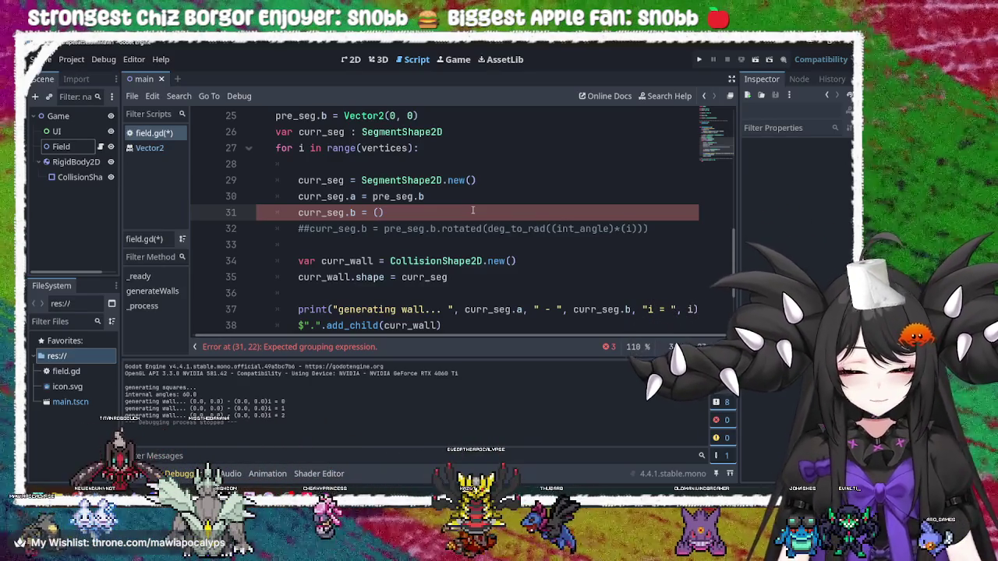
Switch to the Krita sketch showing the 360 ÷ 3 = 120 working
key(alt+Tab)
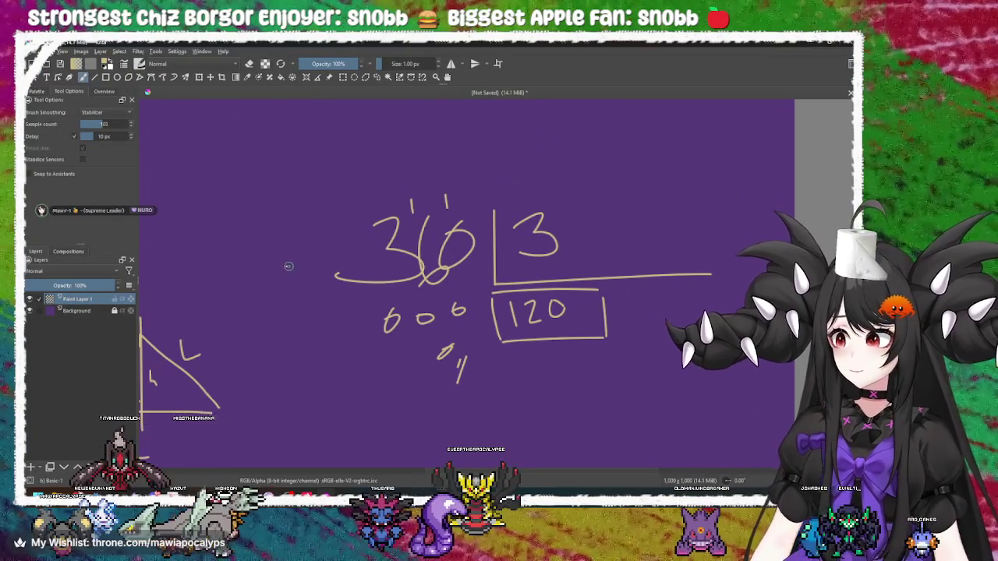
Pan to a blank area of the canvas and draw a horizontal arrow with a rising diagonal stroke
drag(196, 320, 391, 231)
scroll(391, 231, down, 2)
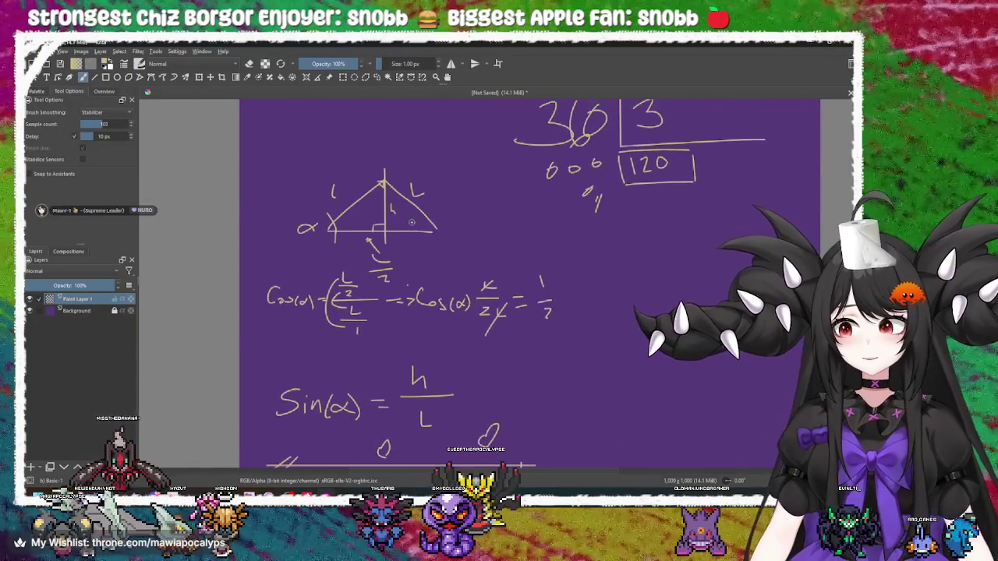
scroll(441, 239, up, 2)
scroll(441, 239, down, 2)
scroll(437, 247, up, 2)
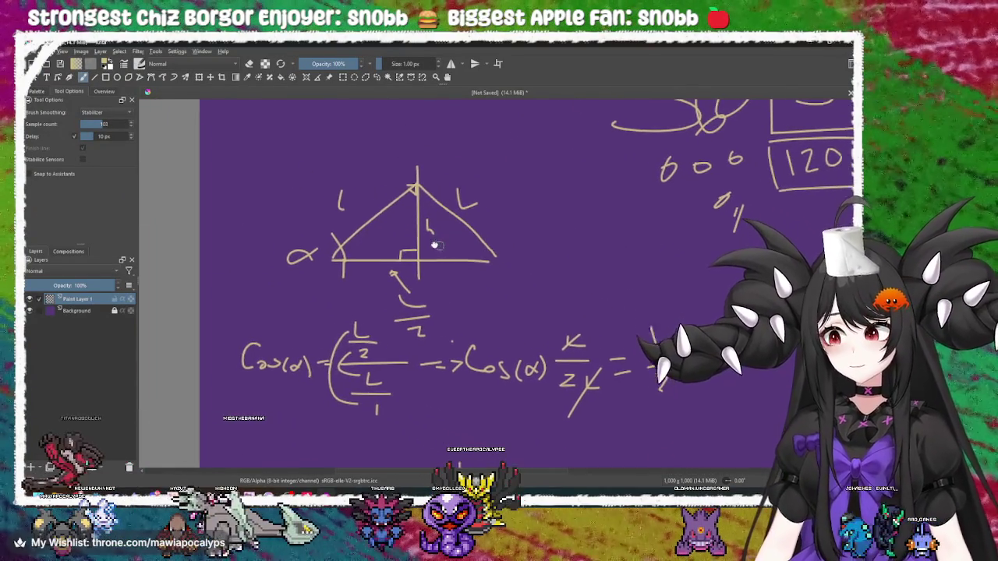
mouse_move(437, 247)
mouse_down()
mouse_move(392, 232)
mouse_move(382, 296)
mouse_up()
mouse_move(296, 312)
mouse_down()
mouse_move(503, 311)
mouse_move(498, 330)
mouse_up()
mouse_move(325, 323)
mouse_down()
mouse_move(320, 304)
mouse_move(421, 201)
mouse_move(420, 223)
mouse_up()
drag(462, 254, 454, 229)
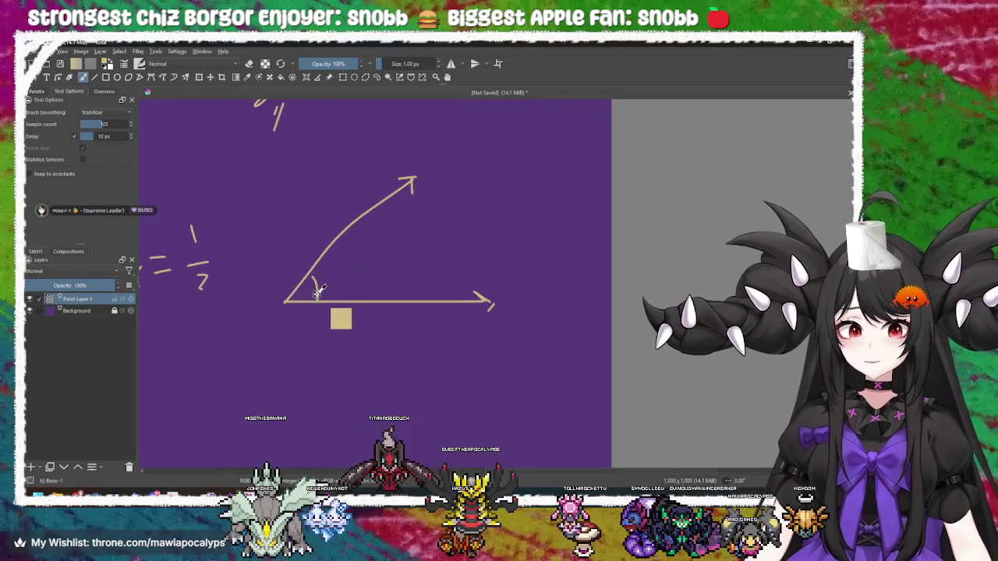
Remove the diagonal arm and angle arc, discarding trial lines drawn up from the arrowhead
key(ctrl+z)
key(ctrl+z)
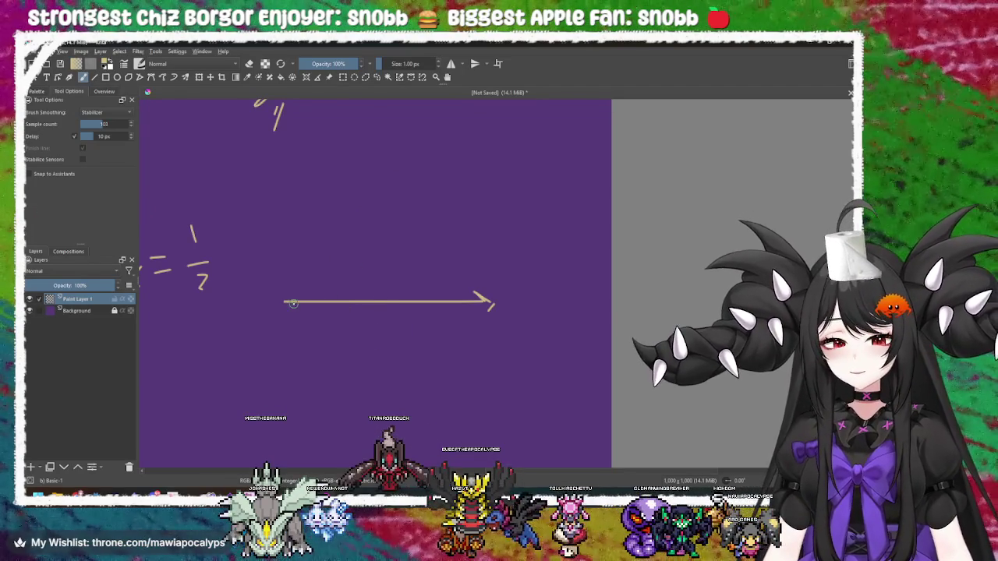
drag(491, 304, 433, 187)
key(ctrl+z)
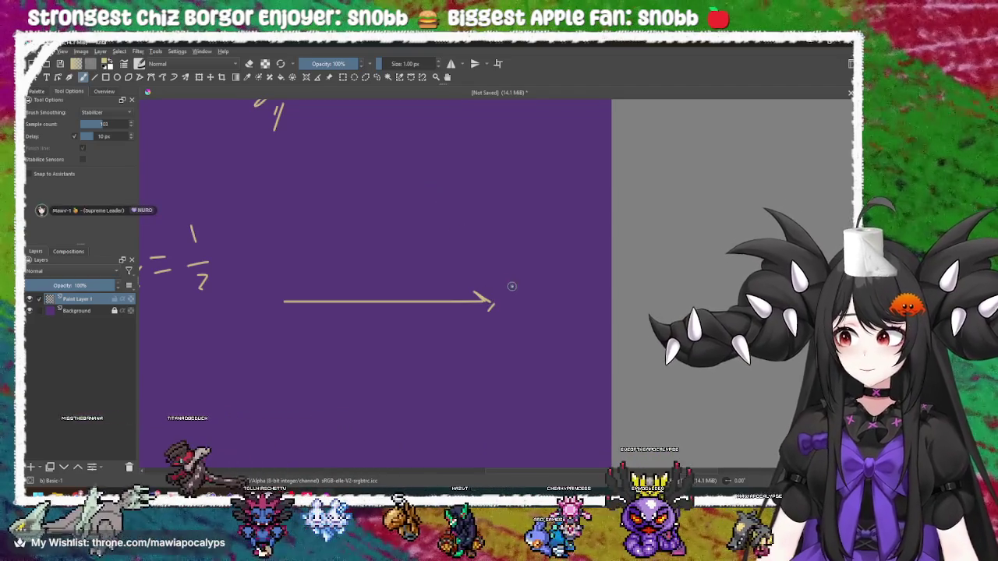
drag(493, 298, 491, 184)
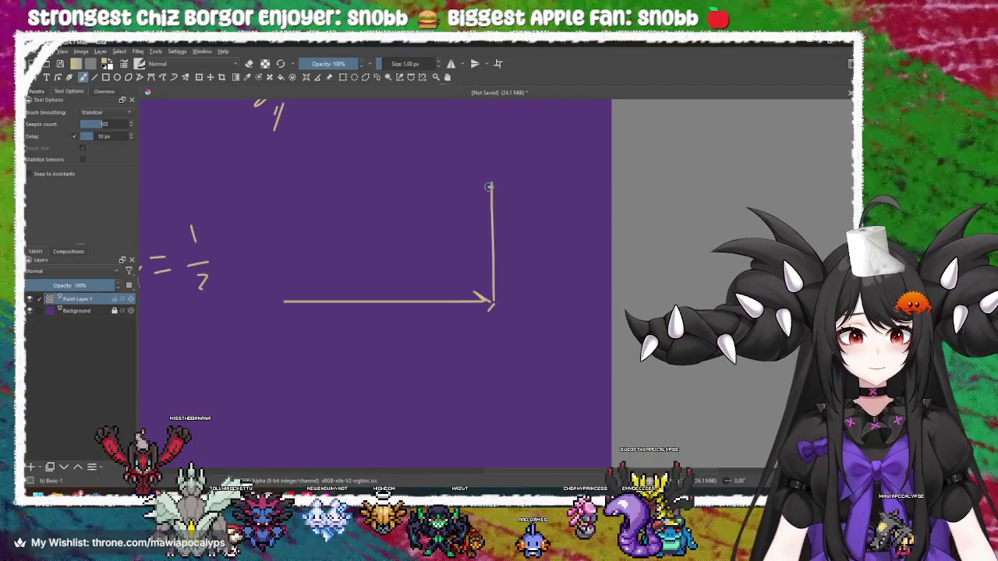
key(ctrl+z)
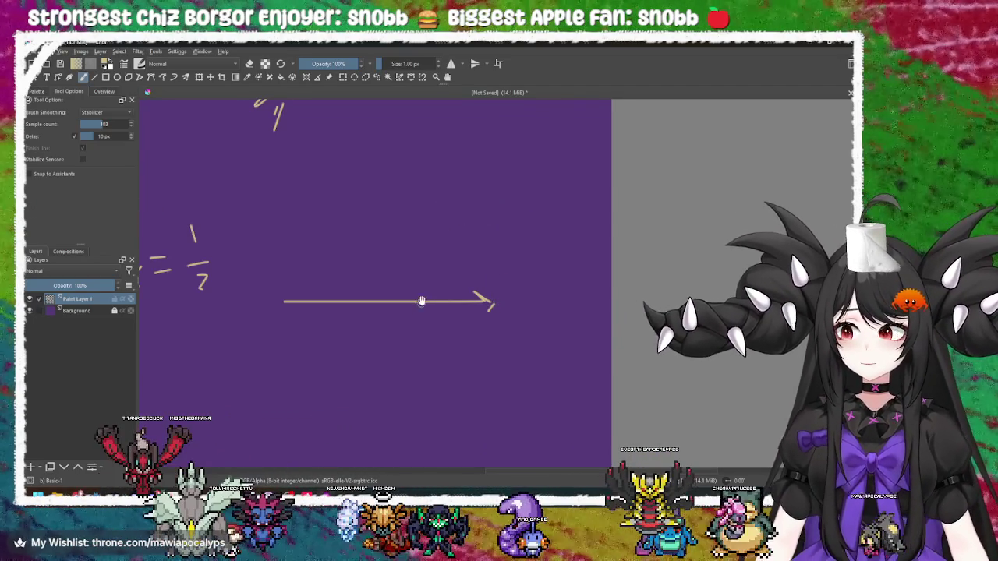
Draw a second, shorter horizontal arrow and a triangle base line beneath the arrows
scroll(398, 312, down, 2)
mouse_move(299, 302)
mouse_down()
mouse_move(394, 297)
mouse_move(387, 320)
mouse_move(388, 218)
mouse_move(398, 228)
mouse_up()
scroll(390, 327, up, 1)
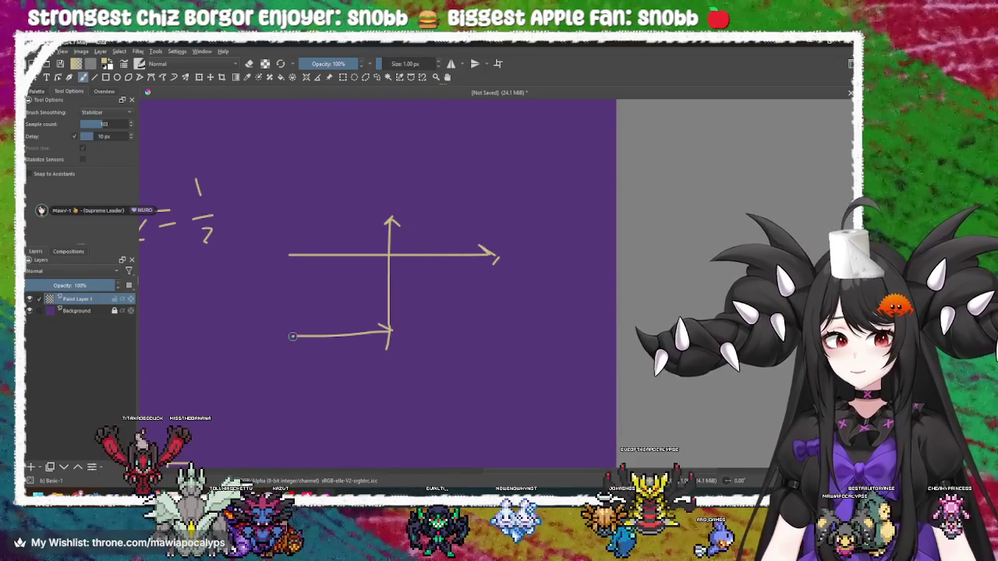
drag(290, 336, 499, 333)
mouse_move(286, 337)
mouse_down()
mouse_move(392, 218)
mouse_move(499, 332)
mouse_up()
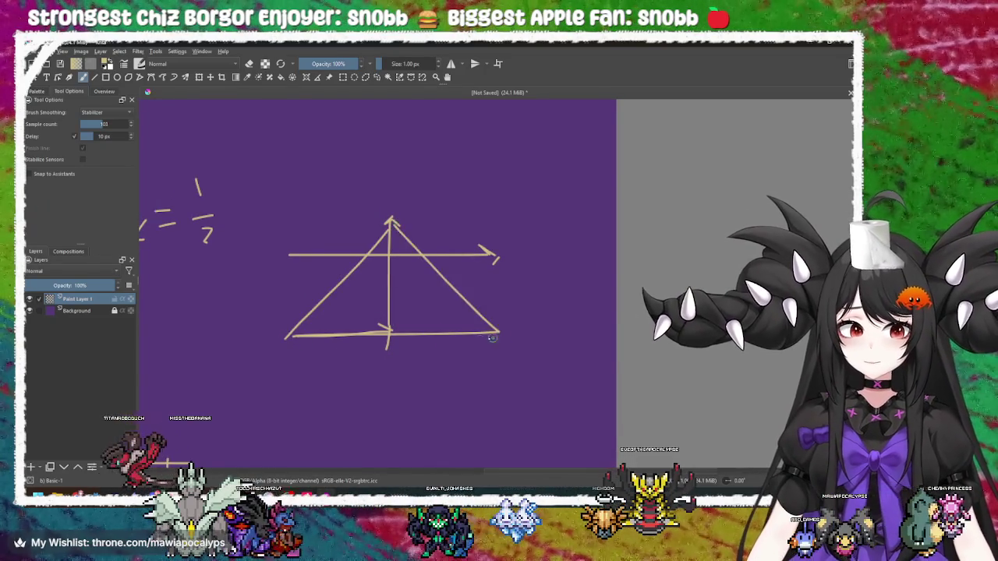
scroll(403, 333, down, 1)
drag(425, 330, 466, 348)
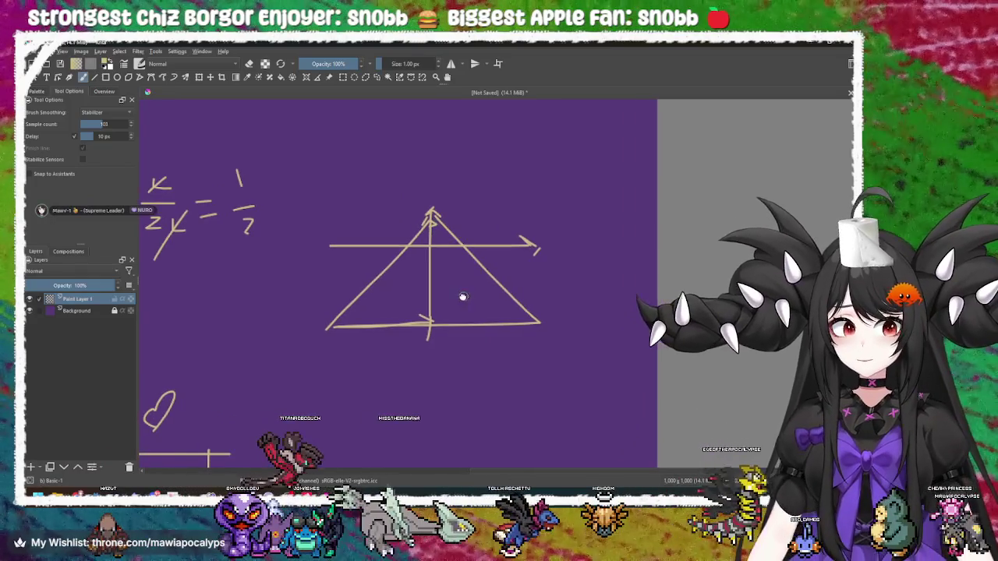
Try marking the triangle's height h with a right-angle foot, then undo both marks
mouse_move(450, 269)
mouse_down()
mouse_move(458, 305)
mouse_move(404, 310)
mouse_move(404, 325)
mouse_up()
drag(389, 354, 442, 361)
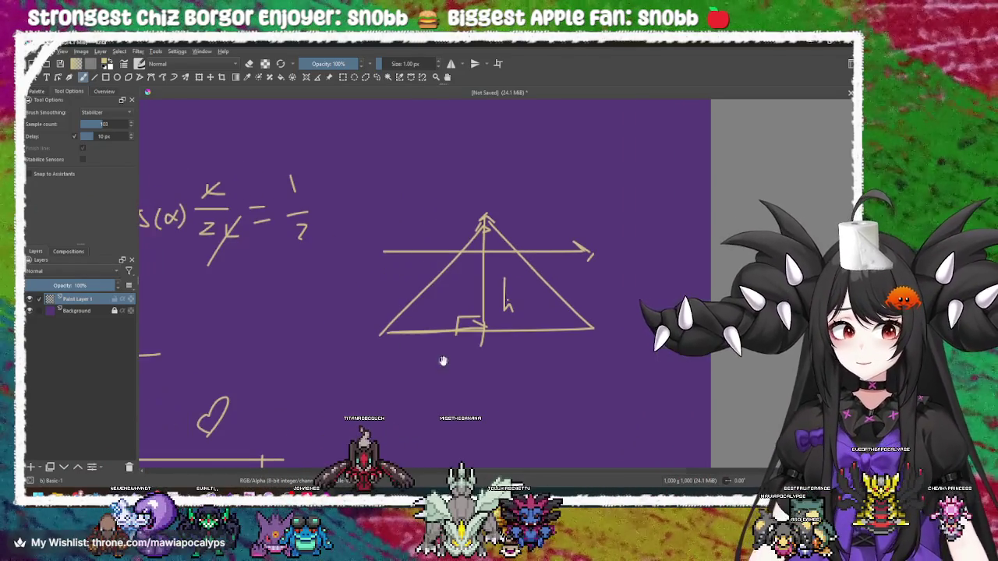
mouse_move(526, 363)
mouse_down()
mouse_move(423, 357)
mouse_move(425, 347)
mouse_up()
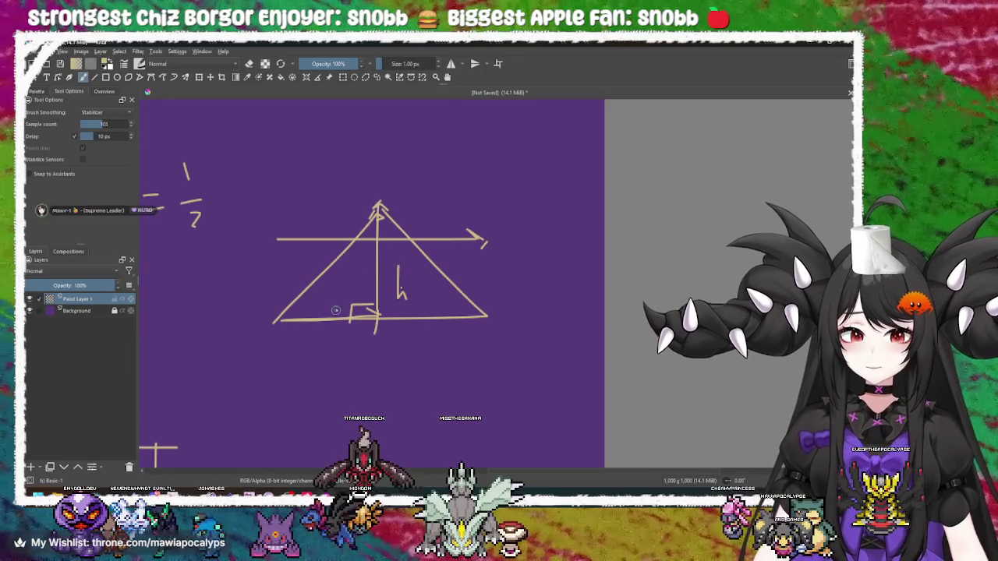
key(ctrl+z)
key(ctrl+z)
key(ctrl+z)
key(ctrl+z)
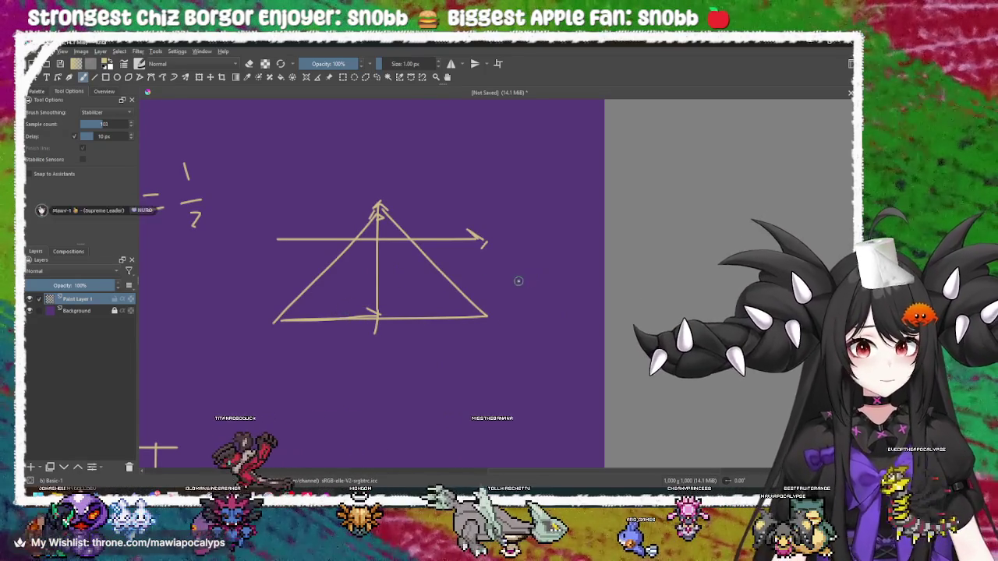
key(ctrl+z)
key(ctrl+z)
key(ctrl+z)
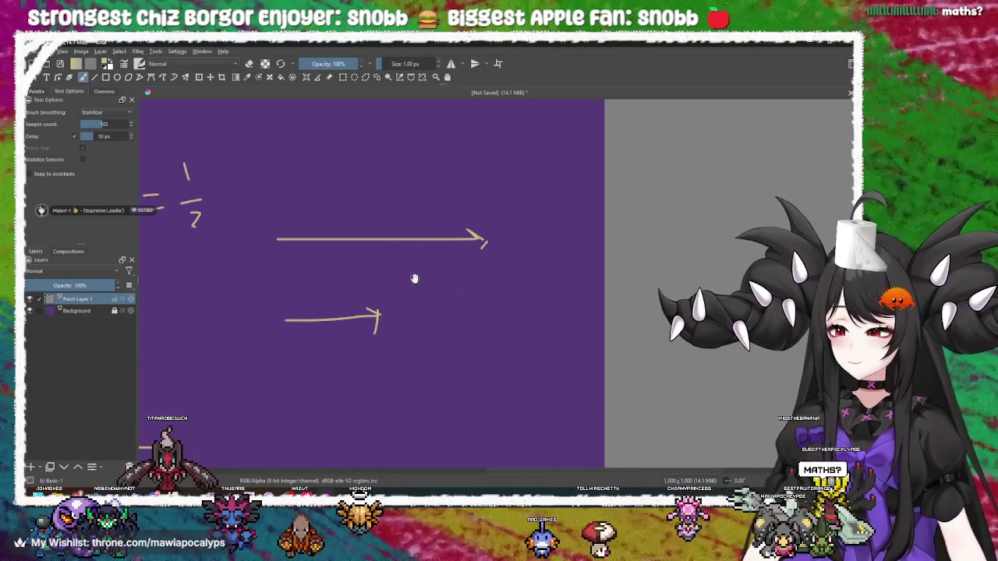
Pan back to the cos(α) notes and return to the field.gd script in Godot
mouse_move(411, 277)
mouse_down()
mouse_move(451, 268)
mouse_move(443, 259)
mouse_up()
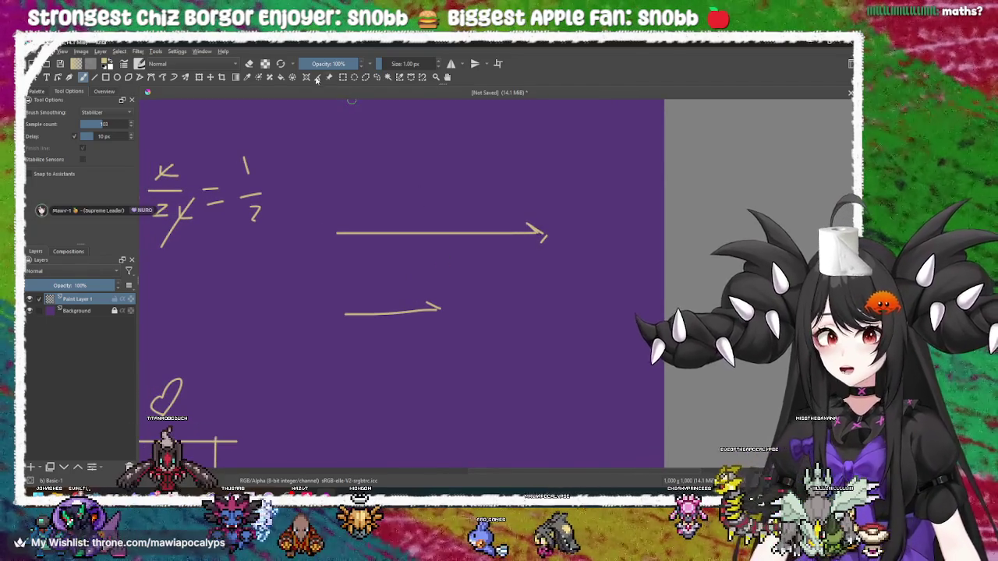
drag(403, 178, 443, 197)
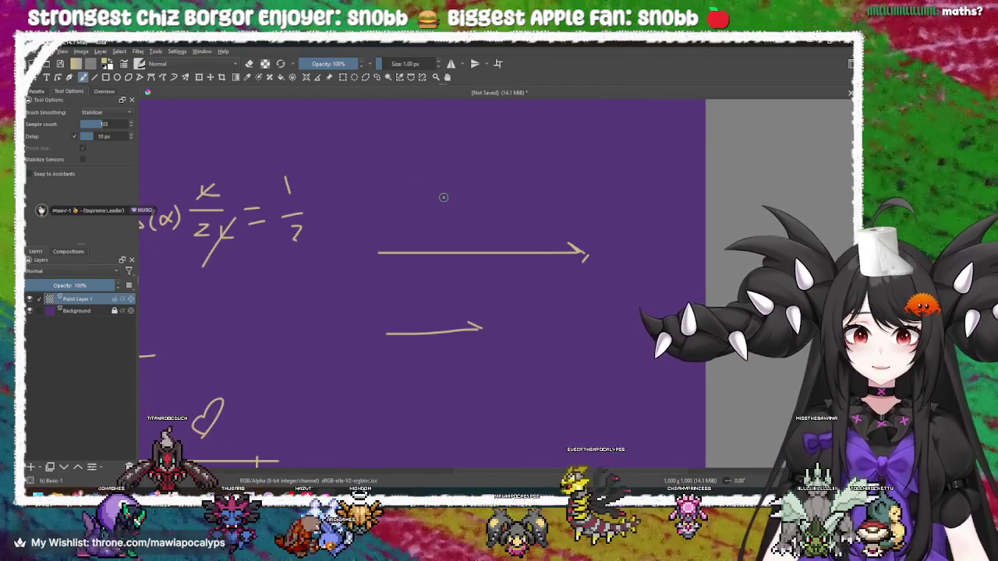
key(alt+Tab)
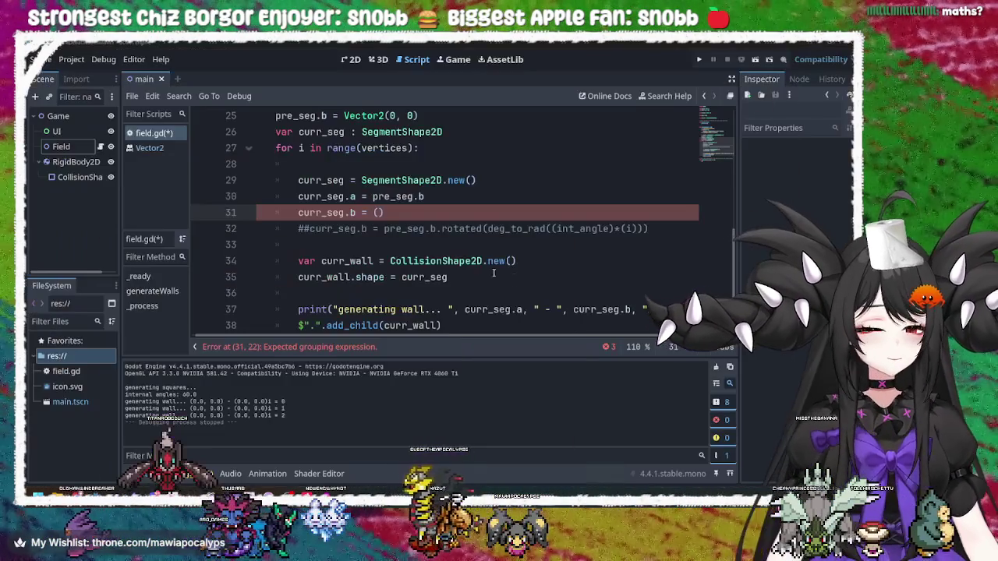
click(405, 216)
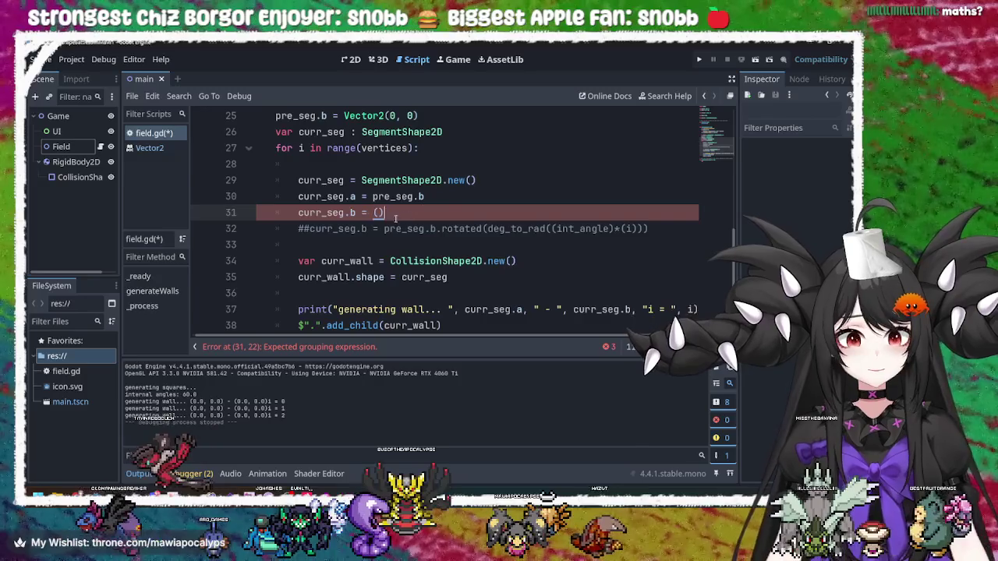
drag(406, 212, 439, 199)
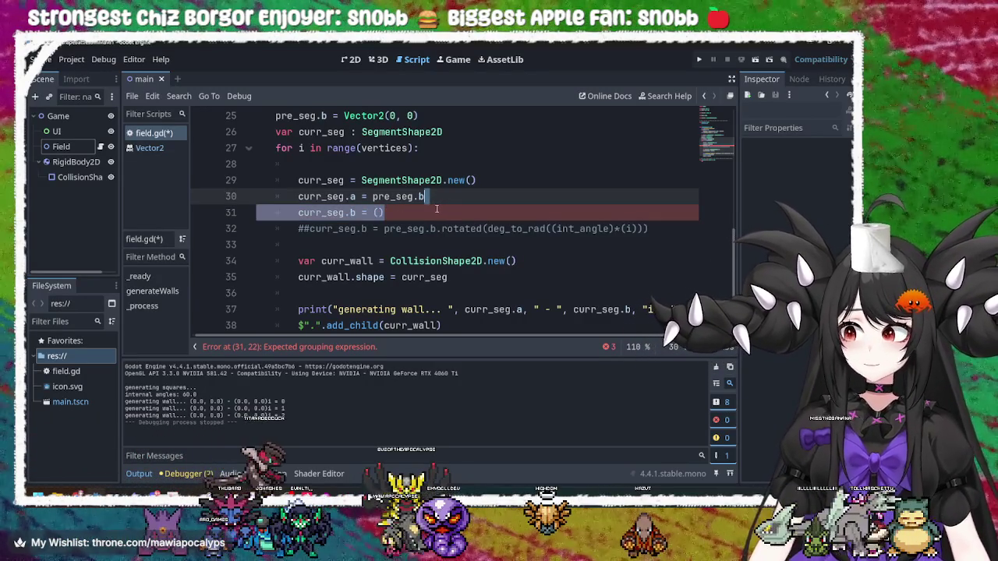
click(433, 211)
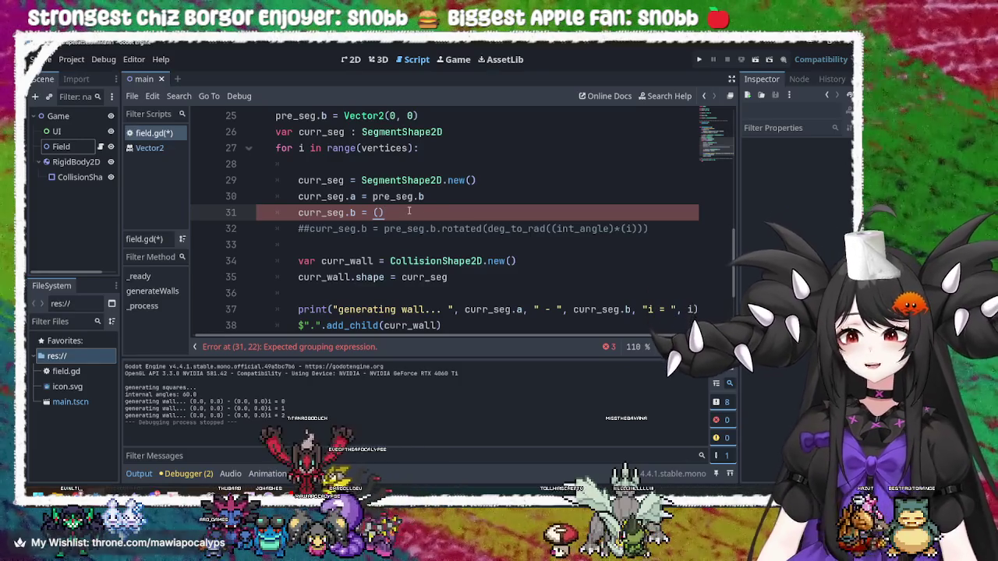
key(alt+Tab)
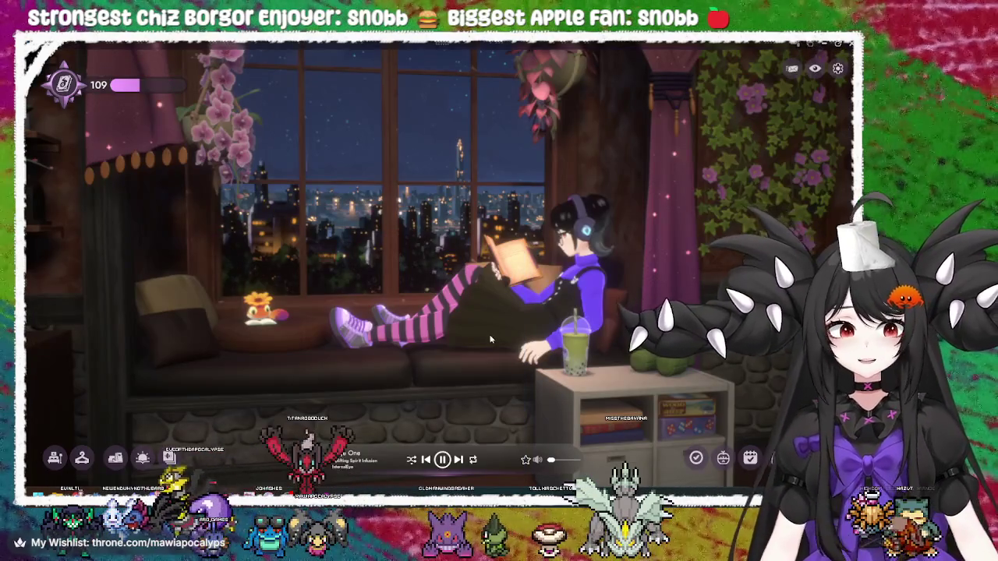
Bring the Krita sketch forward and pan to the sin(α) equations, discarding a stray line
key(alt+Tab)
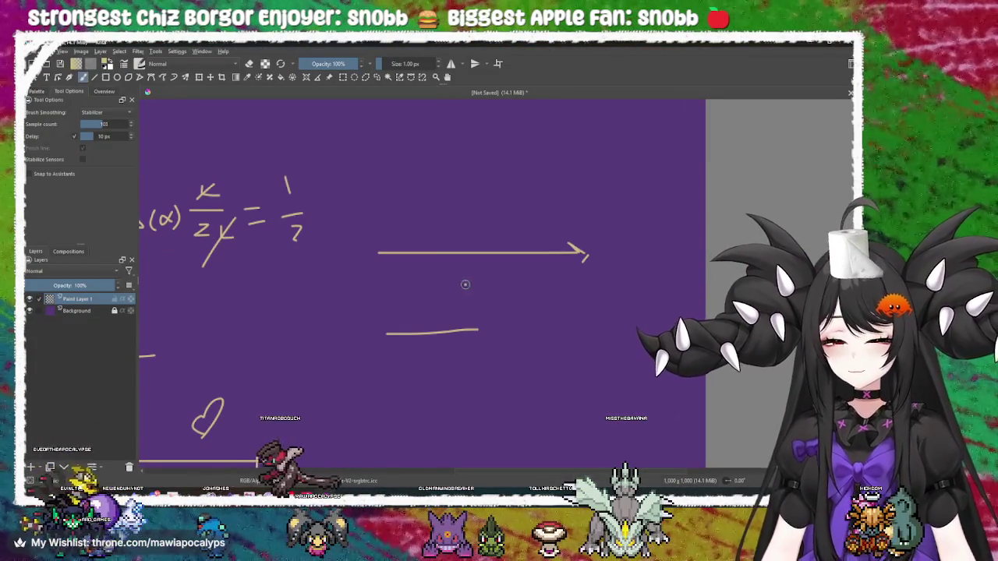
mouse_move(416, 281)
mouse_down()
mouse_move(488, 319)
mouse_move(528, 272)
mouse_move(517, 308)
mouse_move(501, 263)
mouse_move(476, 273)
mouse_move(574, 283)
mouse_move(552, 353)
mouse_move(351, 390)
mouse_up()
mouse_move(410, 223)
mouse_down()
mouse_move(421, 312)
mouse_move(370, 258)
mouse_move(350, 280)
mouse_move(396, 298)
mouse_up()
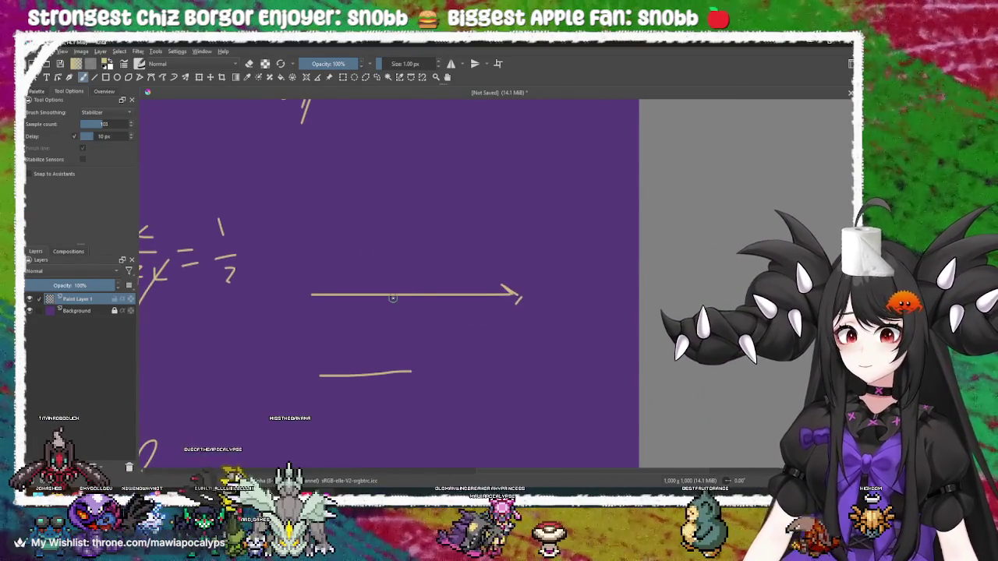
mouse_move(311, 294)
mouse_down()
mouse_move(439, 147)
mouse_move(425, 182)
mouse_up()
key(ctrl+z)
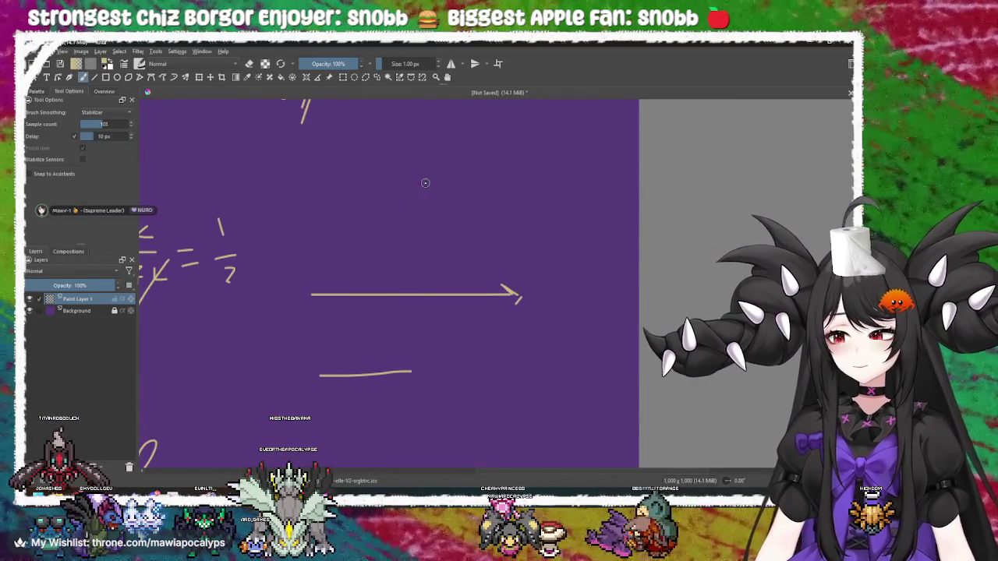
Recentre the arrow and sketch trial marks beneath it, then undo them
mouse_move(357, 278)
mouse_down()
mouse_move(383, 287)
mouse_move(397, 274)
mouse_up()
drag(384, 230, 383, 289)
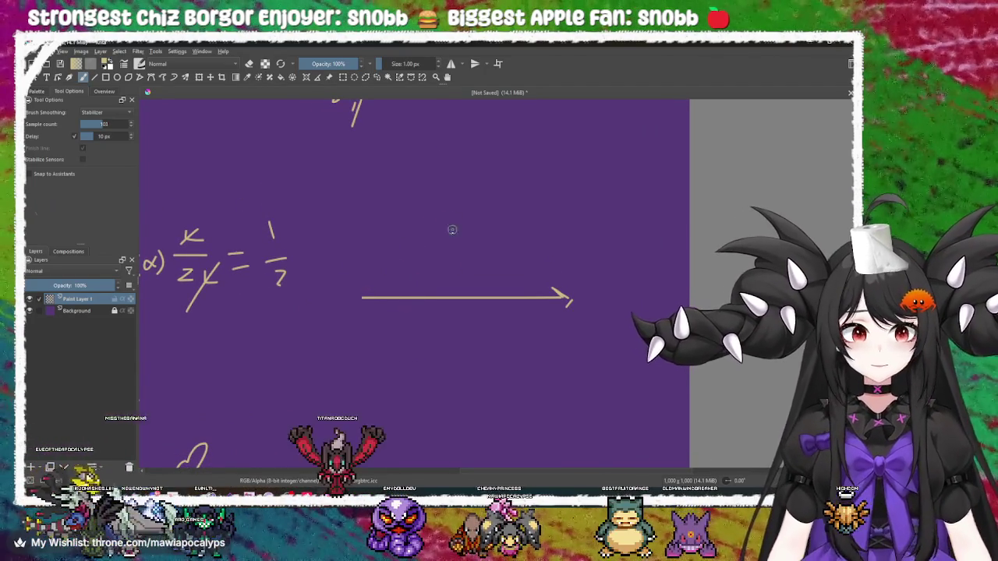
drag(451, 277, 442, 298)
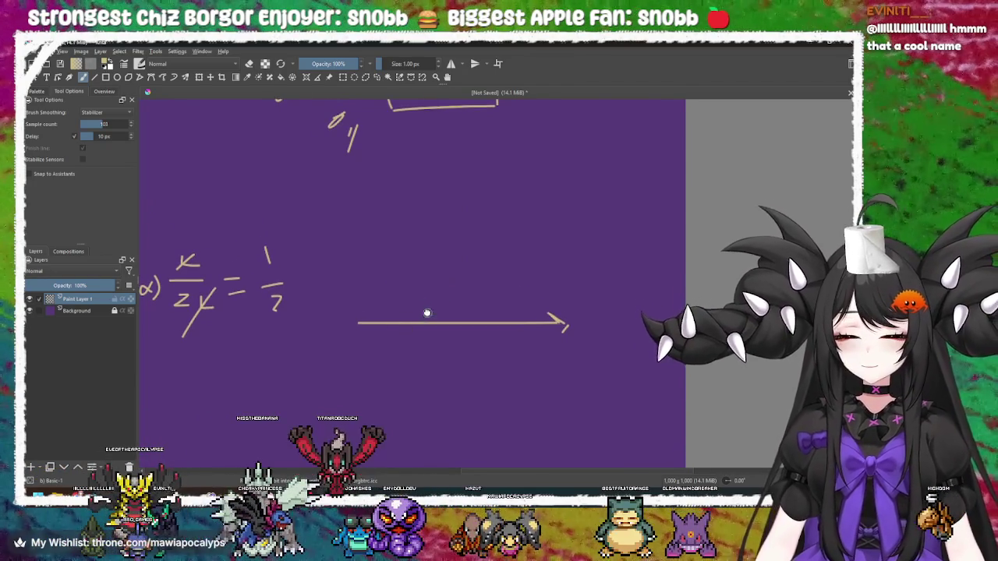
drag(426, 318, 336, 322)
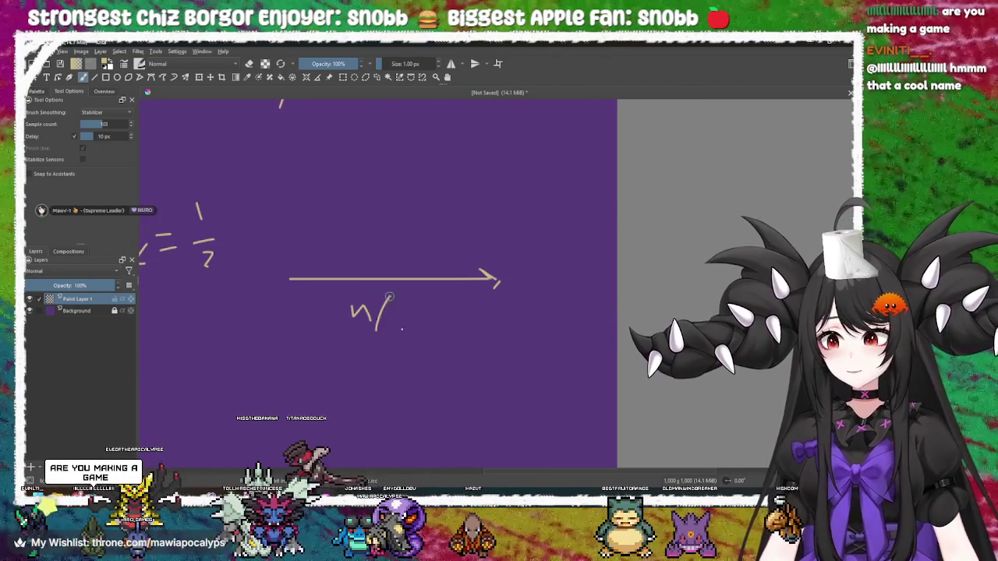
drag(386, 301, 401, 326)
drag(405, 344, 422, 336)
mouse_move(392, 293)
mouse_down()
mouse_move(432, 298)
mouse_move(429, 327)
mouse_up()
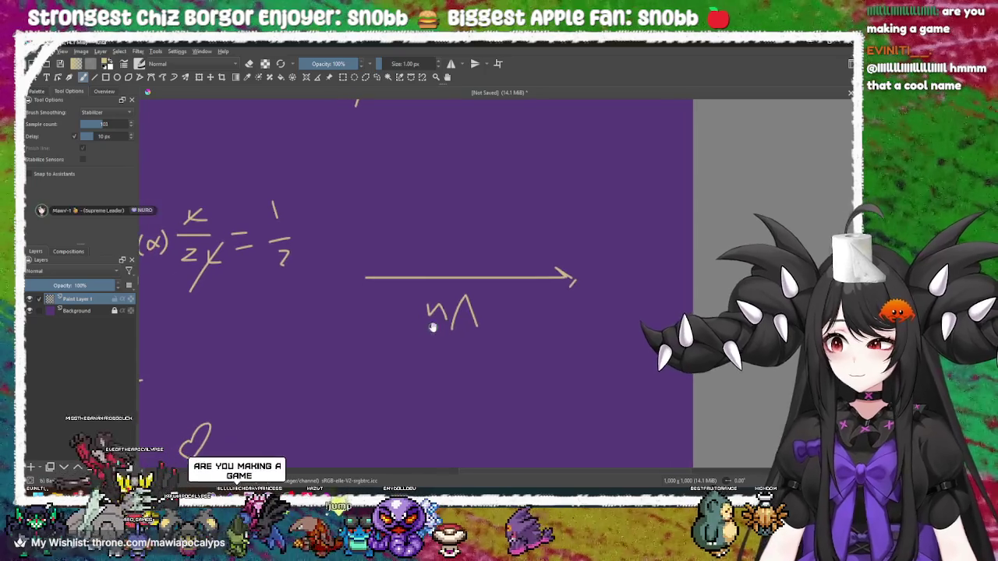
drag(510, 319, 468, 337)
key(ctrl+z)
key(ctrl+z)
key(ctrl+z)
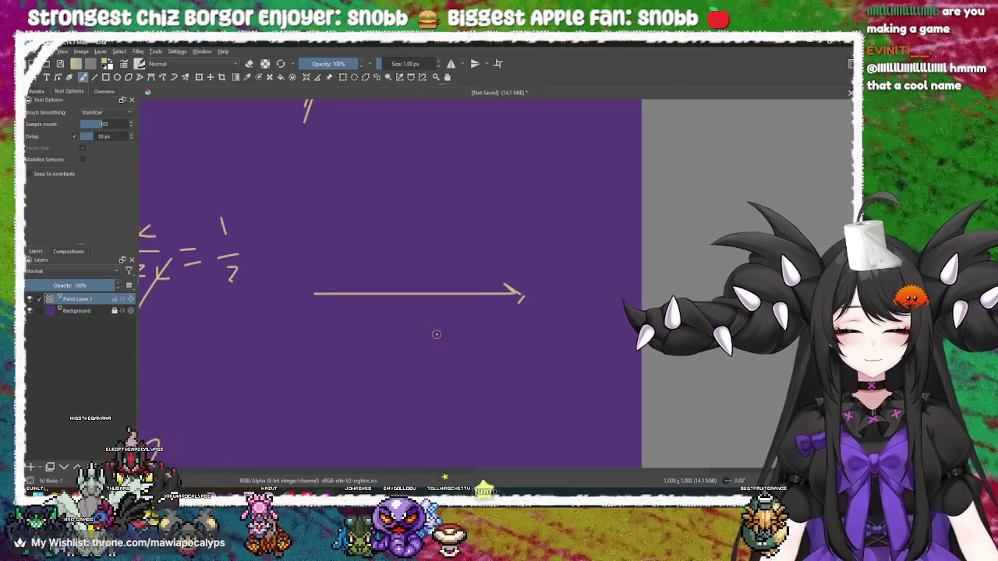
Pan up to review the heart doodle and the h working below
drag(384, 258, 427, 221)
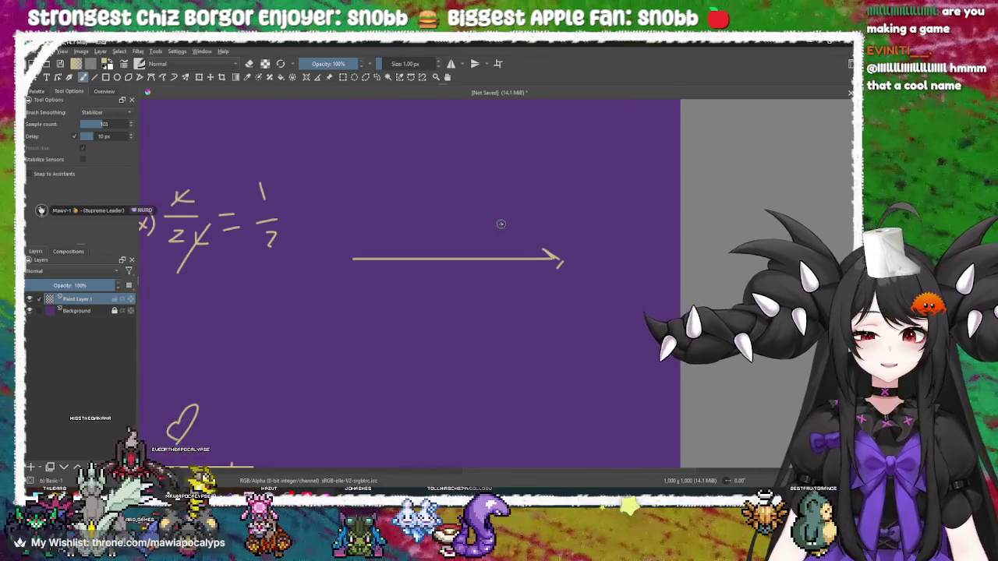
drag(349, 291, 396, 227)
drag(382, 333, 374, 305)
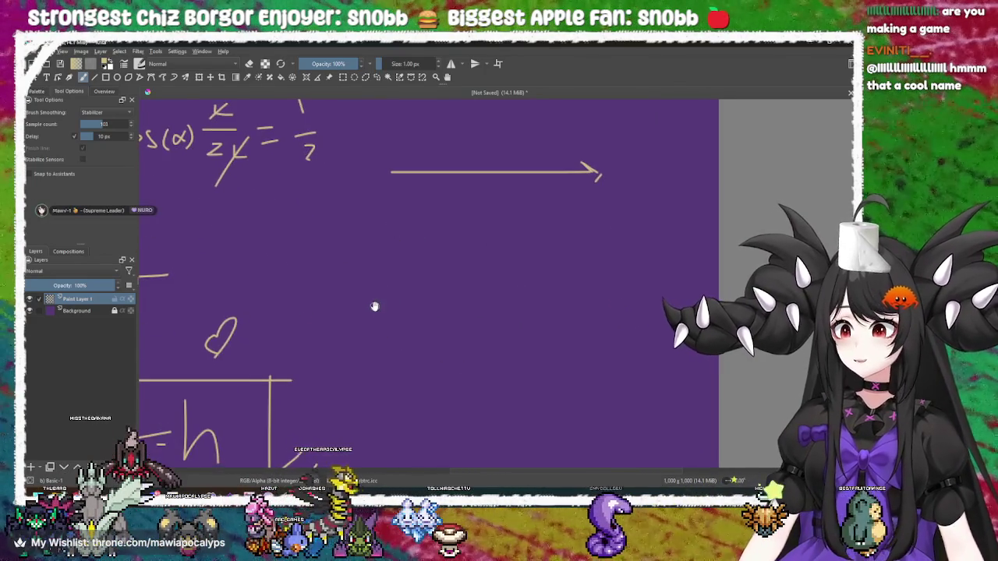
mouse_move(370, 348)
mouse_down()
mouse_move(370, 315)
mouse_move(396, 278)
mouse_move(368, 282)
mouse_move(385, 280)
mouse_up()
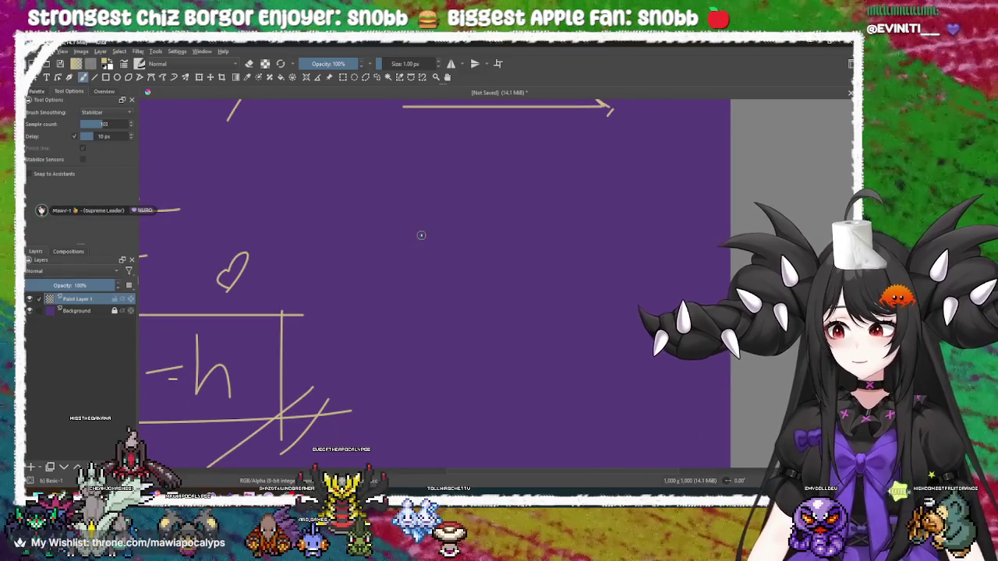
key(alt+Tab)
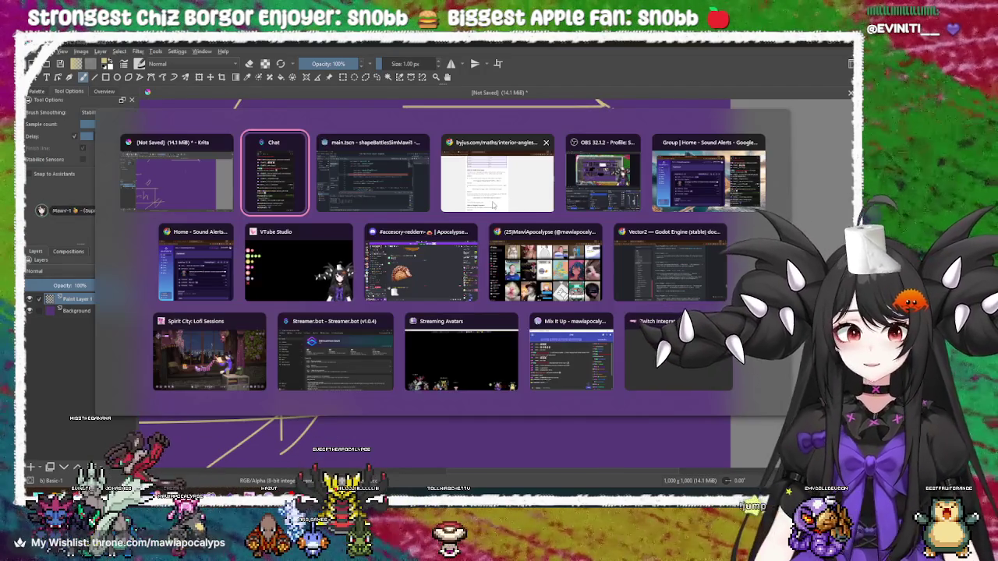
Switch to Chrome, open a new tab and load tiktok.com
key(Tab)
key(Tab)
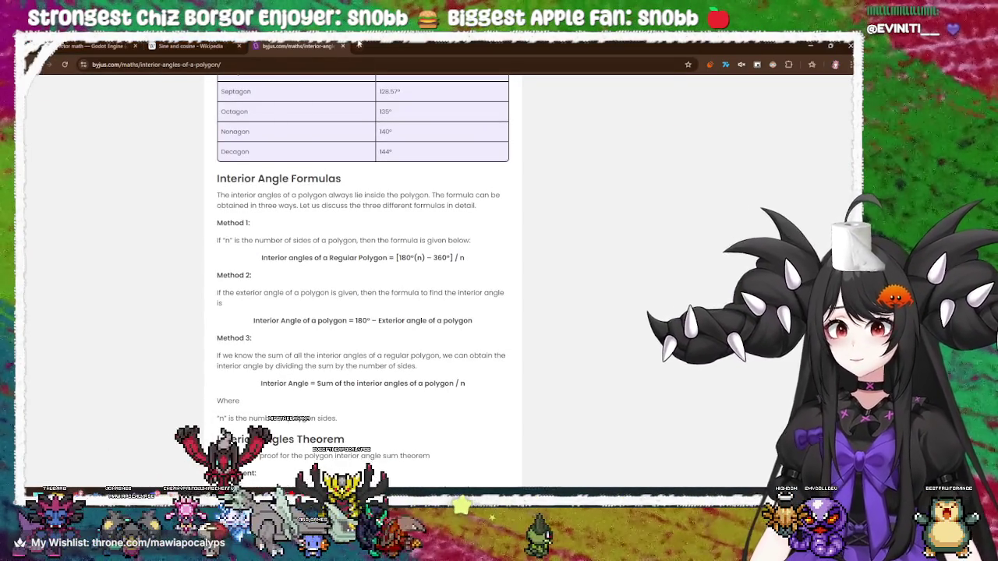
key(ctrl+t)
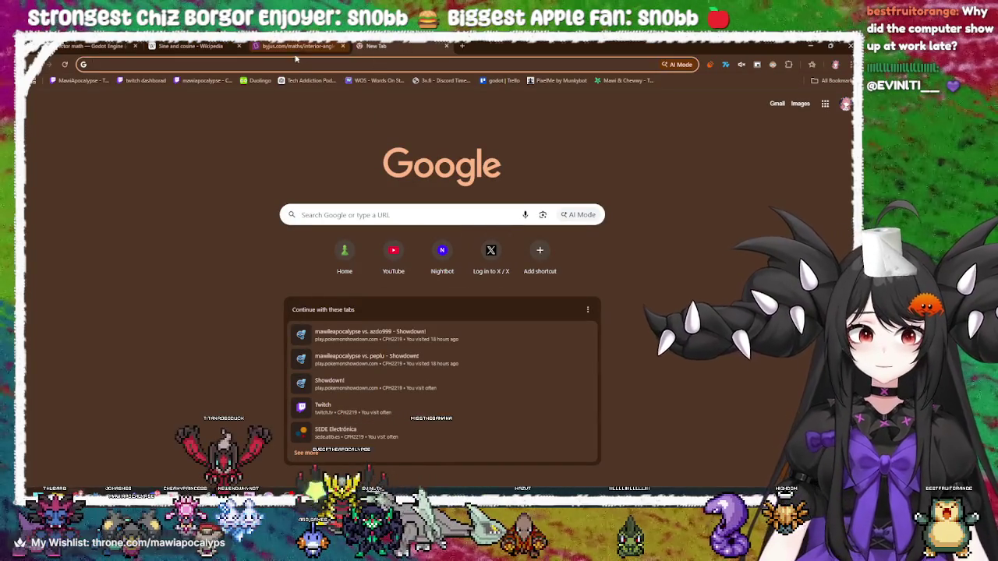
click(294, 64)
text(tiktok.com)
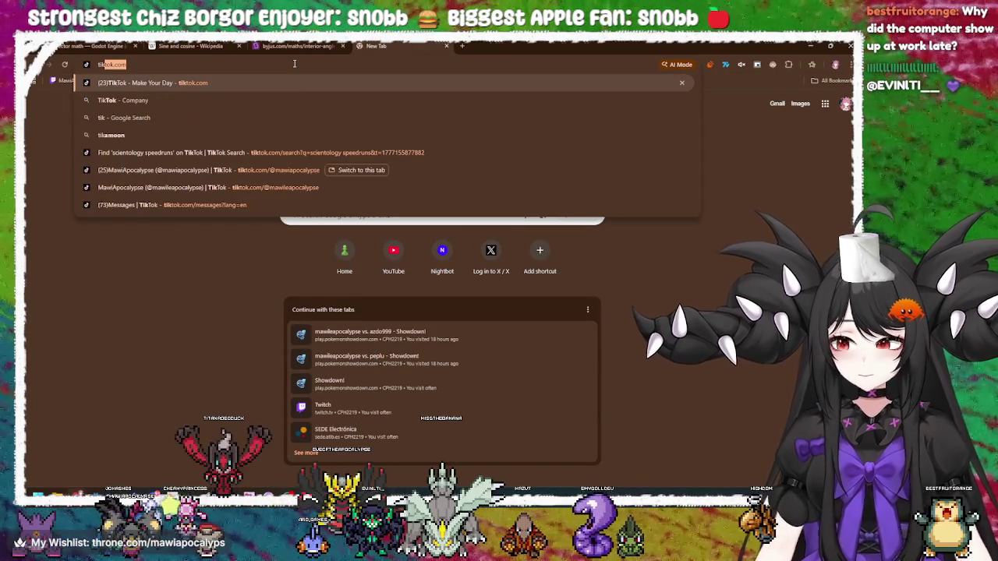
key(Return)
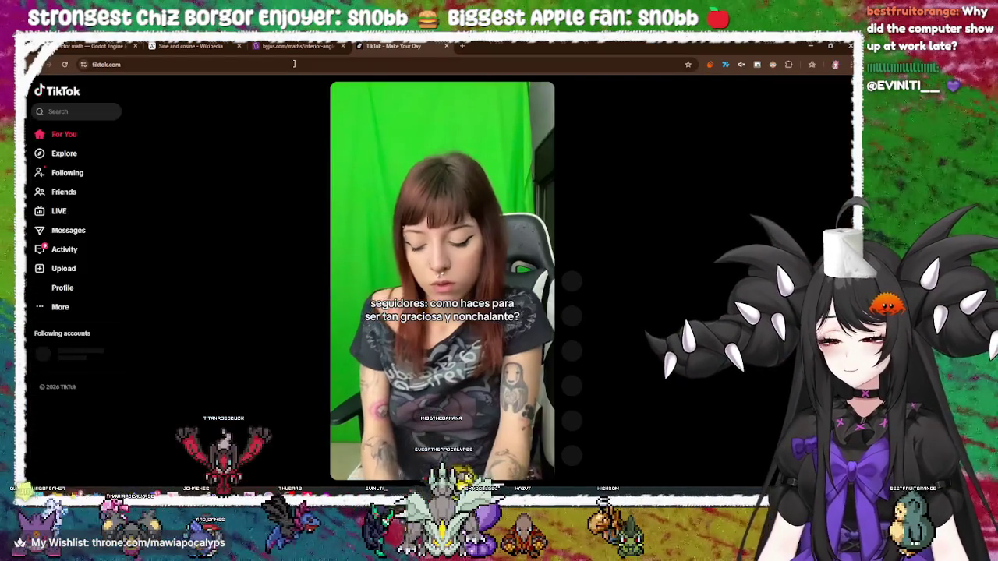
Search TikTok for 'can beat in 10 second' and scroll through the results
click(94, 114)
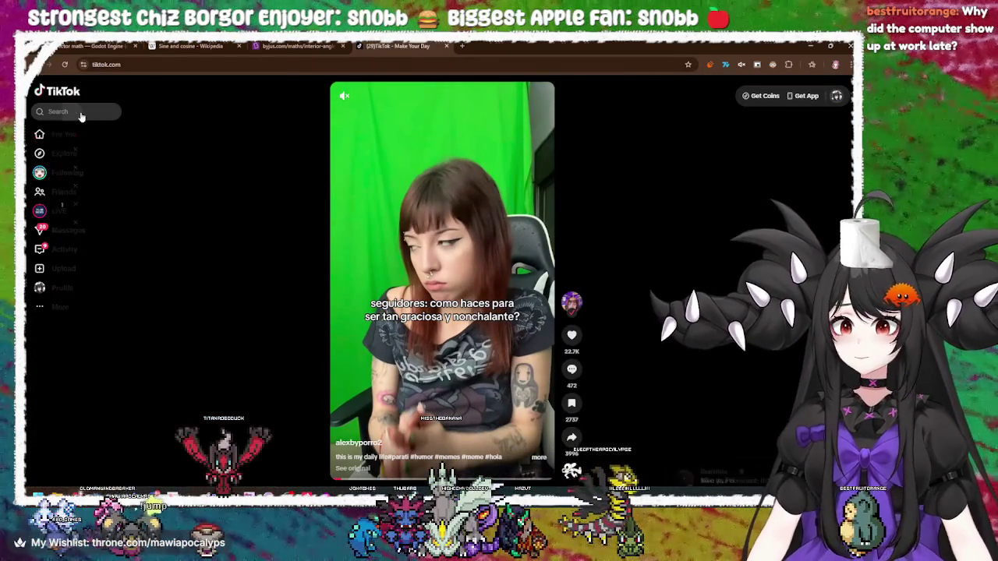
text(can beat in 10 second)
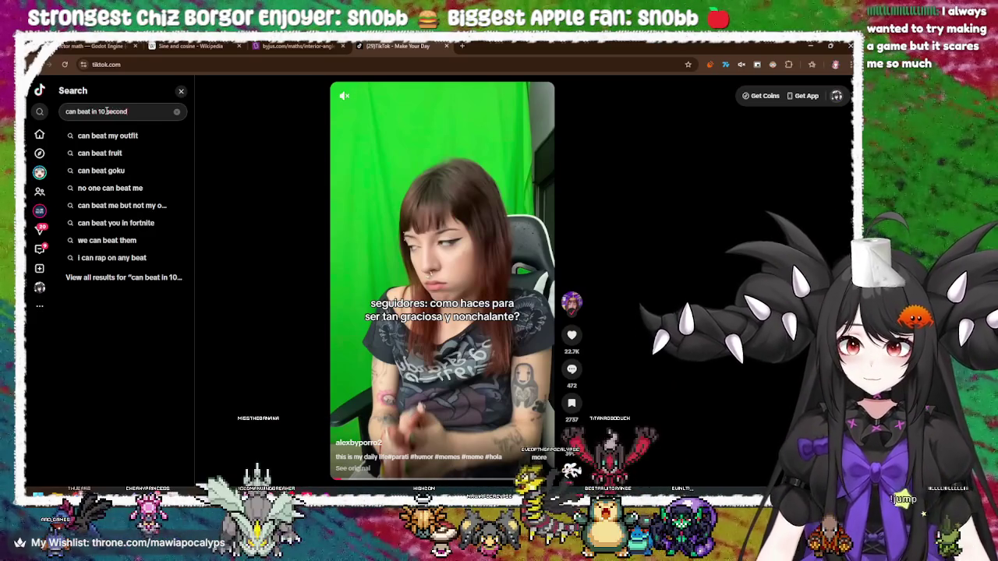
key(Return)
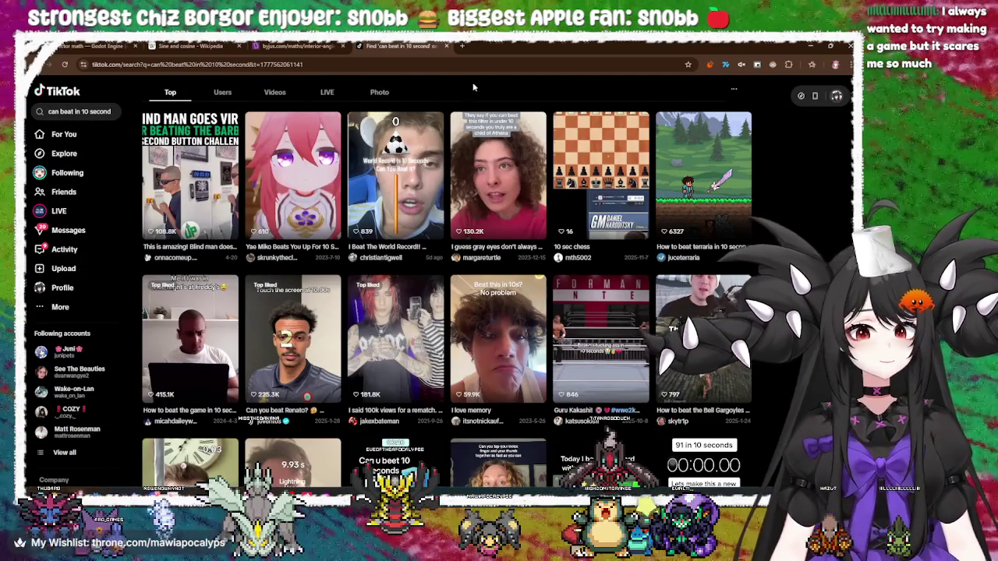
scroll(473, 86, down, 5)
scroll(472, 81, down, 10)
scroll(473, 81, down, 2)
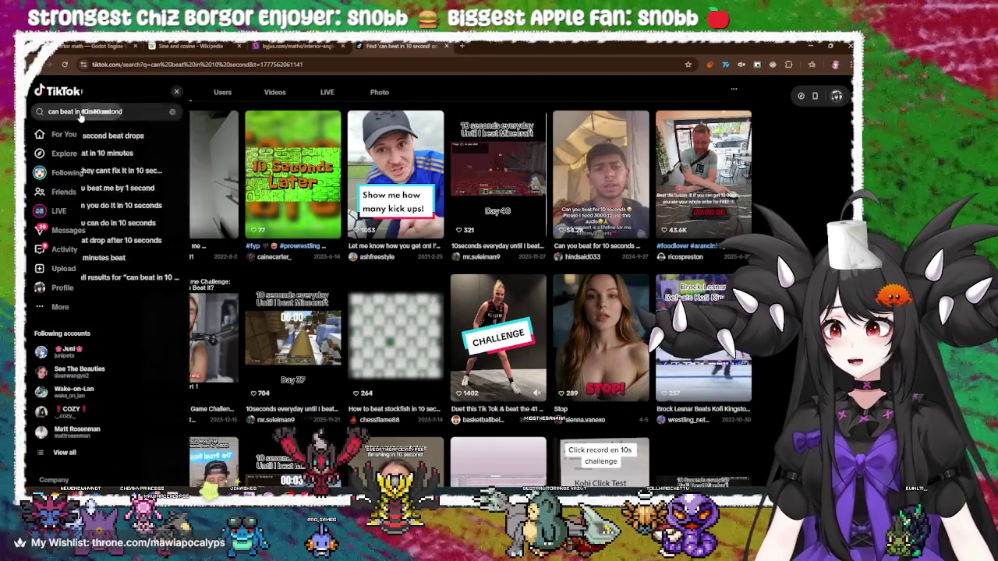
Replace the query with 'shape battle' and run the search
click(81, 113)
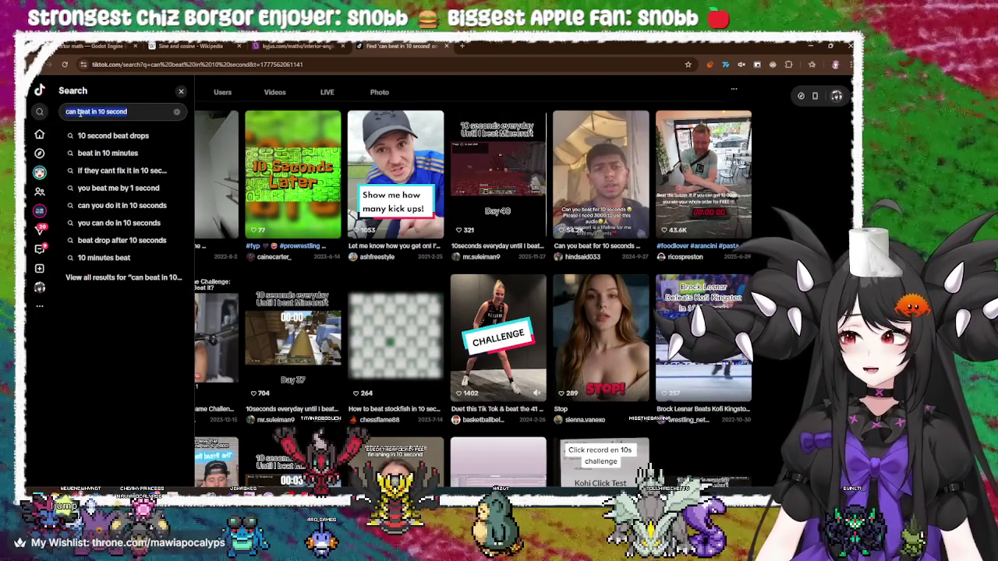
key(BackSpace)
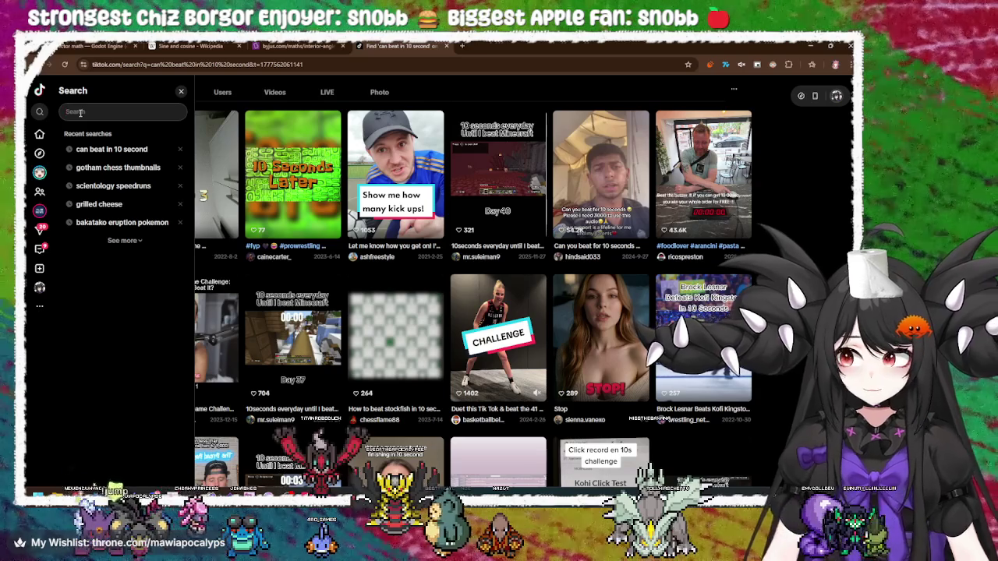
text(shape batt)
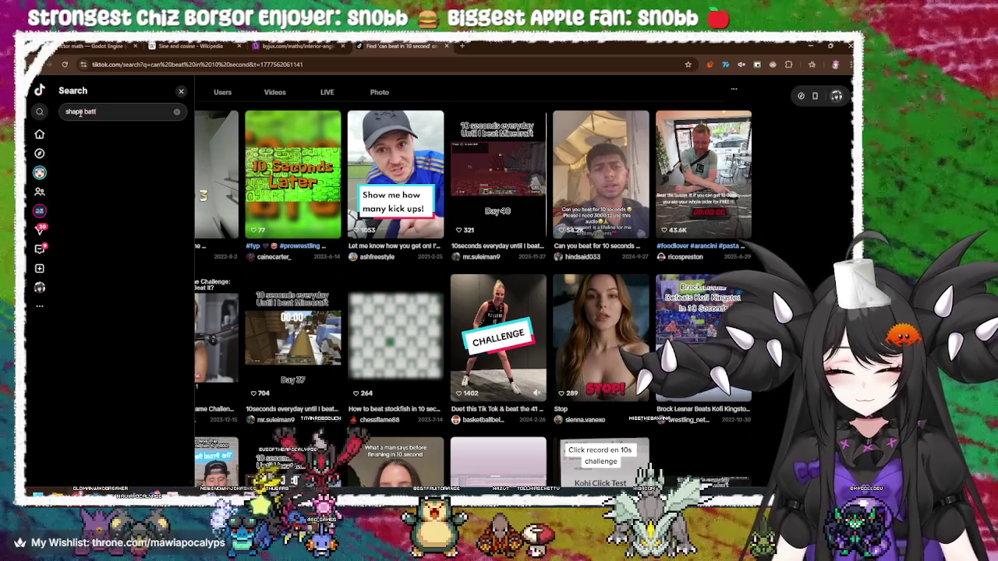
key(Return)
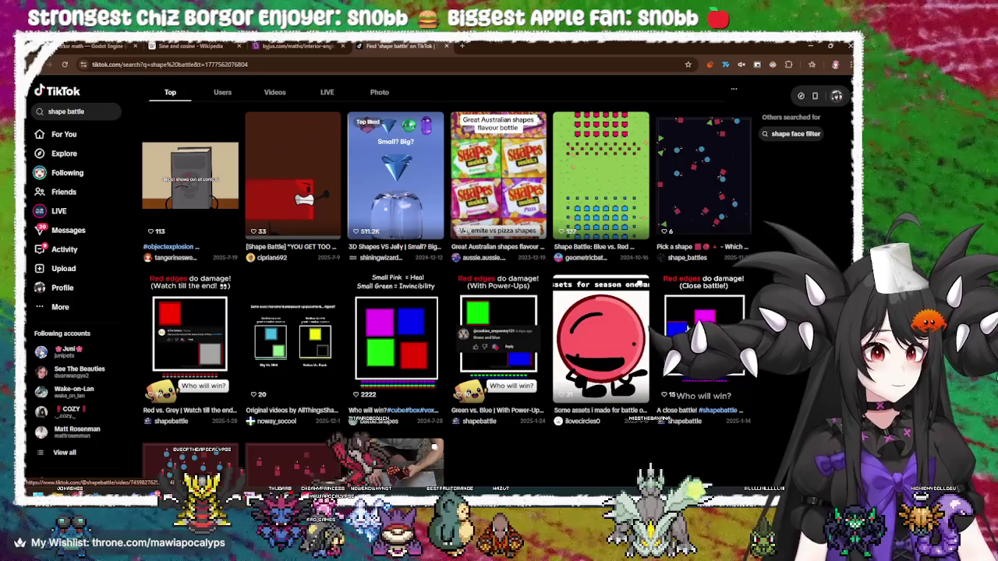
Open the 'A close battle!' shape battle video and pause it
click(690, 336)
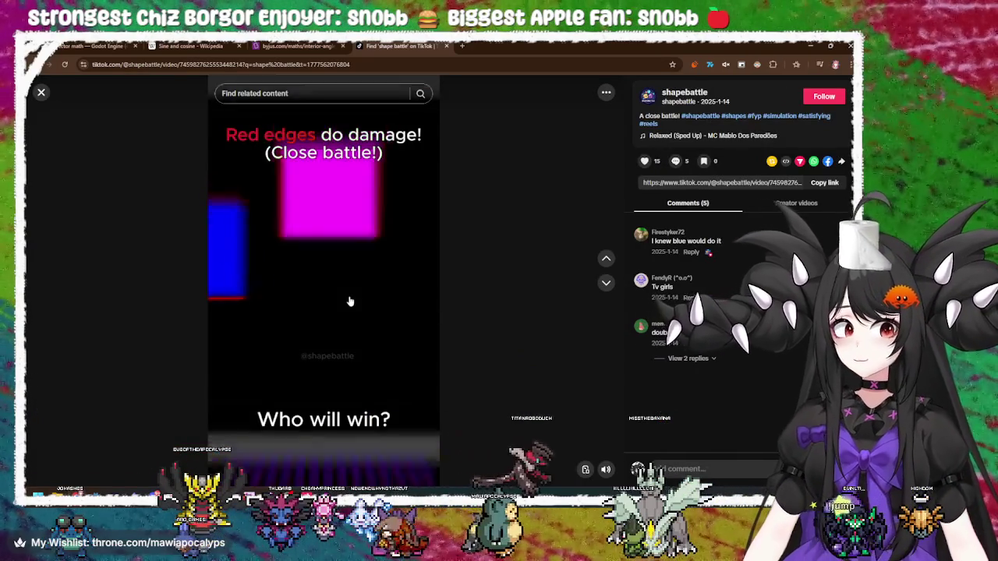
click(343, 288)
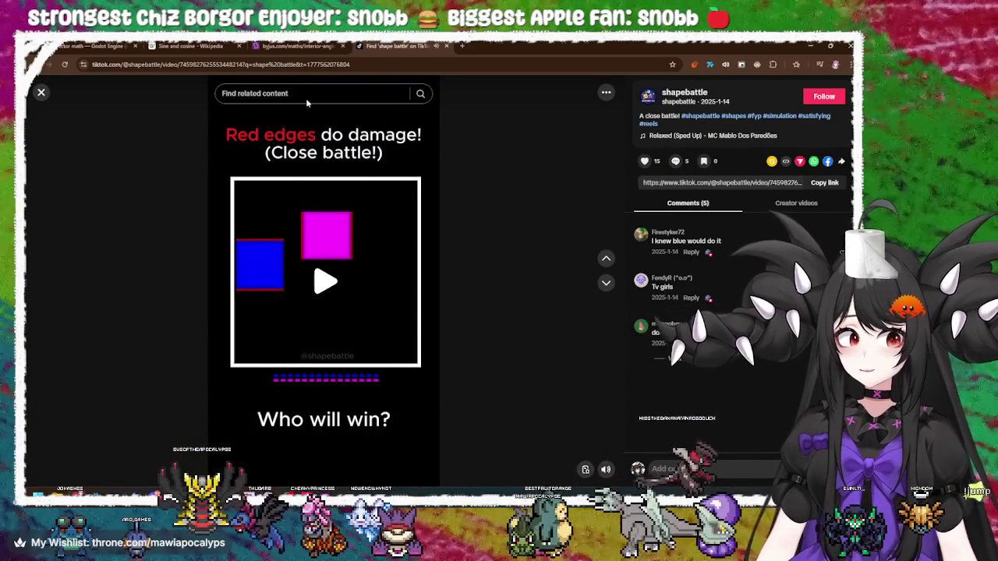
mouse_move(606, 471)
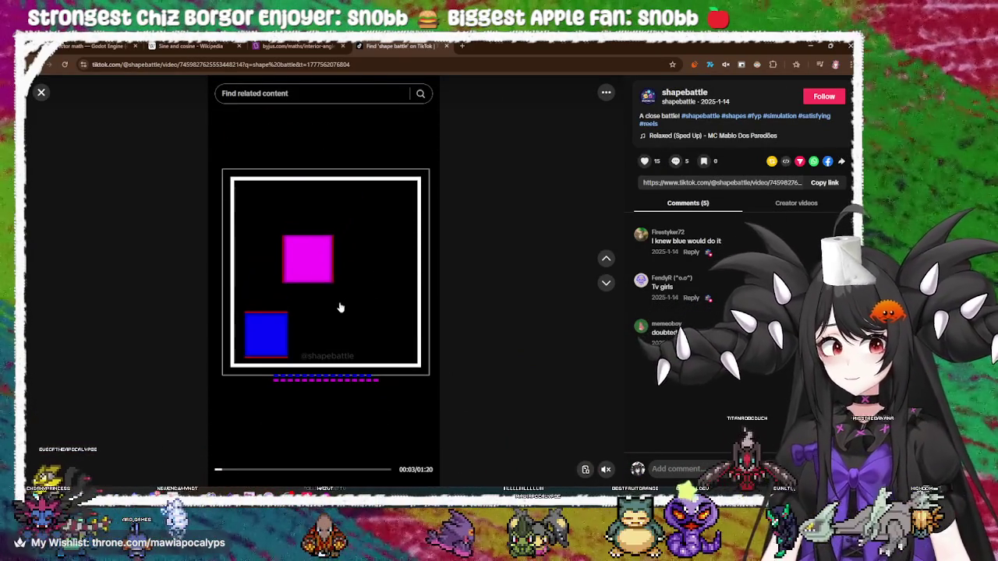
click(318, 285)
click(323, 312)
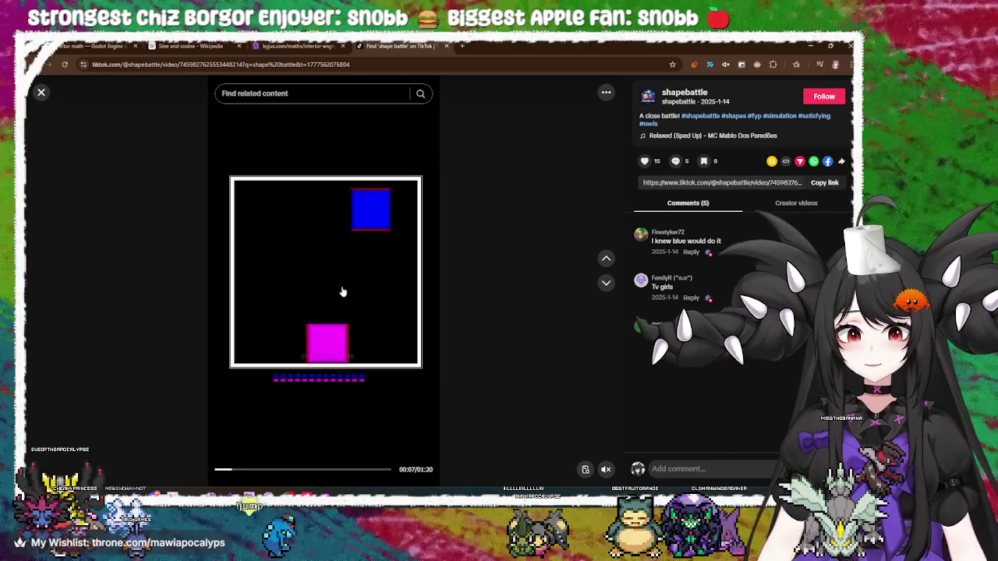
click(361, 306)
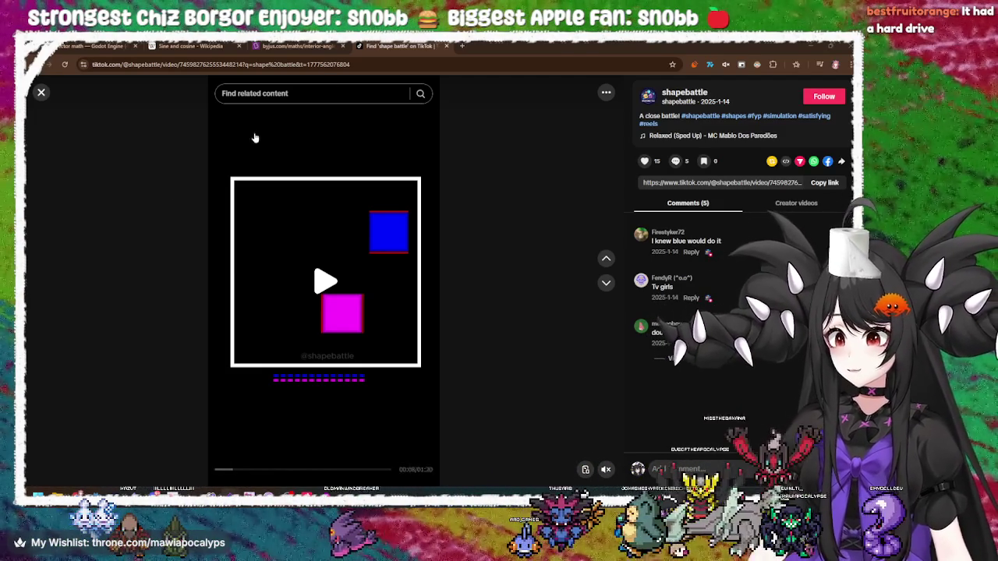
Close the TikTok tab, reopen the interior-angles page, and select its polygon angle formula
click(446, 46)
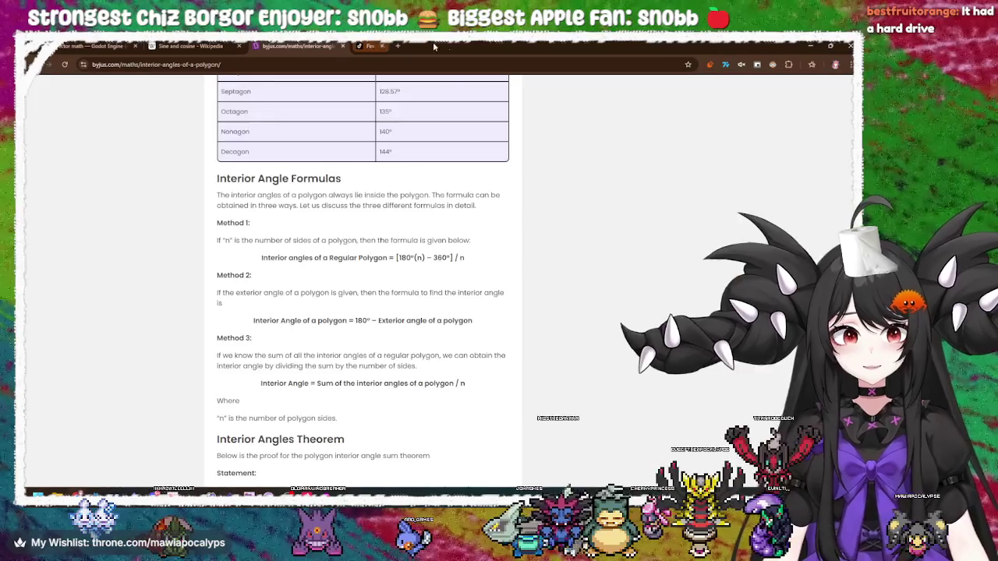
click(343, 46)
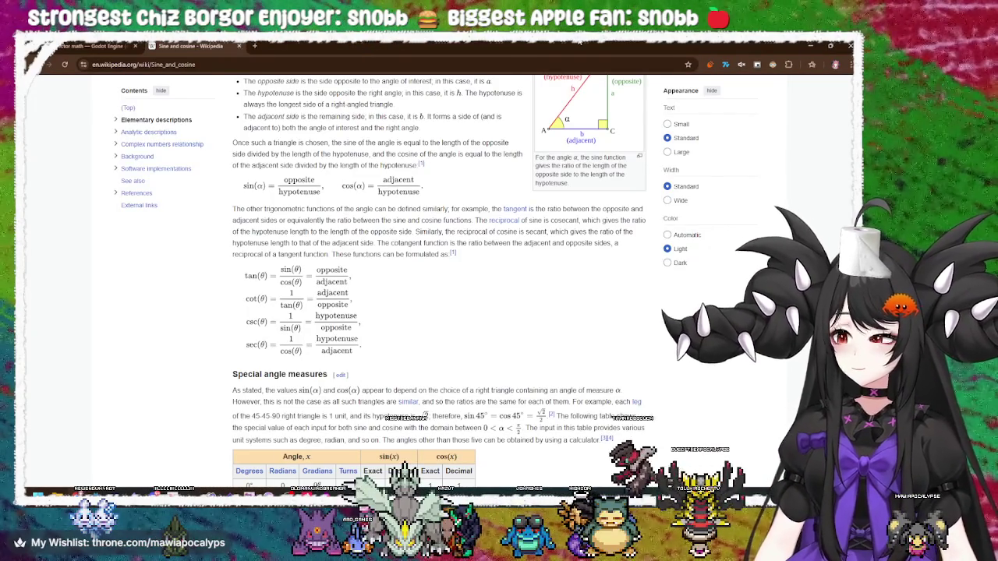
key(ctrl+shift+t)
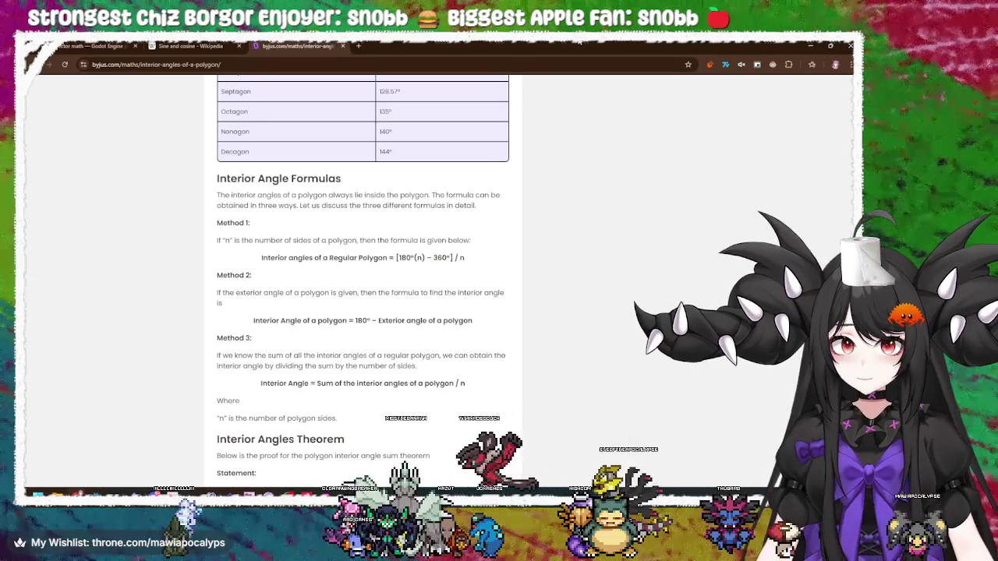
drag(573, 249, 260, 258)
In Krita, try a 4-shaped stroke and several zigzag waves, undoing each one
key(alt+Tab)
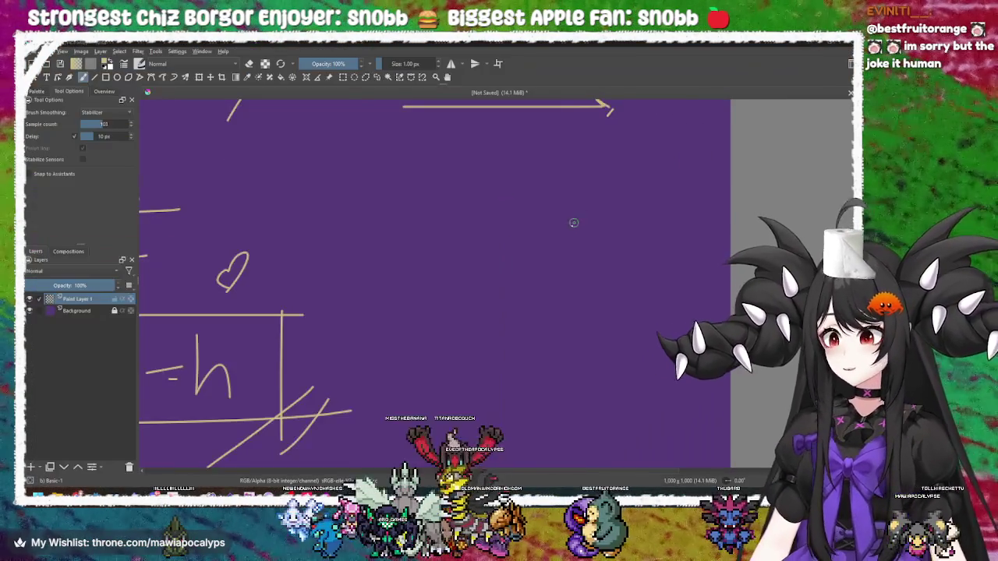
drag(402, 198, 461, 275)
key(ctrl+z)
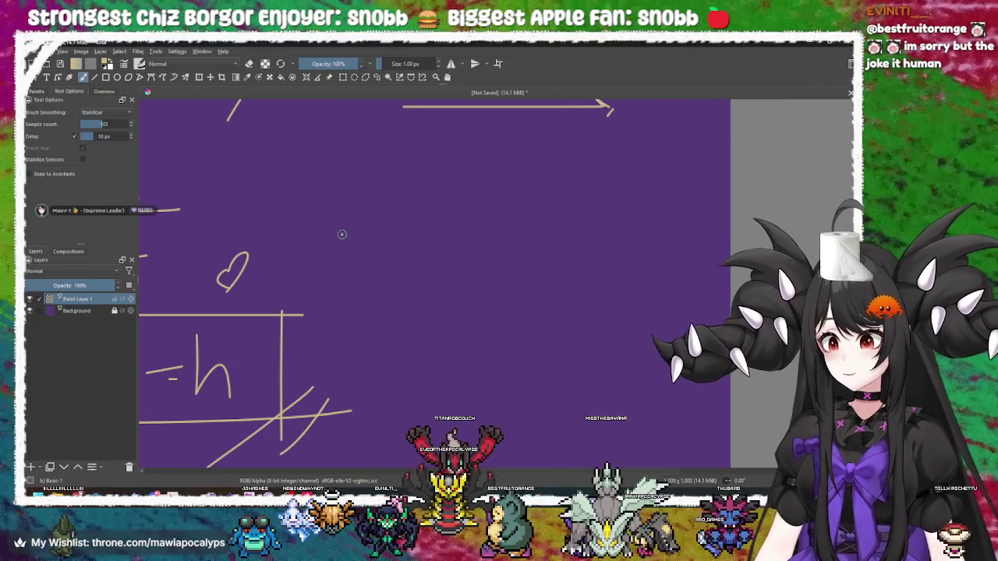
drag(386, 204, 421, 265)
key(ctrl+z)
mouse_move(311, 272)
mouse_down()
mouse_move(317, 241)
mouse_move(394, 272)
mouse_move(493, 204)
mouse_move(597, 258)
mouse_move(612, 234)
mouse_up()
key(ctrl+z)
mouse_move(394, 250)
mouse_down()
mouse_move(507, 204)
mouse_move(655, 288)
mouse_up()
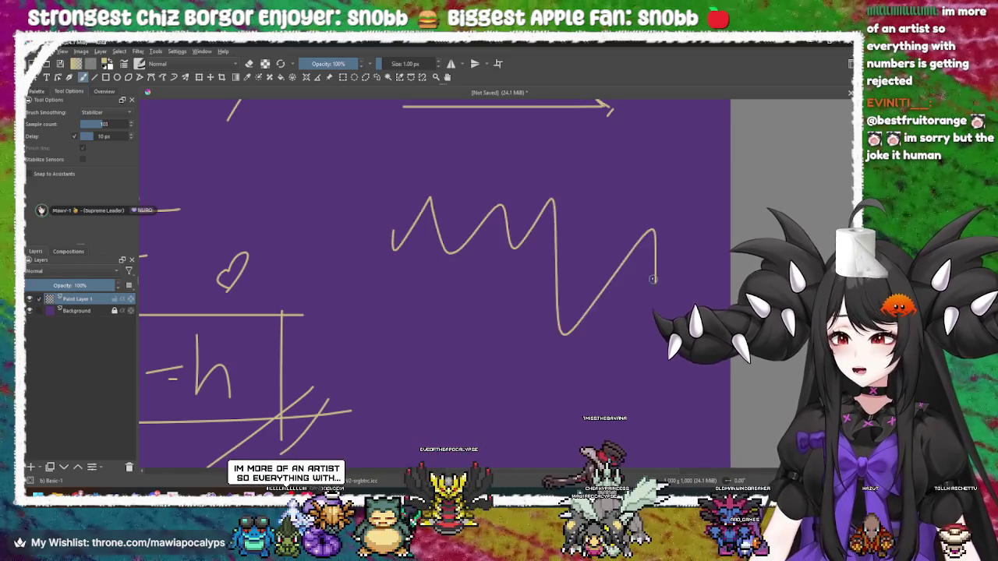
key(ctrl+z)
mouse_move(425, 268)
mouse_down()
mouse_move(475, 201)
mouse_move(658, 289)
mouse_up()
key(ctrl+z)
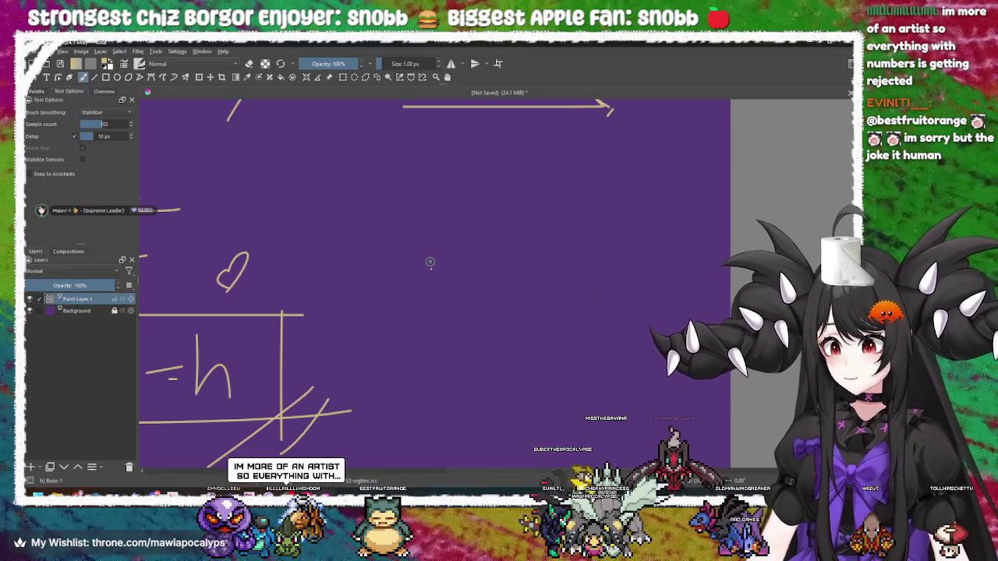
Draw and undo several more M-shaped wave strokes, then return to Godot
drag(430, 265, 508, 282)
drag(514, 234, 617, 317)
key(ctrl+z)
mouse_move(383, 281)
mouse_down()
mouse_move(473, 294)
mouse_move(646, 360)
mouse_up()
key(ctrl+z)
mouse_move(333, 257)
mouse_down()
mouse_move(453, 251)
mouse_move(593, 319)
mouse_up()
key(ctrl+z)
mouse_move(375, 277)
mouse_down()
mouse_move(508, 208)
mouse_move(539, 289)
mouse_up()
key(ctrl+z)
mouse_move(356, 271)
mouse_down()
mouse_move(378, 256)
mouse_move(511, 257)
mouse_move(530, 361)
mouse_up()
key(ctrl+z)
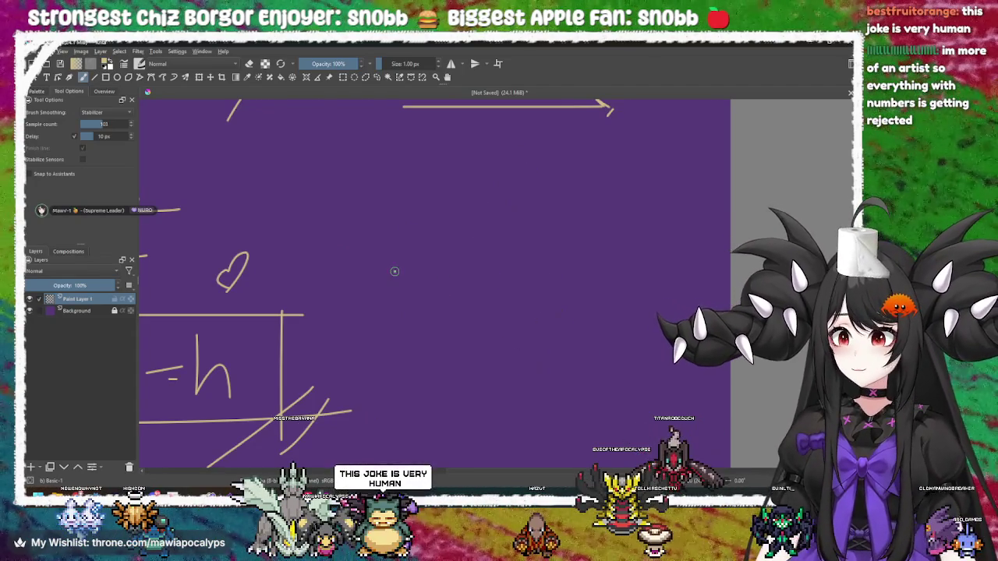
mouse_move(332, 265)
mouse_down()
mouse_move(390, 250)
mouse_move(484, 253)
mouse_move(567, 306)
mouse_up()
key(ctrl+z)
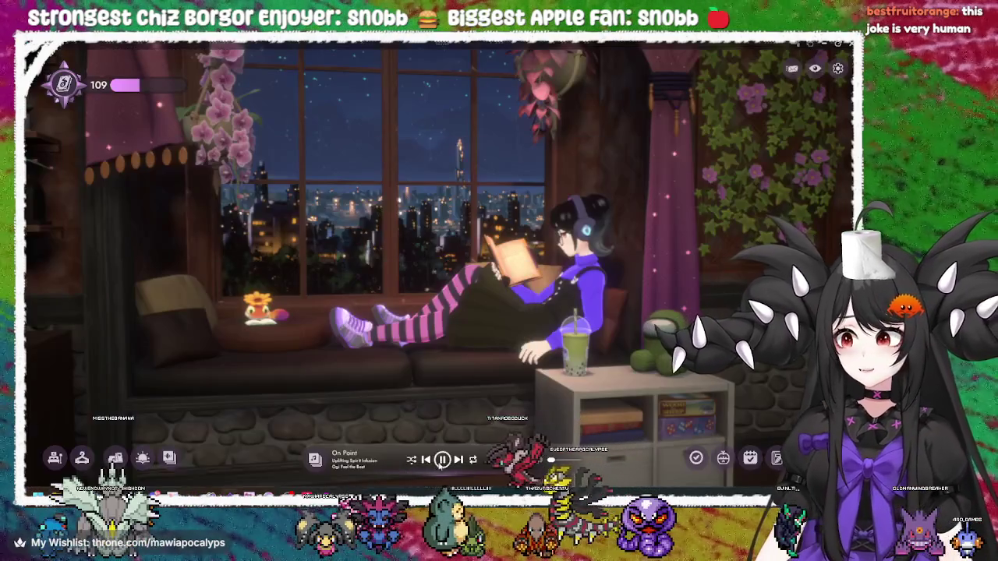
key(alt+Tab)
key(Tab)
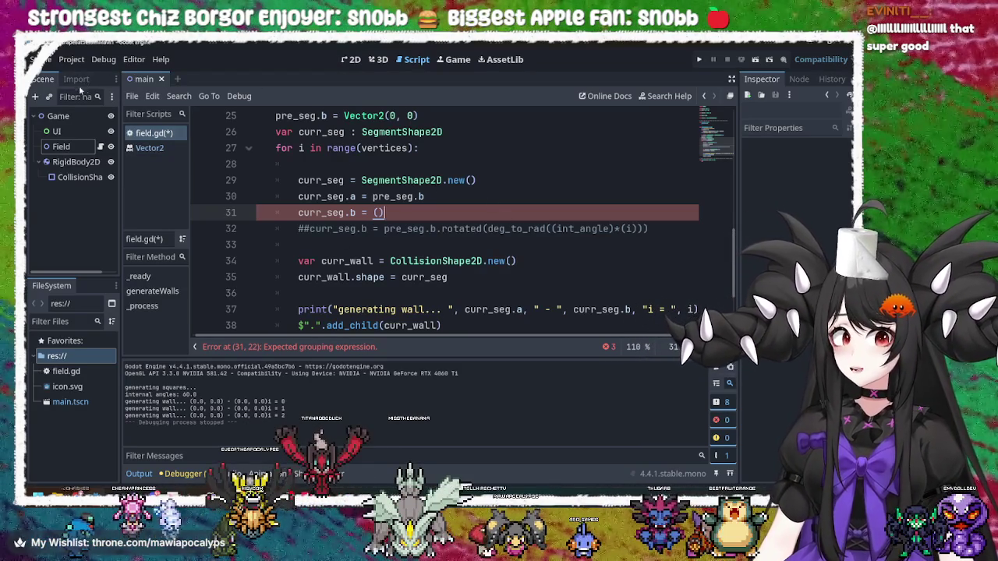
click(347, 61)
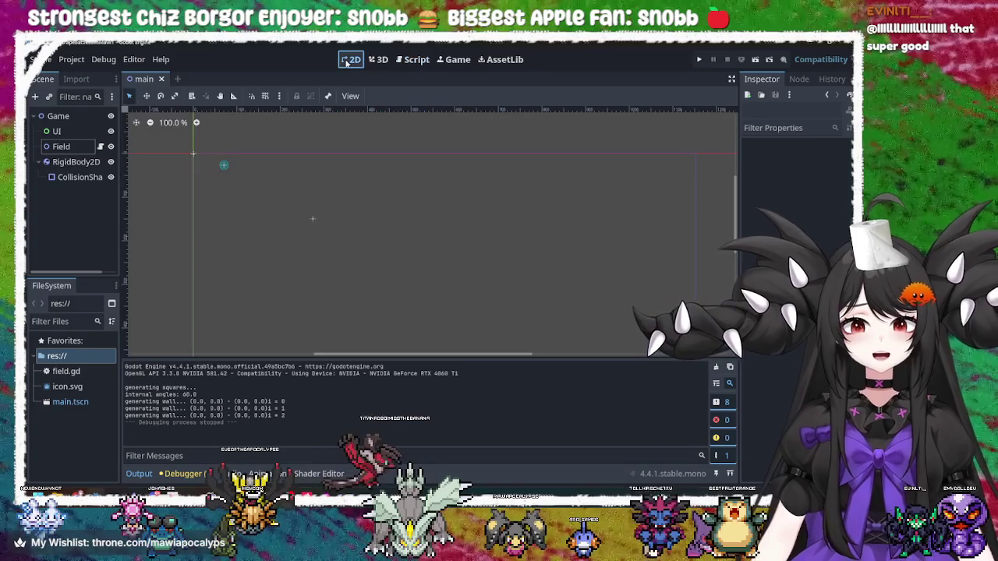
click(424, 59)
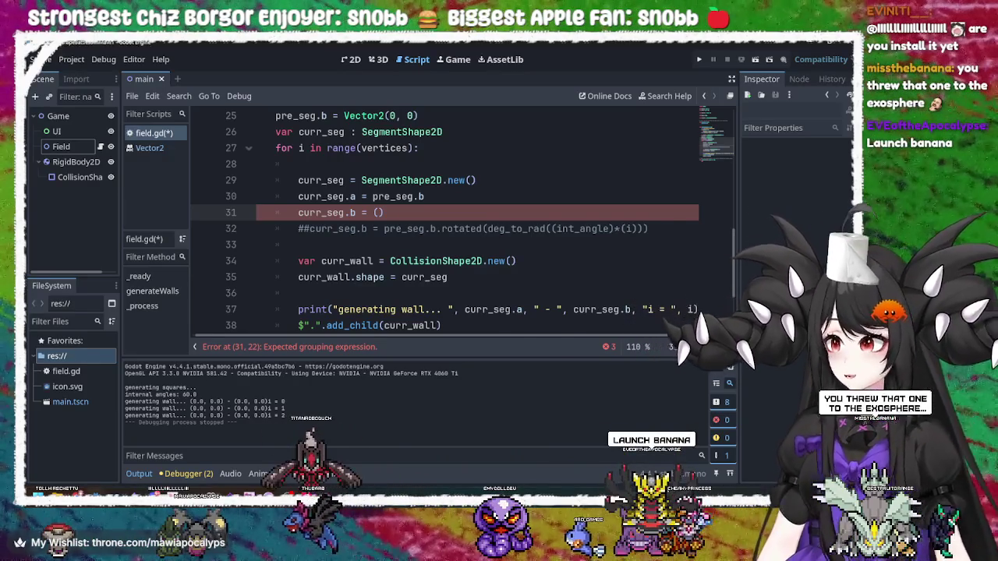
key(alt+Tab)
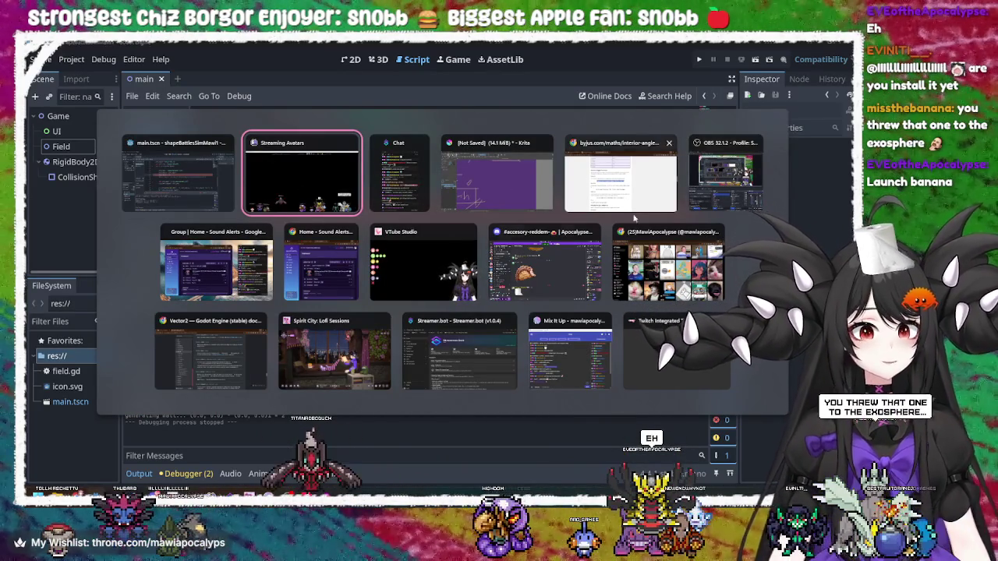
key(Escape)
key(alt+Tab)
key(Escape)
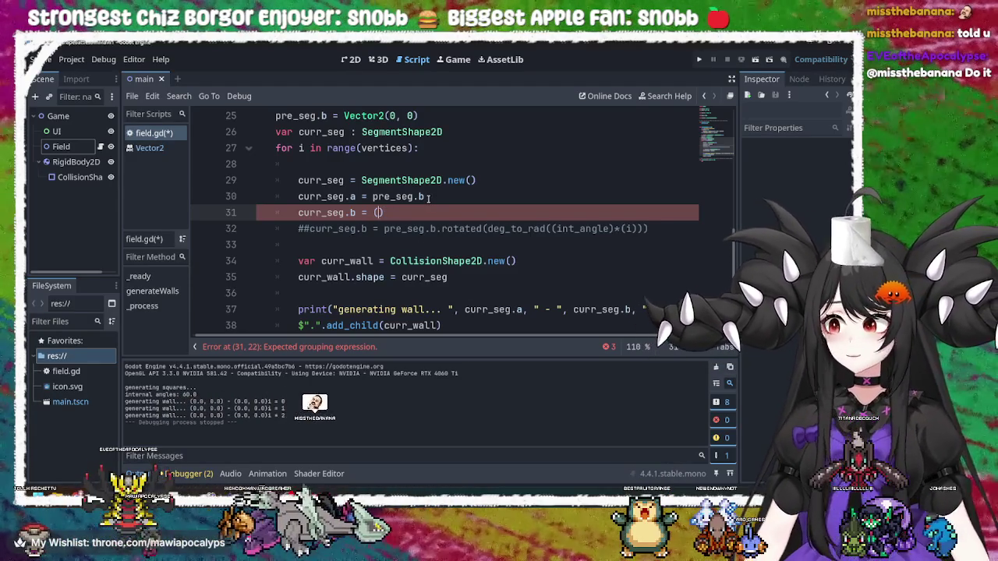
Glance over the Krita sketch, then delete the empty parentheses after curr_seg.b = in field.gd
key(alt+Tab)
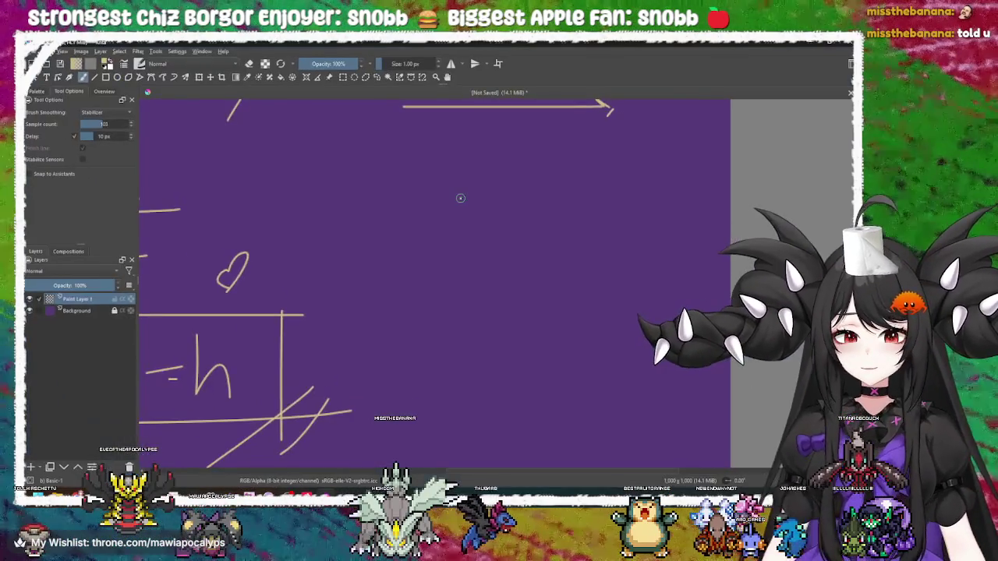
scroll(394, 267, down, 3)
scroll(395, 268, up, 3)
drag(487, 155, 389, 335)
key(alt+Tab)
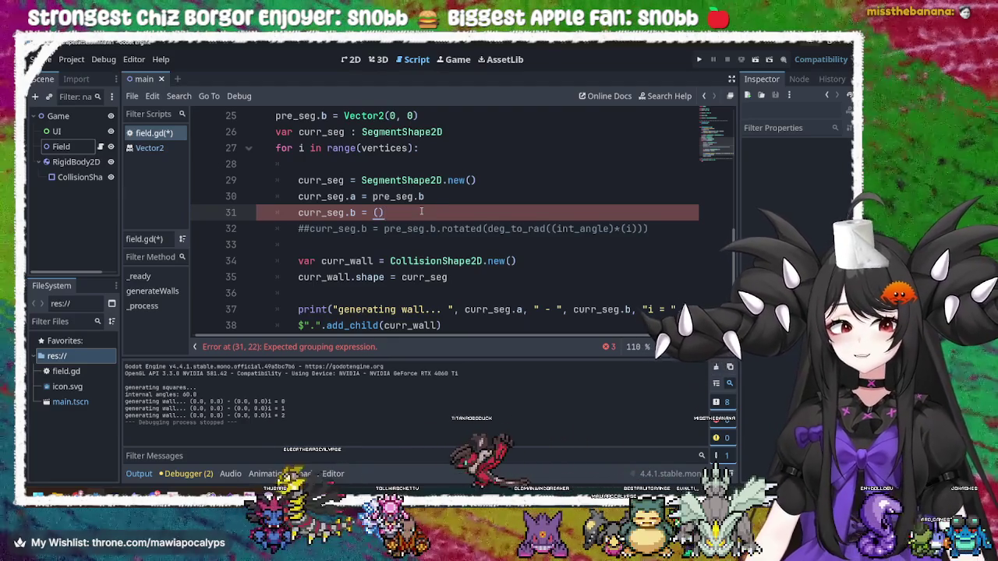
key(BackSpace)
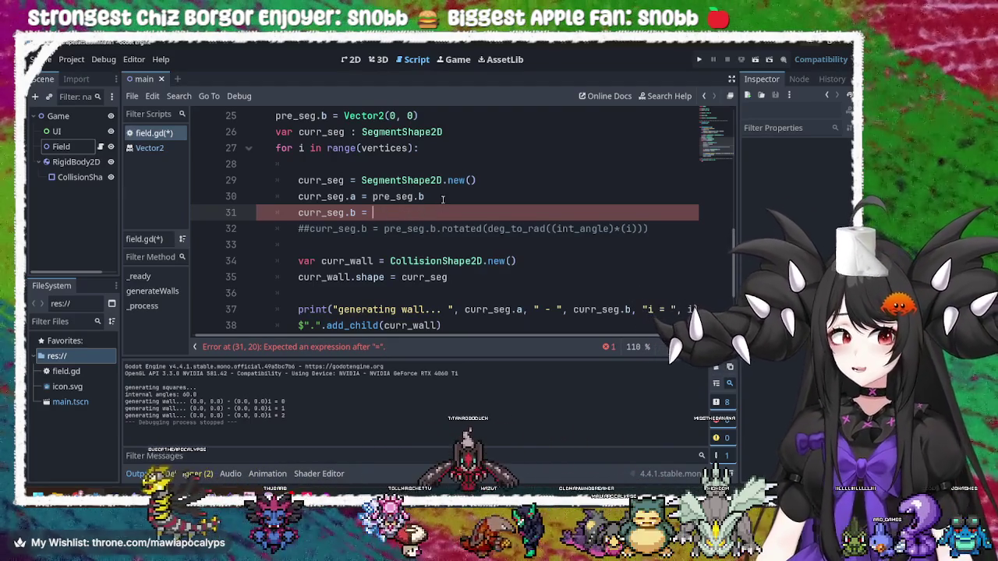
Complete line 30 as pre_seg.b.rotated(deg_to_rad(int_angle*i))
click(429, 197)
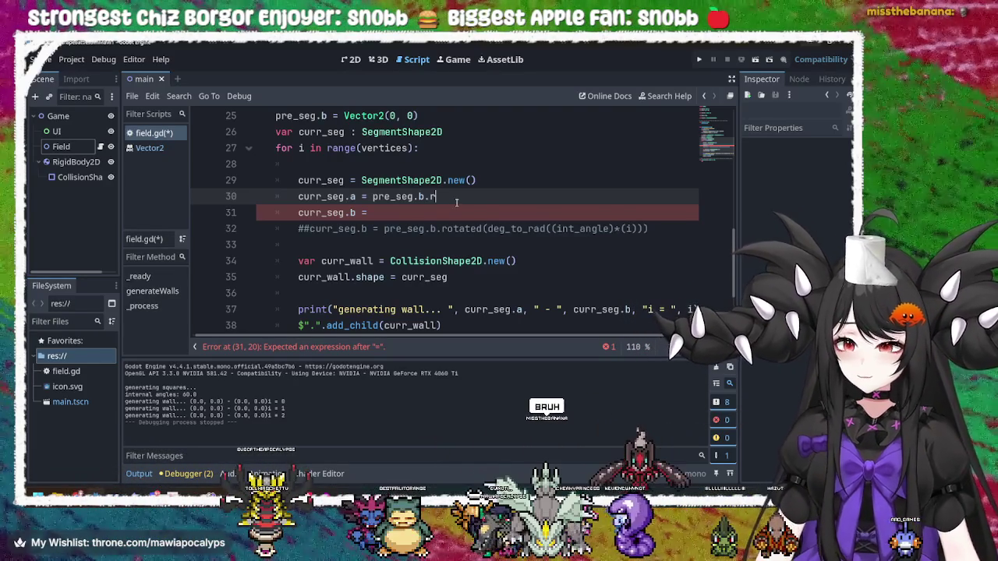
text(otat)
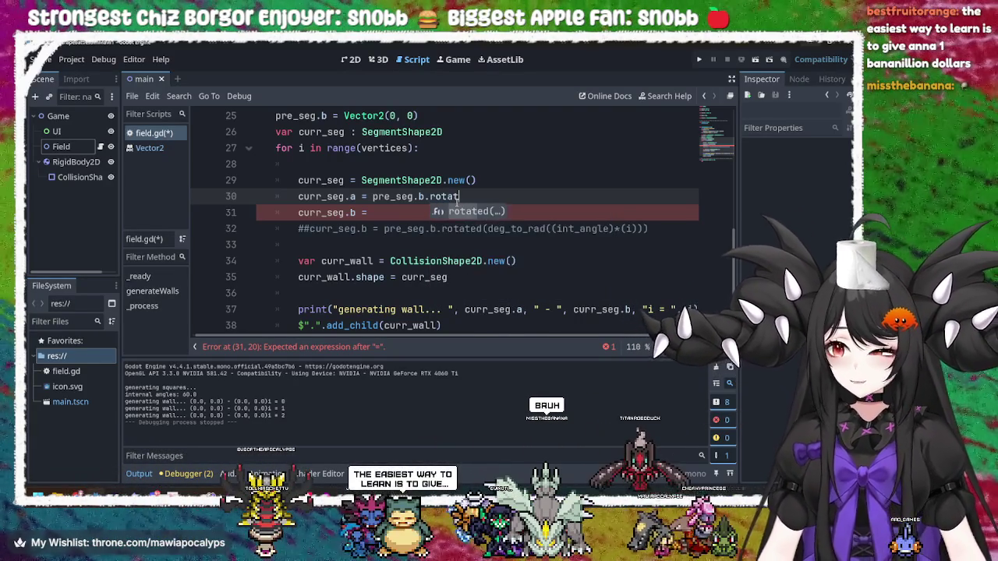
text(e)
key(Return)
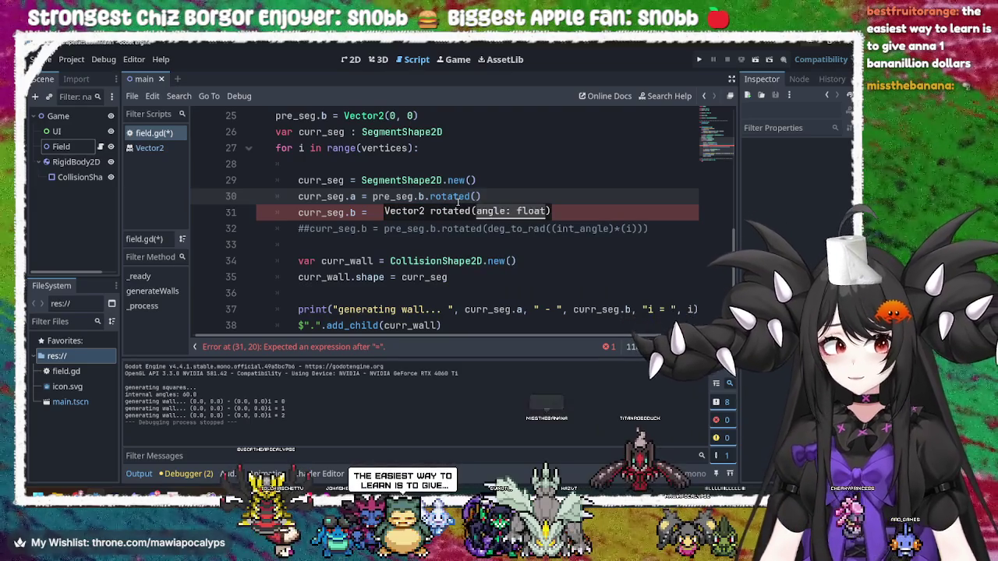
mouse_move(459, 201)
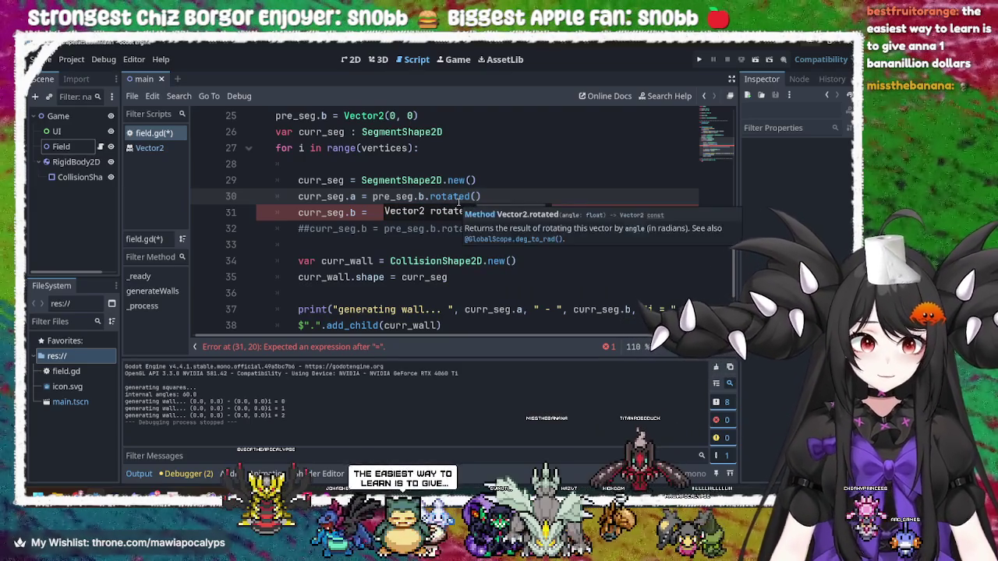
key(BackSpace)
text(d)
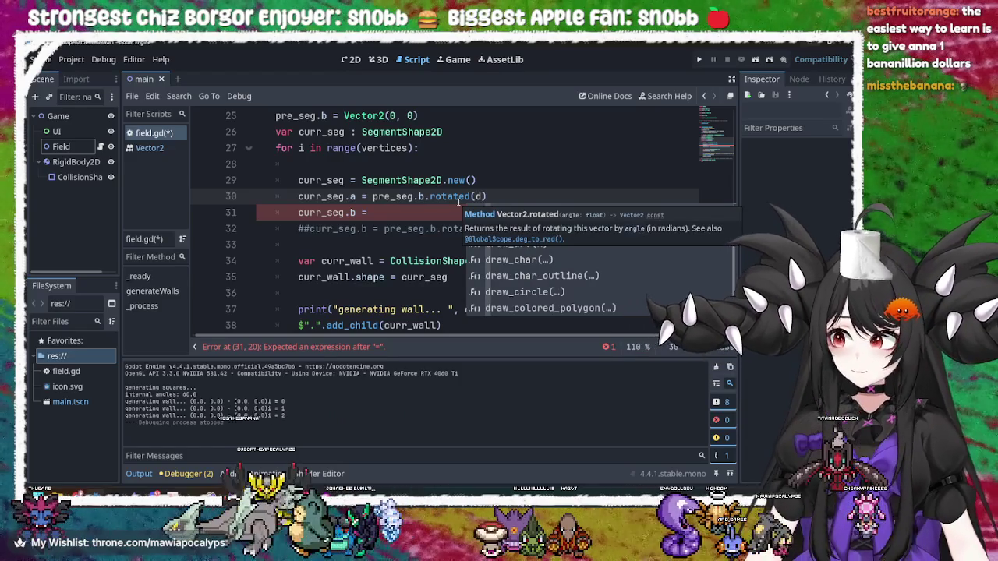
text(eg)
key(Return)
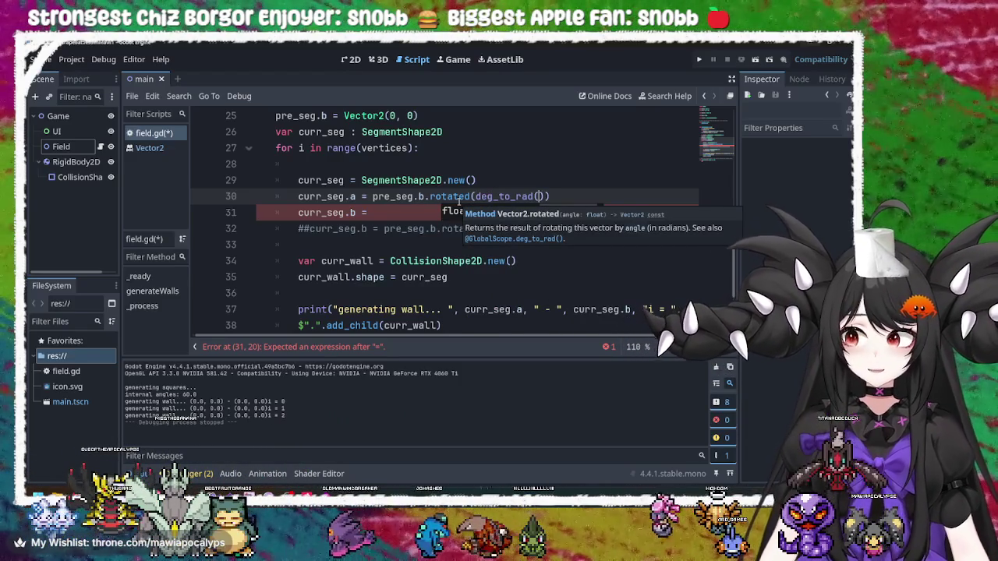
text(vert)
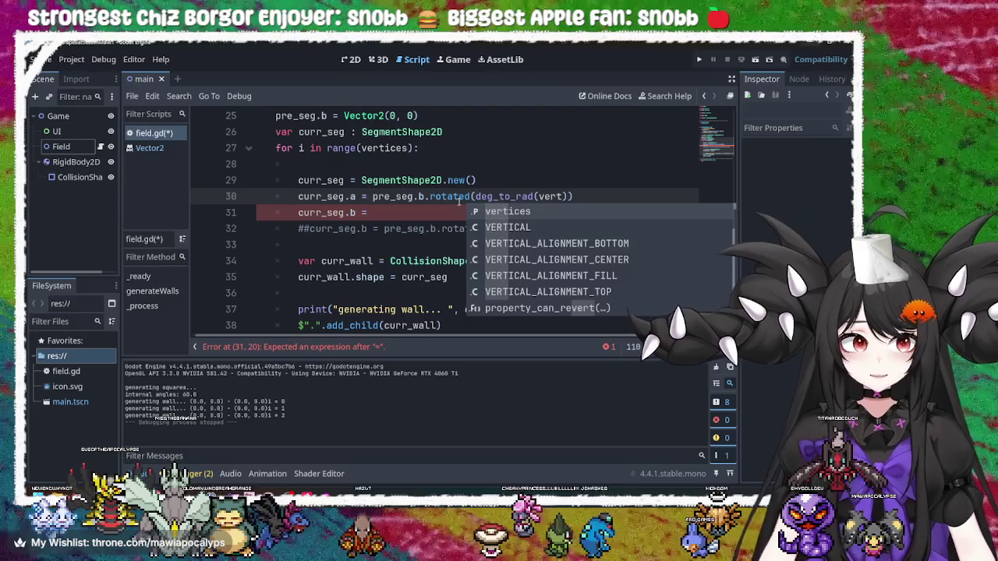
text(i)
key(Return)
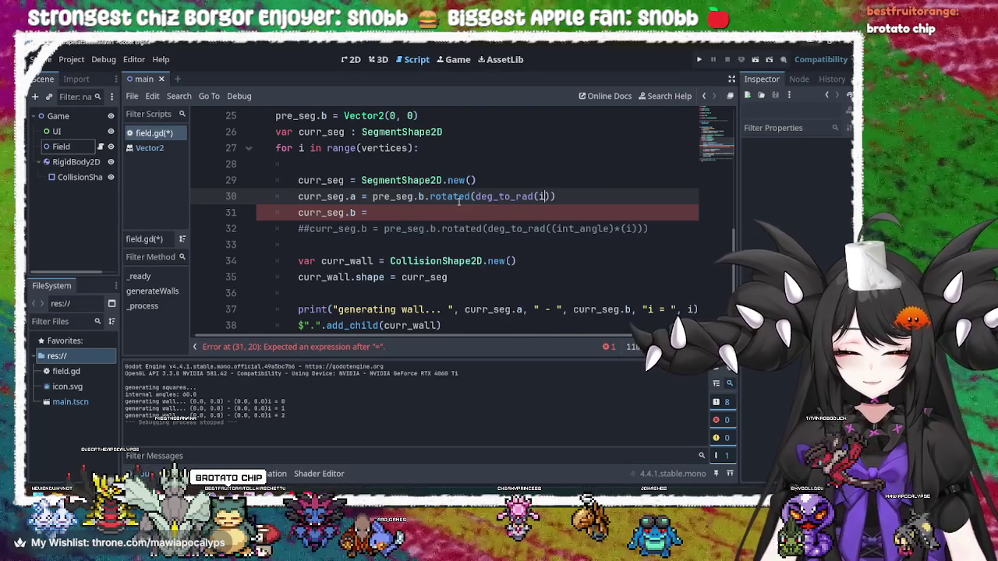
text(nt)
key(Return)
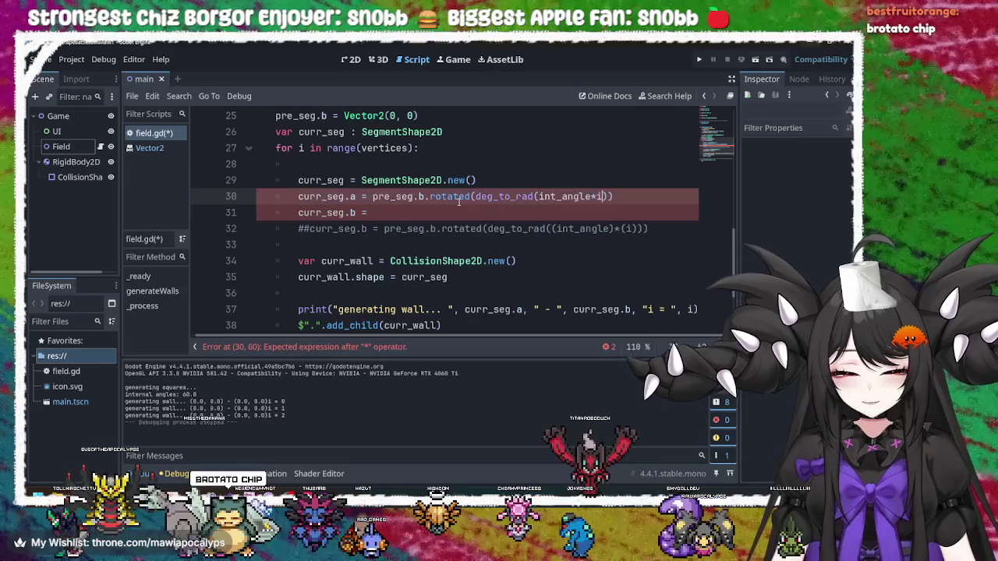
text(*i)
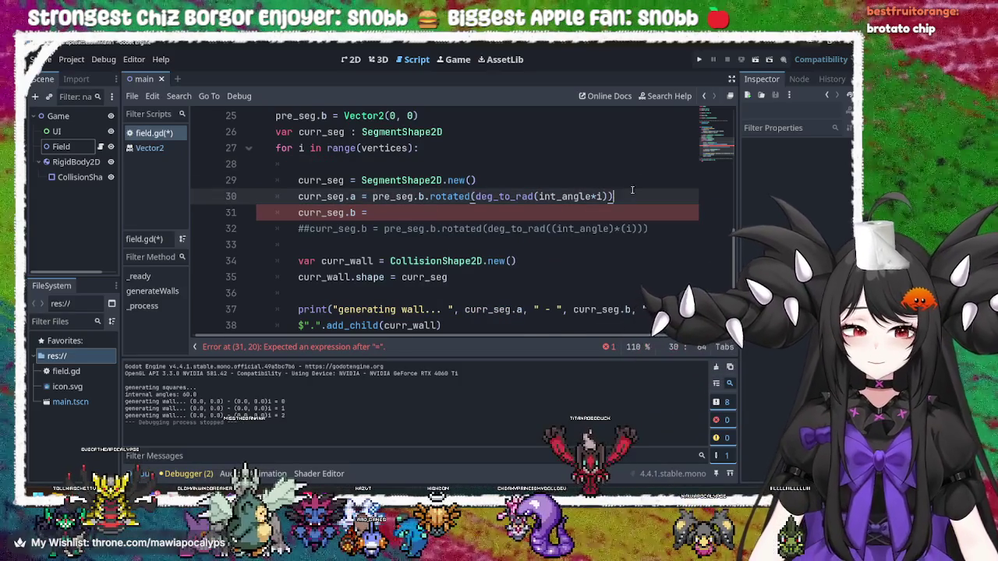
click(670, 196)
Copy the rotated expression into line 31, change line 30 to pre_seg.a, and save field.gd
mouse_move(670, 196)
mouse_down()
mouse_move(374, 197)
mouse_move(594, 196)
mouse_up()
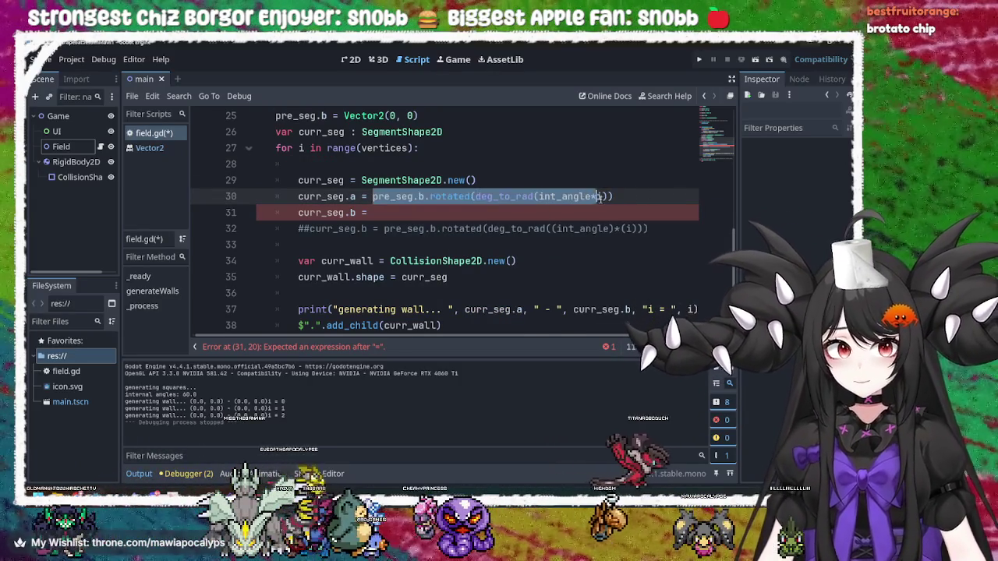
text(pre_seg.b.rotated(deg_to_rad(int_angle*i)))
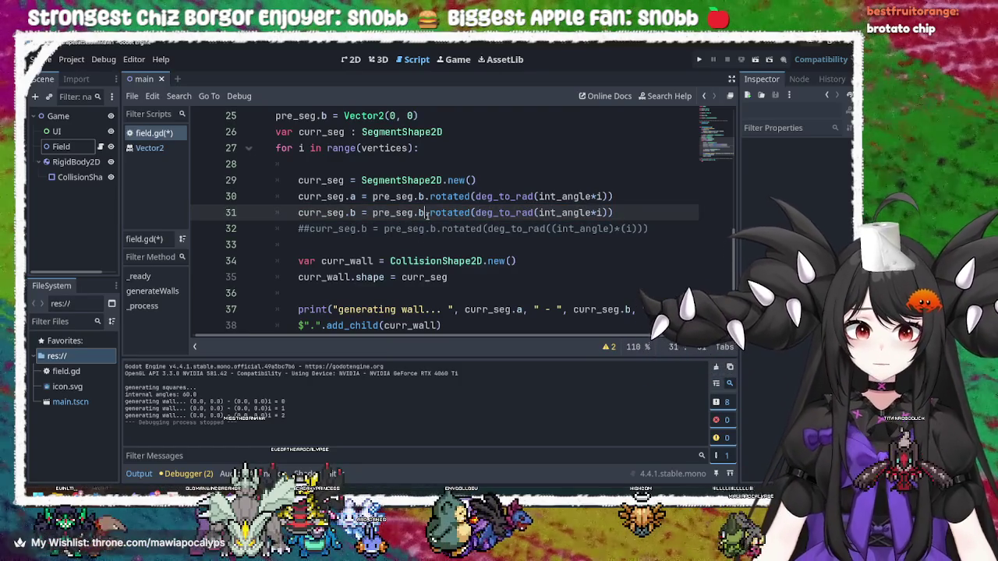
key(Up)
key(Down)
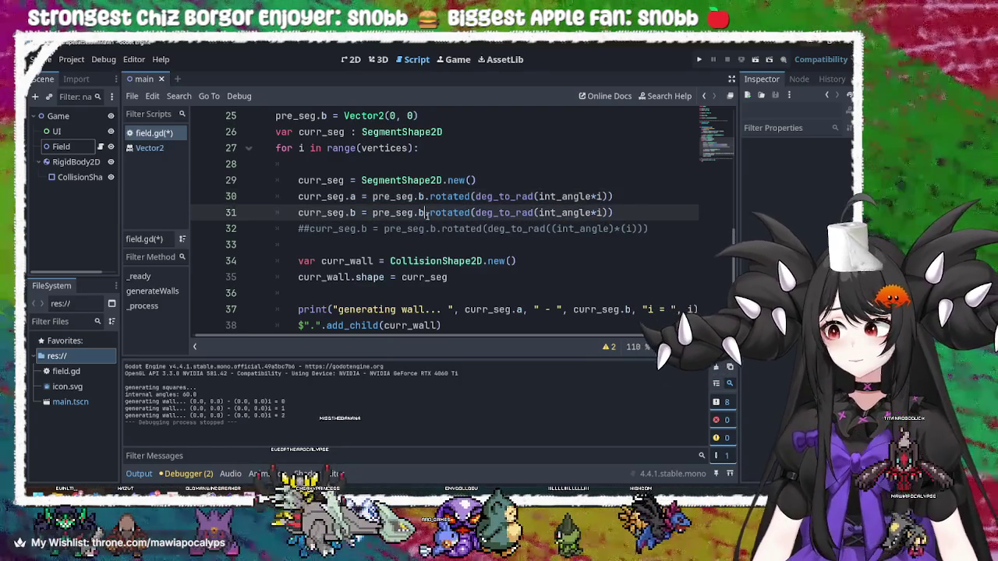
key(Up)
key(Down)
key(BackSpace)
text(a)
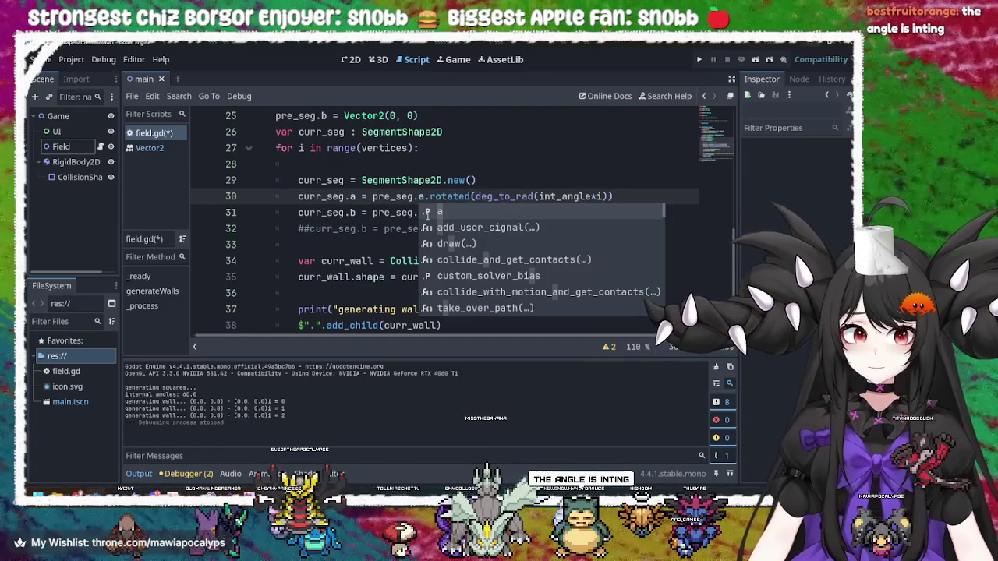
click(390, 212)
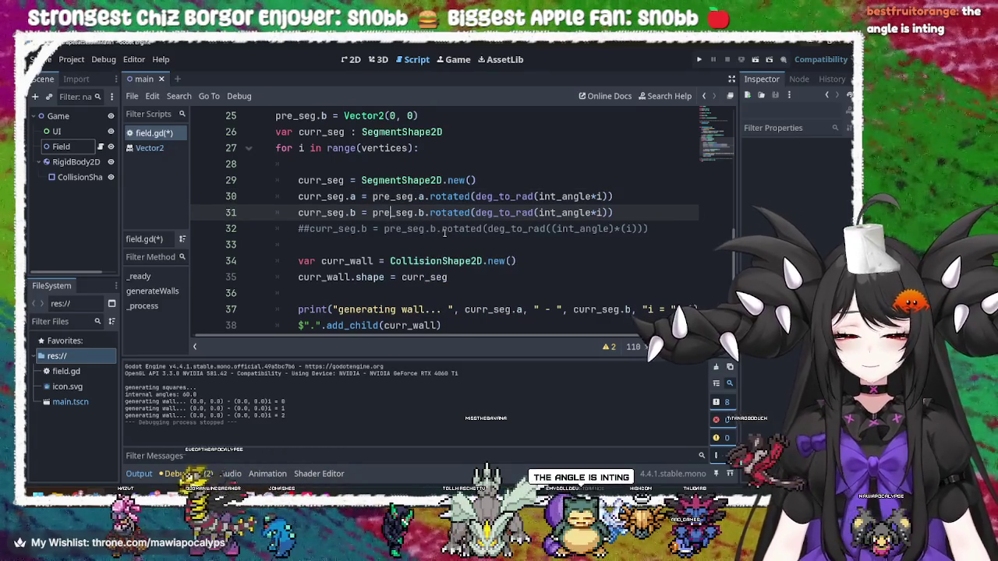
click(514, 212)
key(ctrl+s)
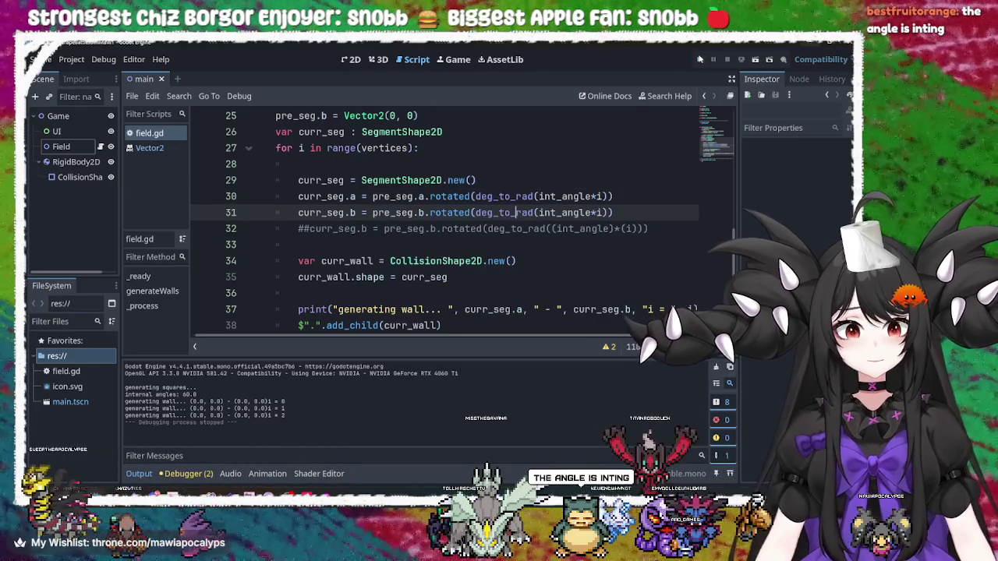
click(700, 60)
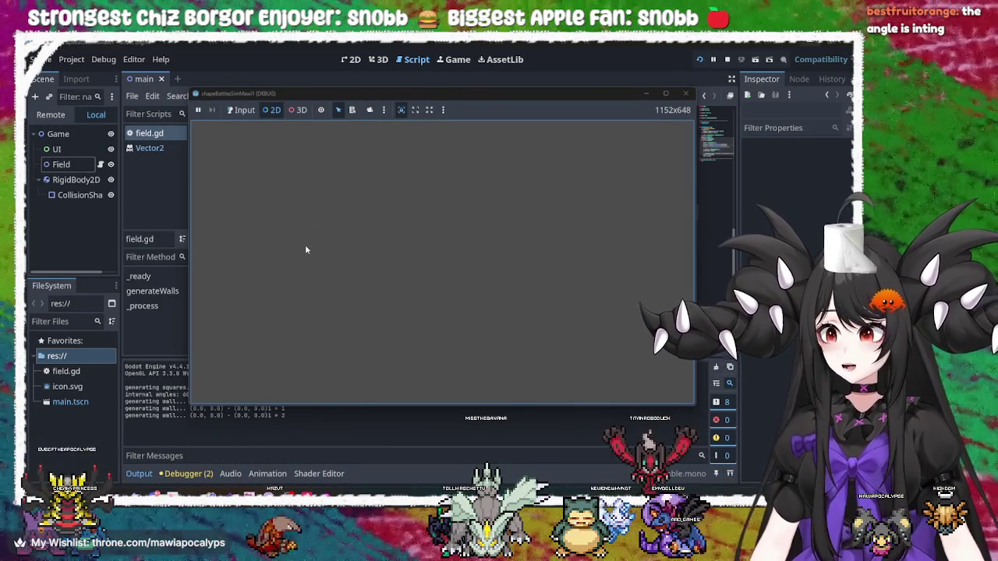
click(685, 94)
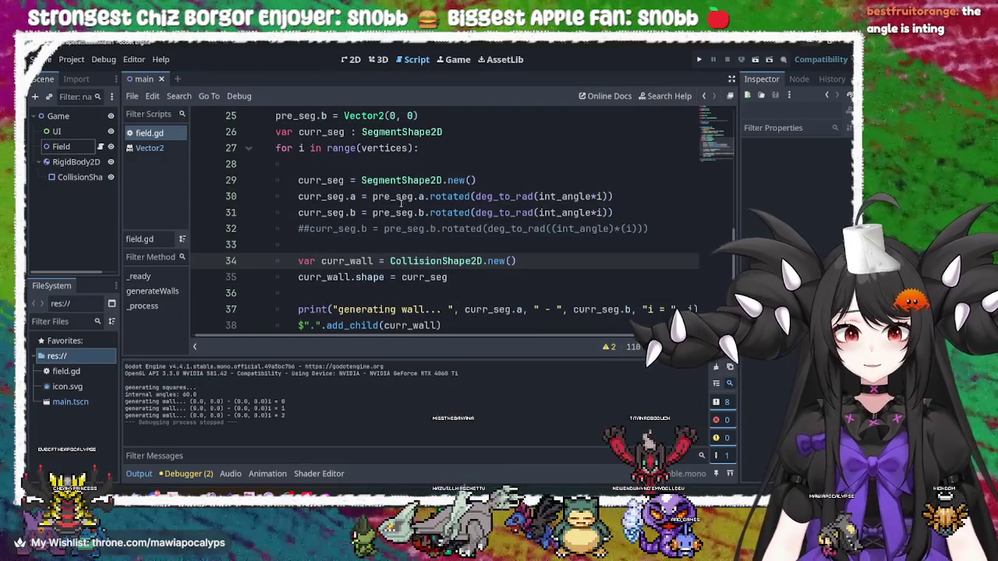
click(396, 197)
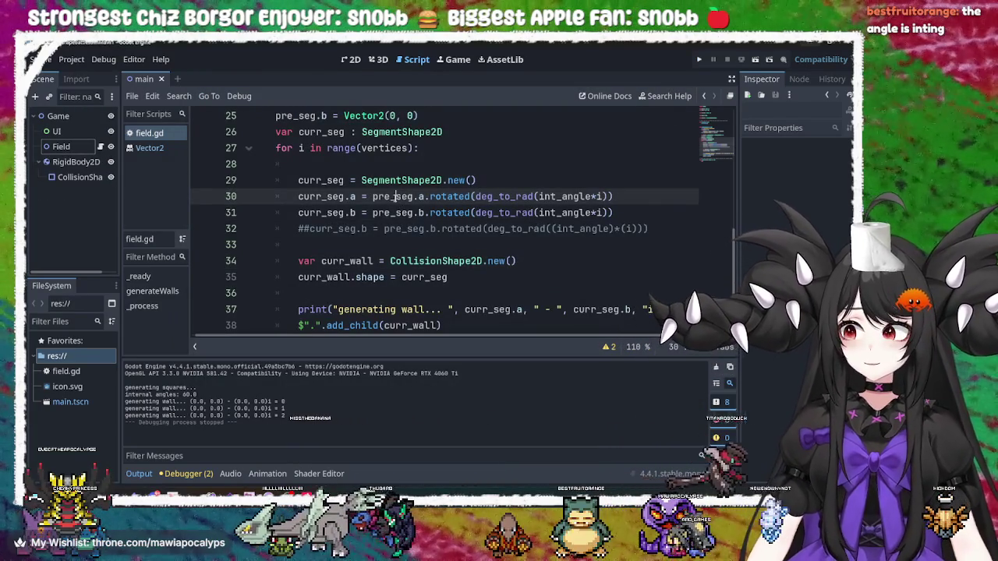
double_click(396, 198)
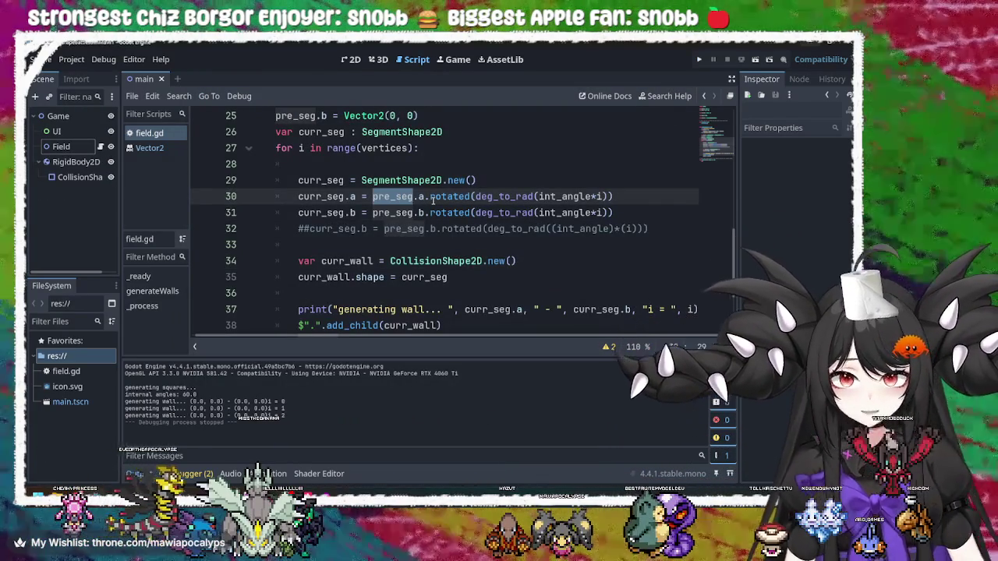
scroll(460, 185, up, 5)
scroll(433, 215, down, 1)
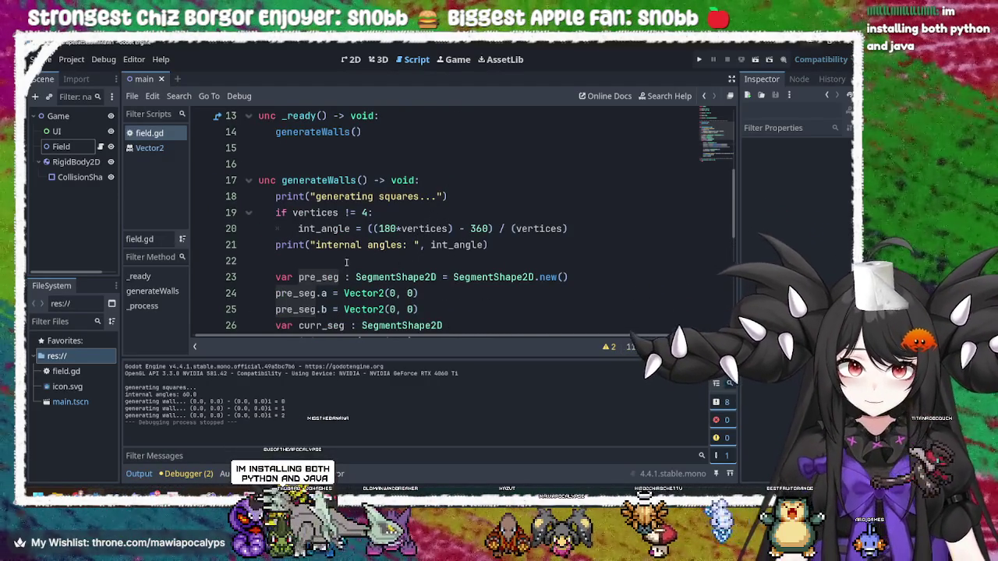
scroll(347, 263, down, 2)
click(364, 213)
scroll(382, 212, down, 2)
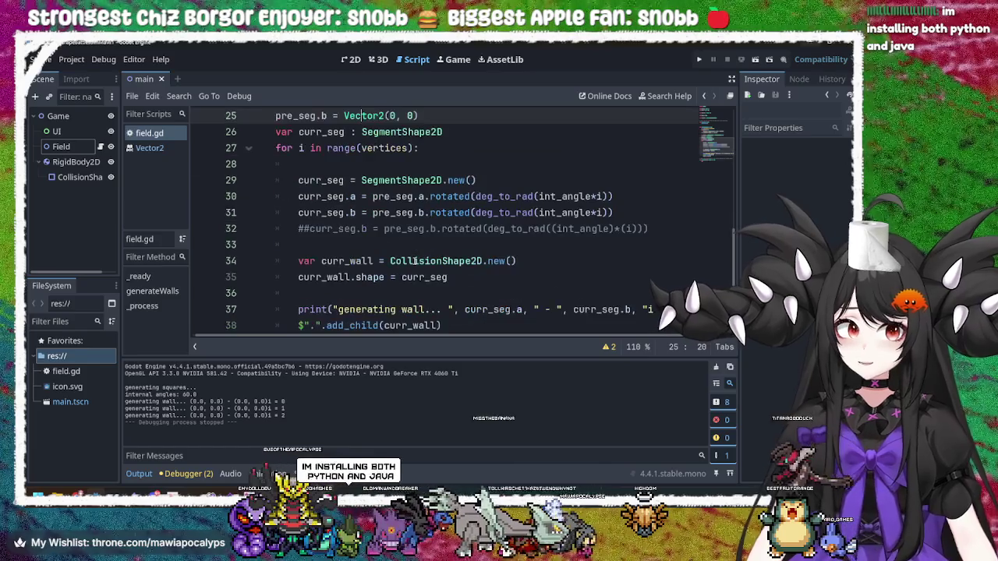
scroll(420, 245, up, 1)
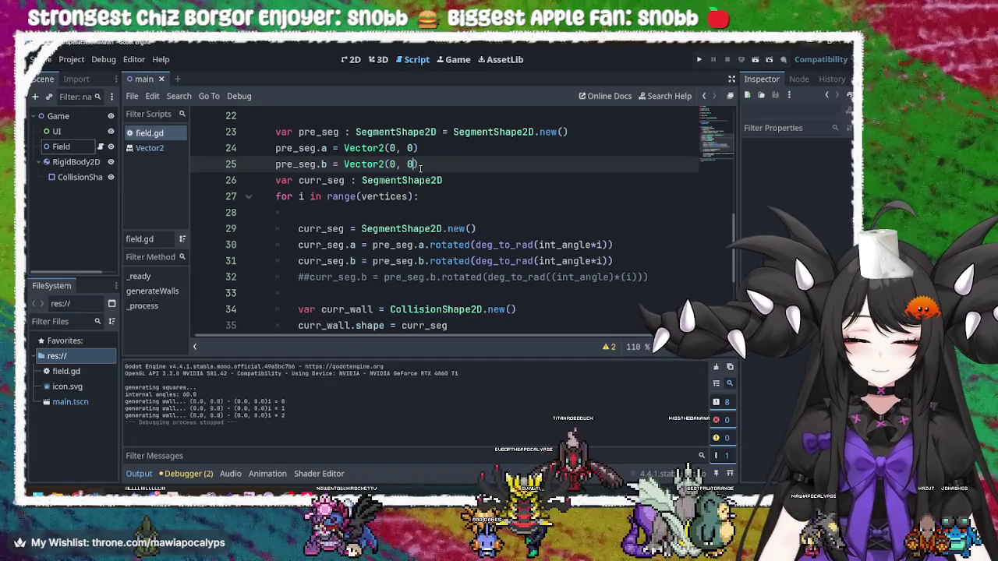
text(wall_l)
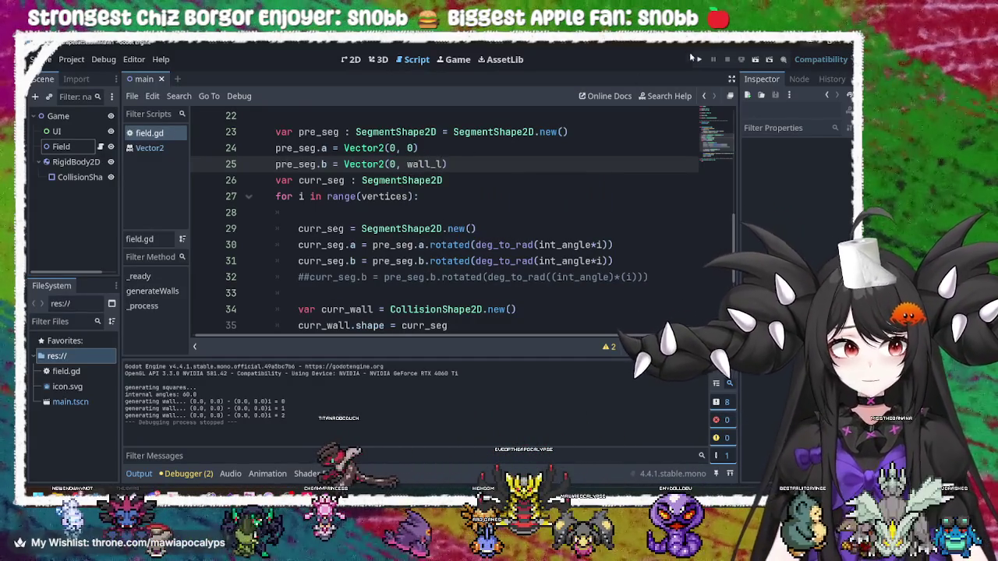
Run the game with F5, click through the overlapping rotated wall lines, then stop it
key(F5)
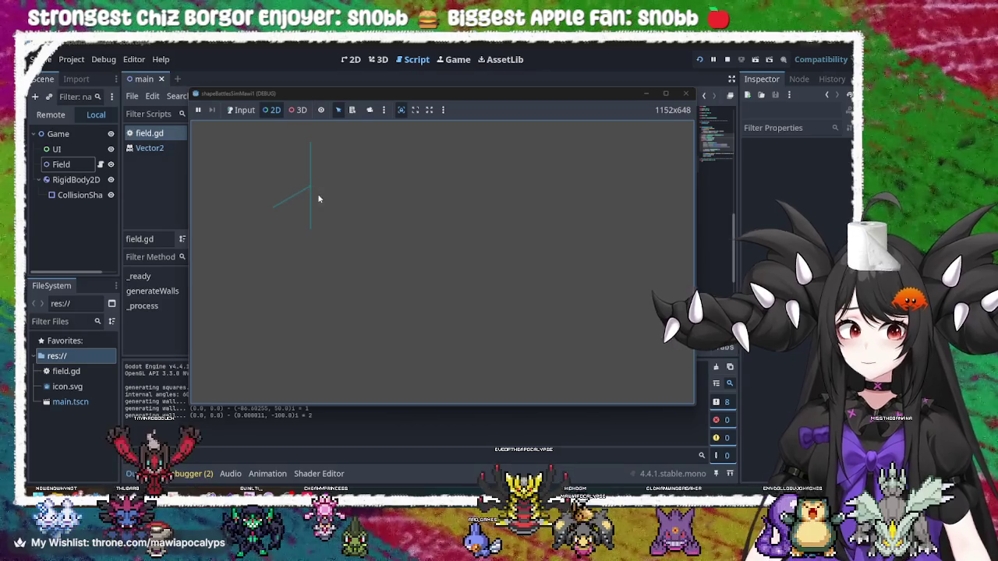
click(310, 188)
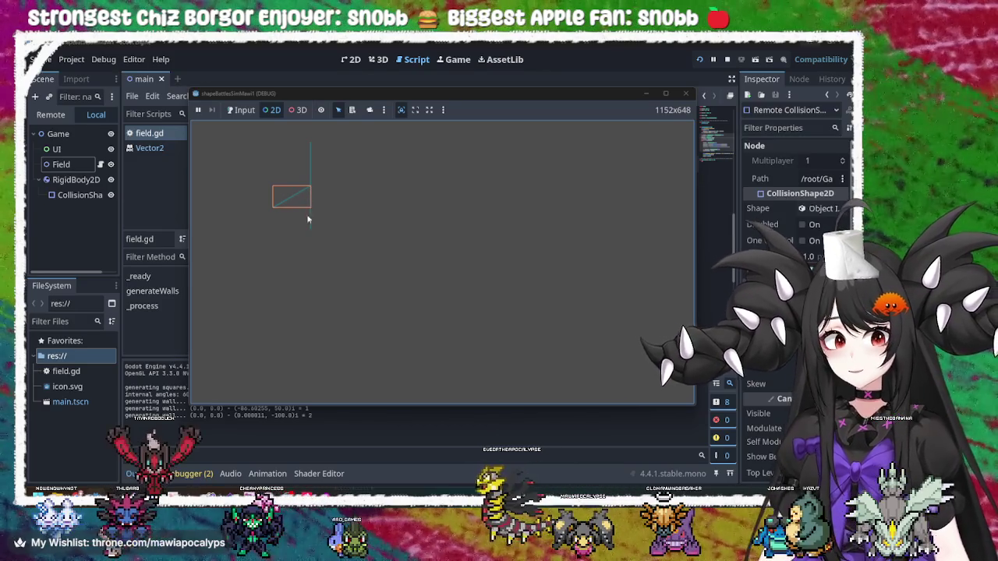
click(305, 200)
click(306, 204)
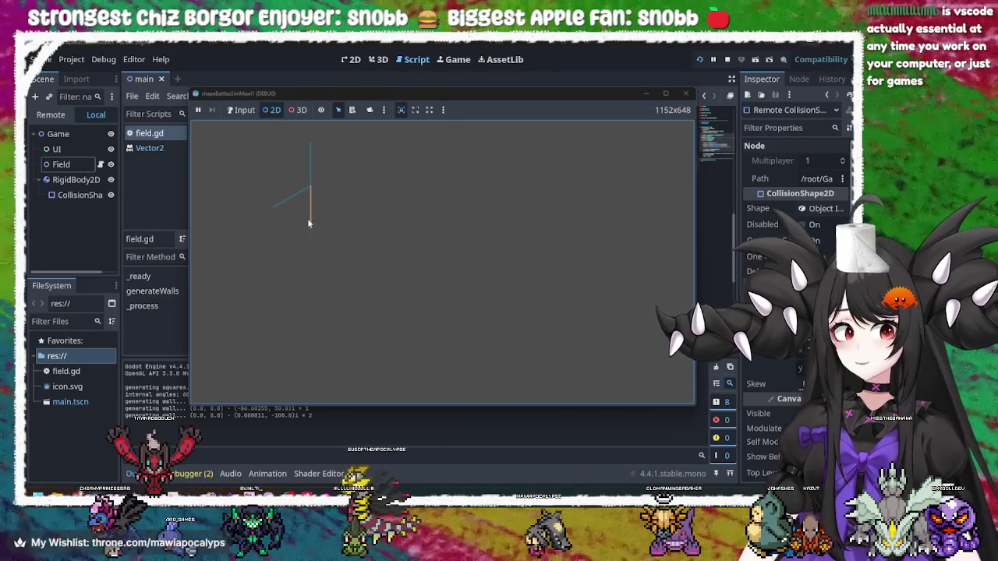
click(309, 179)
click(297, 201)
click(310, 224)
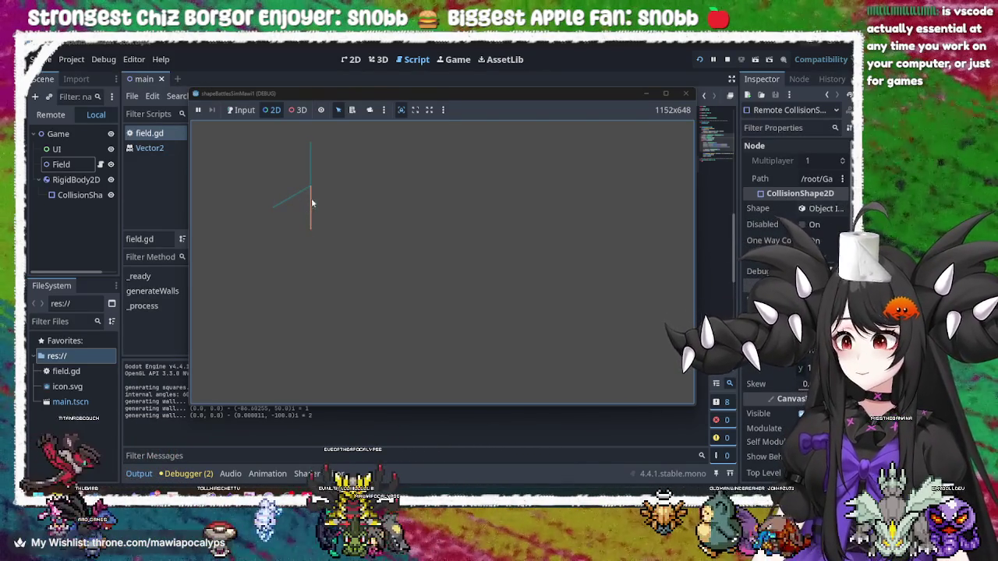
click(685, 93)
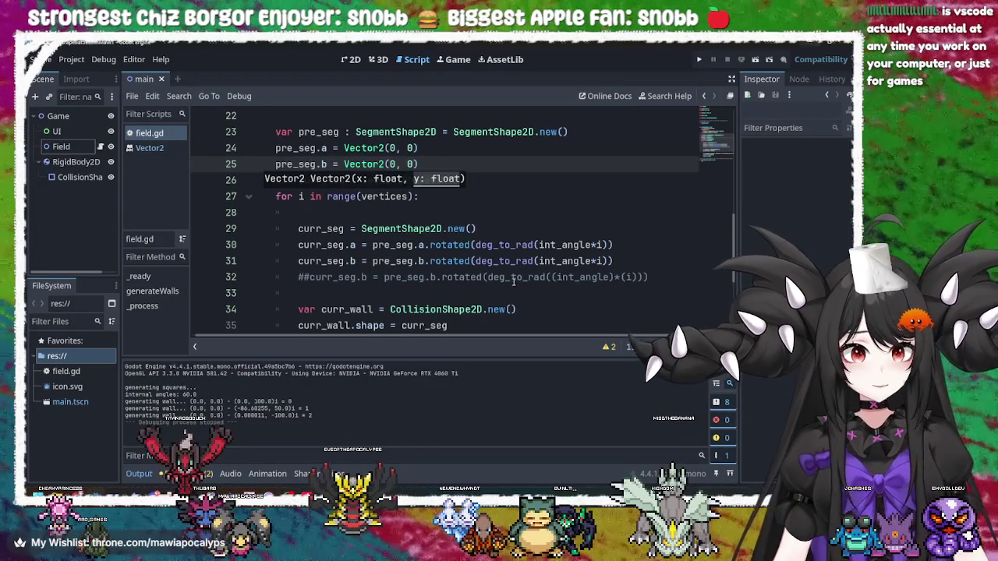
Read the rotated and int_angle documentation in generateWalls, then return to the Krita angle sketch
click(542, 278)
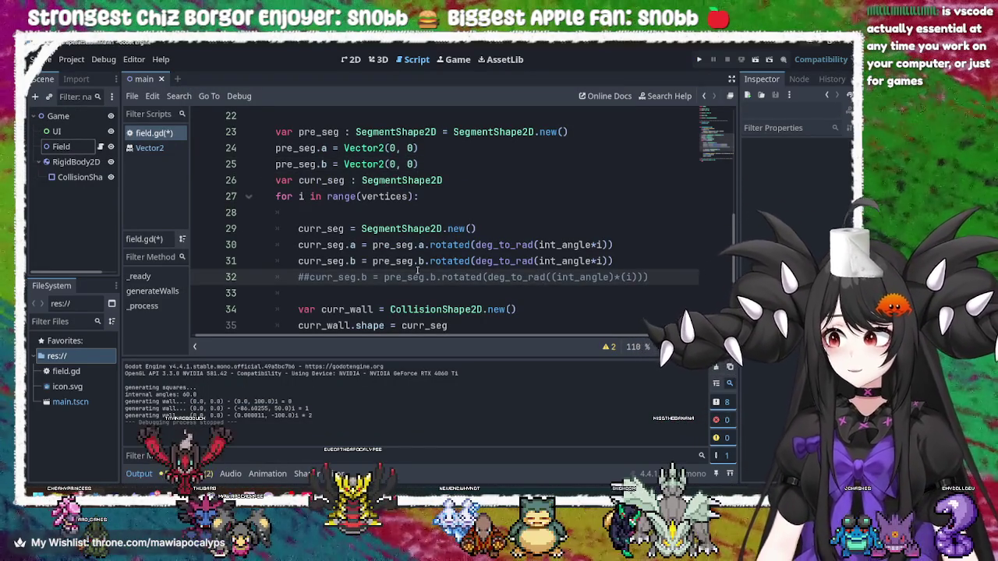
mouse_move(455, 245)
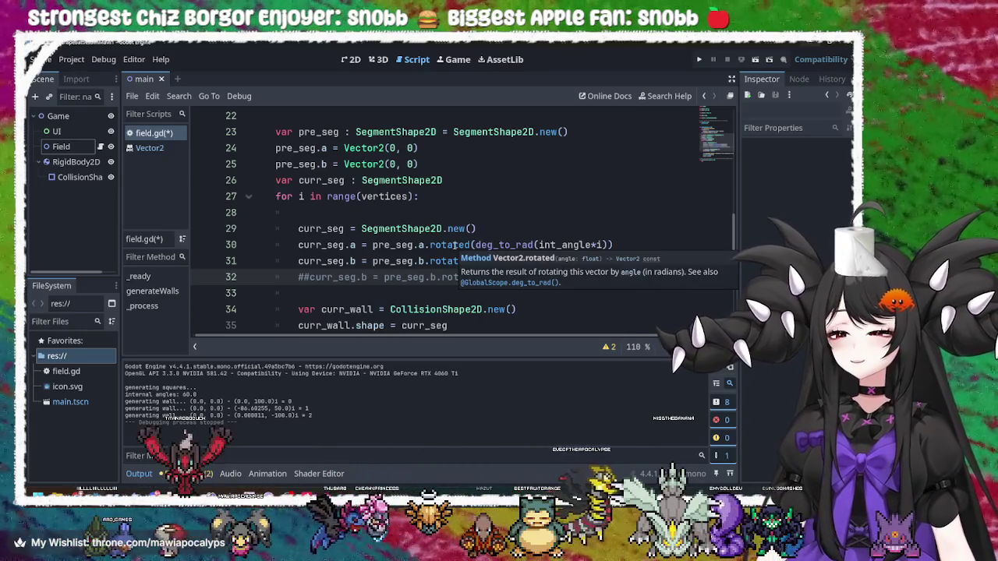
mouse_move(580, 244)
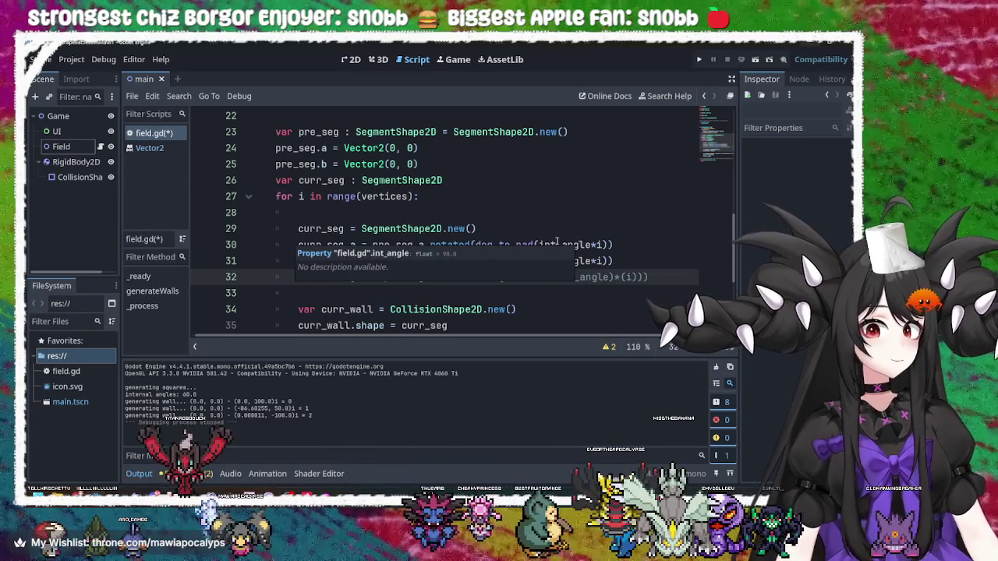
click(515, 228)
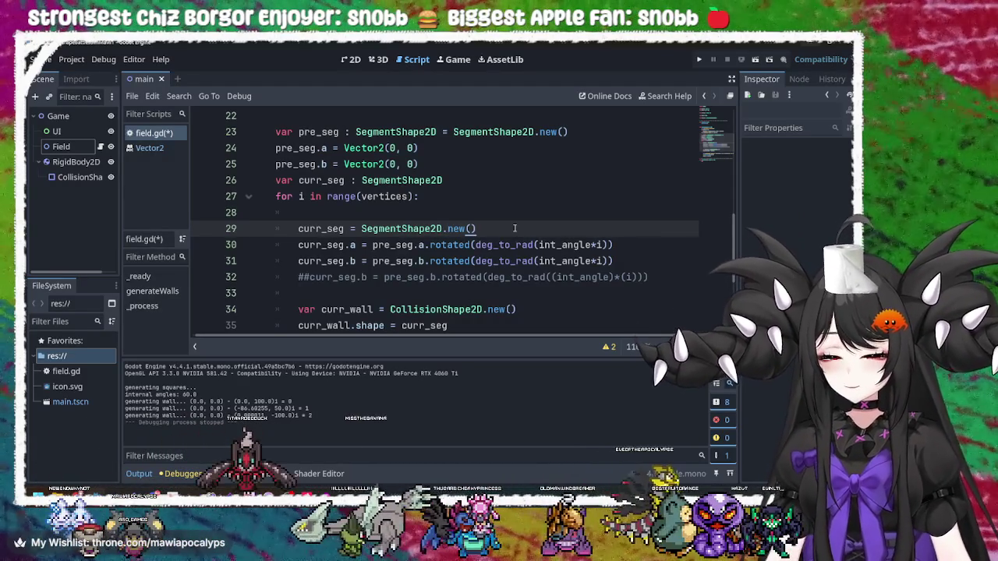
key(alt+Tab)
mouse_move(428, 298)
mouse_down()
mouse_move(506, 289)
mouse_move(452, 278)
mouse_move(464, 274)
mouse_up()
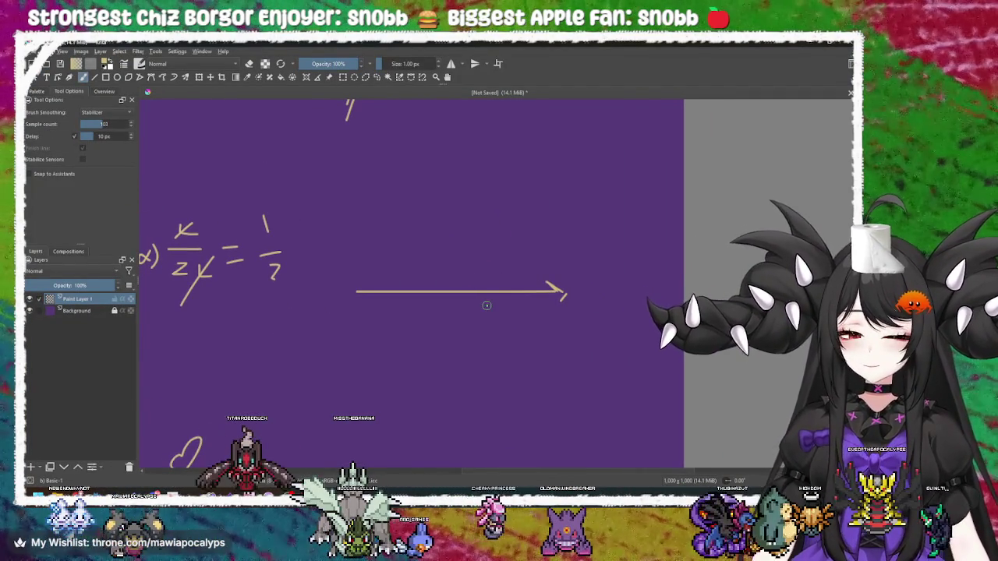
Redraw the triangle's diagonal and horizontal base lines, removing the stray arrowhead
key(ctrl+z)
key(ctrl+z)
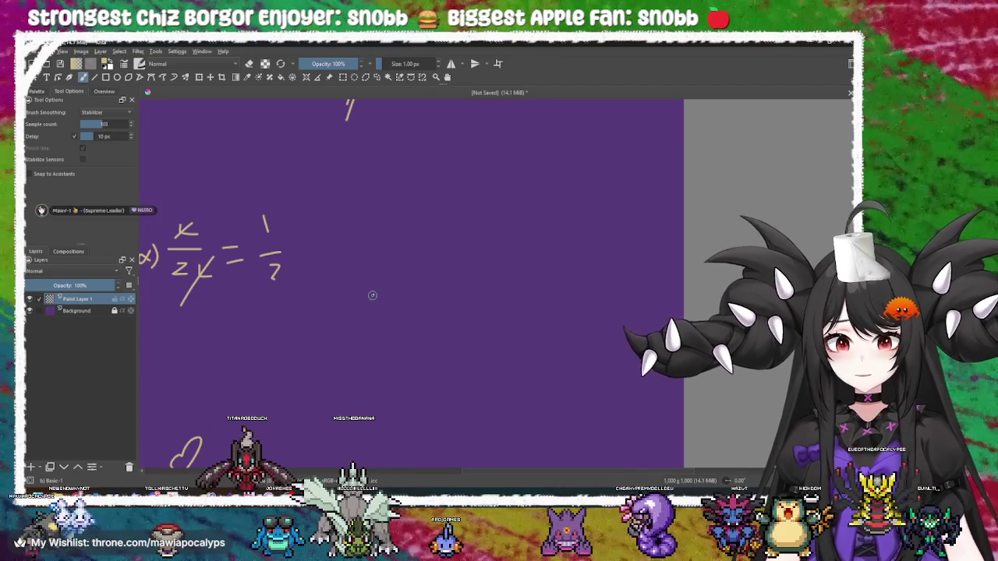
mouse_move(361, 304)
mouse_down()
mouse_move(490, 199)
mouse_move(471, 206)
mouse_move(483, 213)
mouse_up()
mouse_move(364, 305)
mouse_down()
mouse_move(491, 303)
mouse_move(488, 204)
mouse_move(496, 234)
mouse_up()
scroll(479, 279, up, 2)
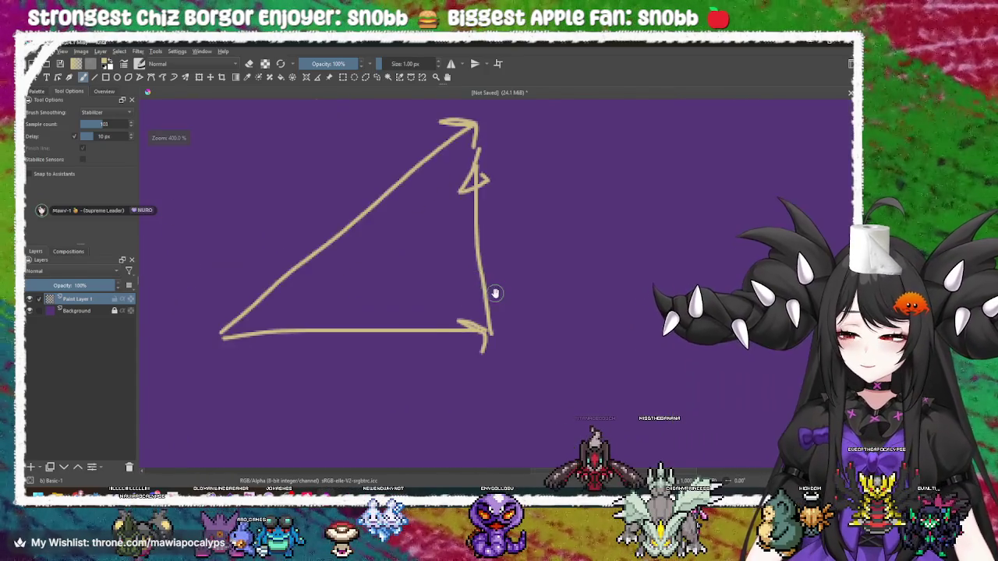
mouse_move(312, 260)
mouse_down()
mouse_move(369, 298)
mouse_move(420, 252)
mouse_up()
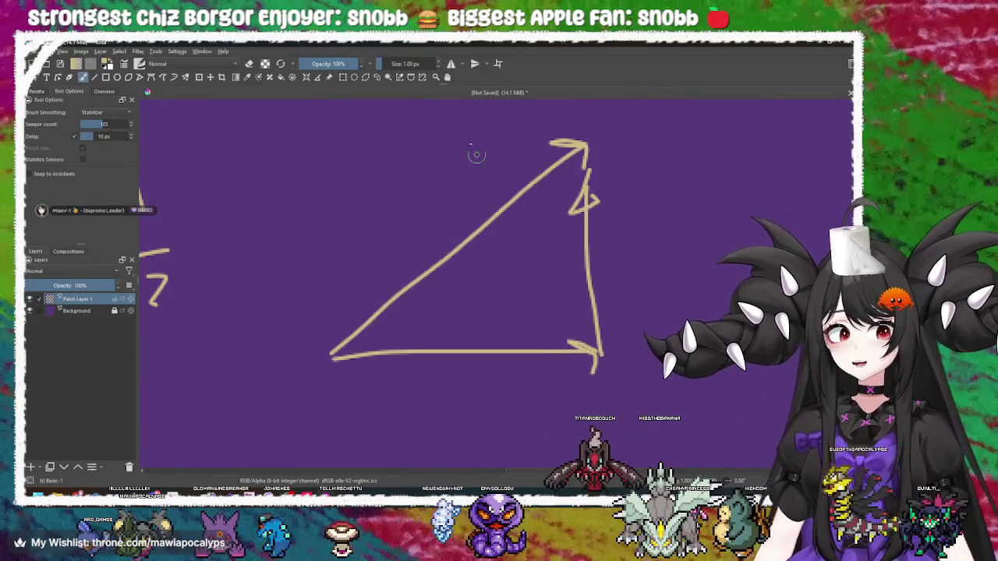
Label the hypotenuse L and add the angle mark at the bottom-left corner
drag(338, 294, 365, 385)
drag(407, 204, 430, 265)
mouse_move(391, 386)
mouse_down()
mouse_move(342, 369)
mouse_move(391, 285)
mouse_up()
drag(301, 288, 259, 324)
mouse_move(392, 294)
mouse_down()
mouse_move(367, 311)
mouse_move(468, 279)
mouse_move(441, 339)
mouse_move(404, 347)
mouse_up()
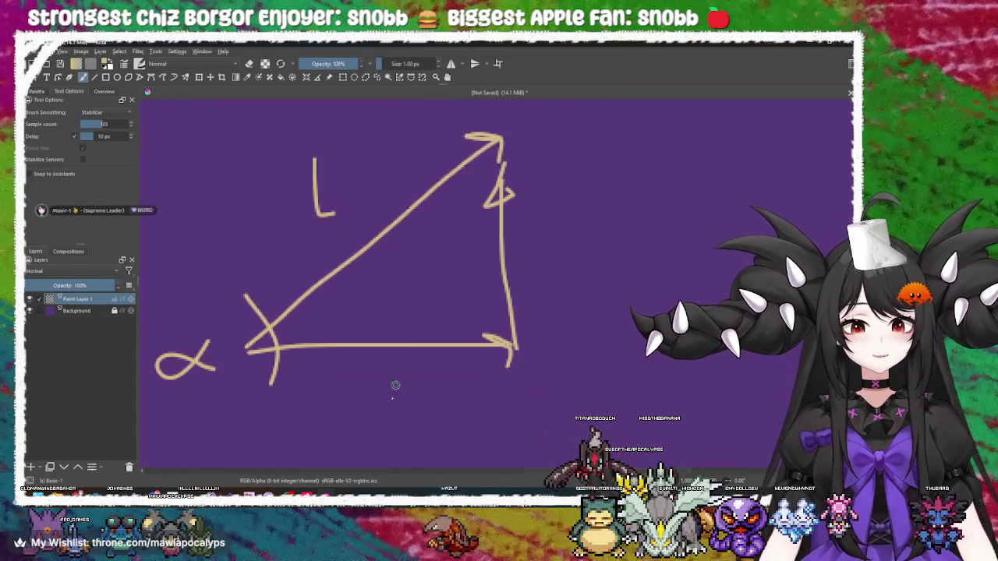
drag(491, 448, 524, 406)
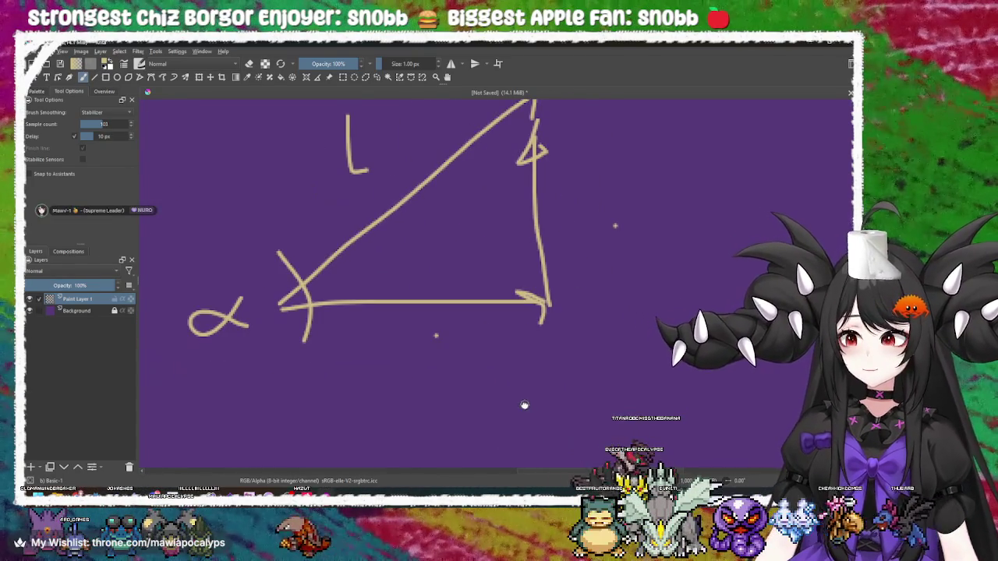
drag(515, 306, 494, 309)
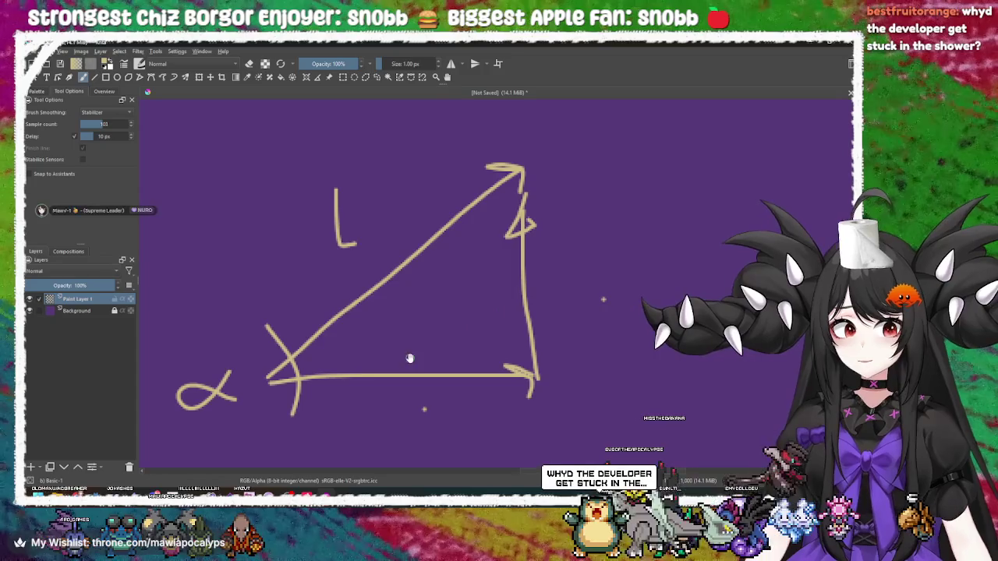
drag(410, 356, 411, 335)
mouse_move(538, 372)
mouse_down()
mouse_move(397, 293)
mouse_move(486, 310)
mouse_up()
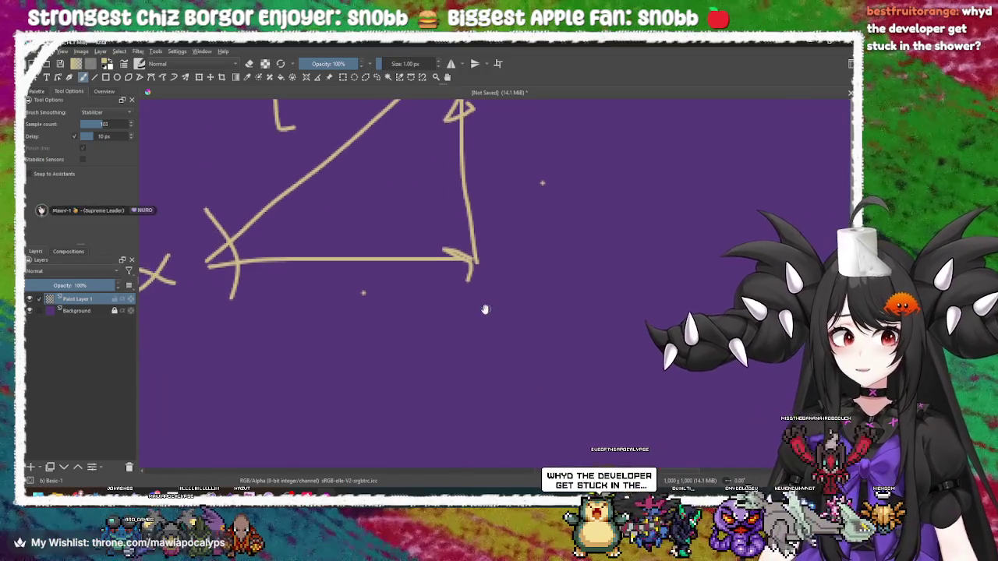
mouse_move(408, 343)
mouse_down()
mouse_move(455, 394)
mouse_move(423, 410)
mouse_move(414, 437)
mouse_up()
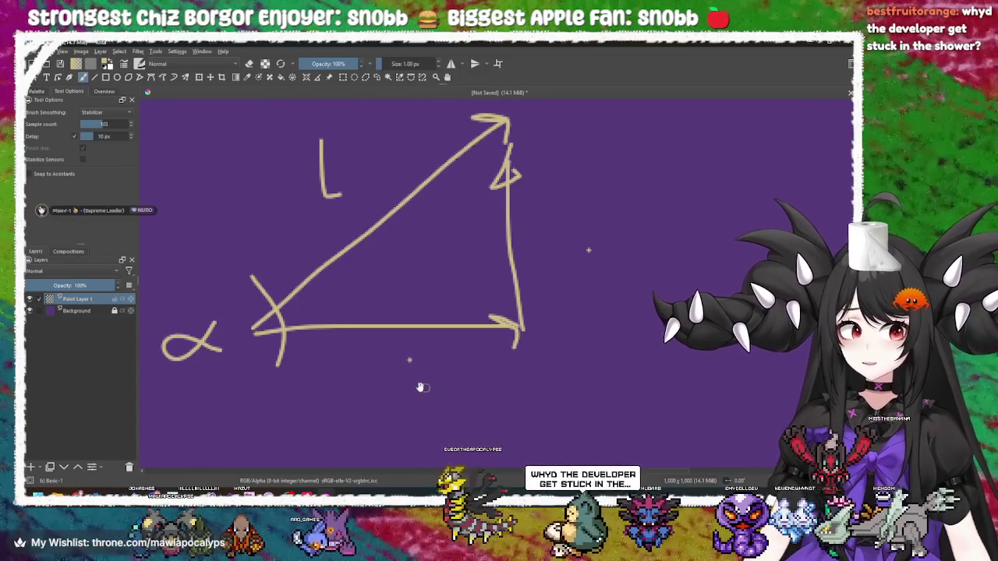
Add L/2 marks beneath the triangle and label its vertical side L
drag(256, 400, 262, 432)
drag(505, 387, 513, 415)
mouse_move(391, 382)
mouse_down()
mouse_move(394, 280)
mouse_move(421, 317)
mouse_up()
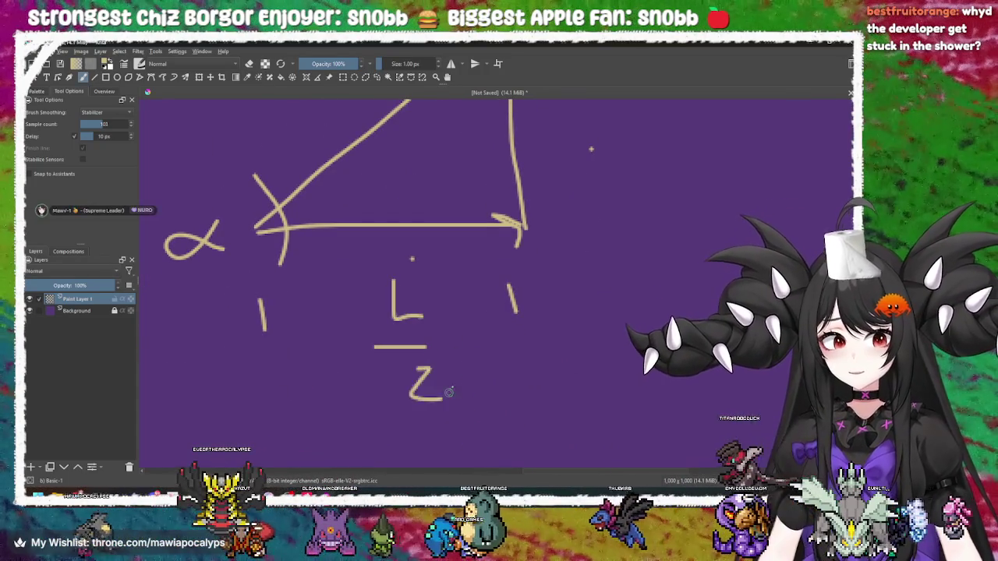
drag(405, 233, 398, 281)
mouse_move(524, 169)
mouse_down()
mouse_move(434, 230)
mouse_move(460, 290)
mouse_up()
mouse_move(443, 357)
mouse_down()
mouse_move(463, 258)
mouse_move(552, 279)
mouse_up()
mouse_move(303, 345)
mouse_down()
mouse_move(295, 300)
mouse_move(317, 257)
mouse_move(312, 327)
mouse_up()
drag(363, 253, 343, 273)
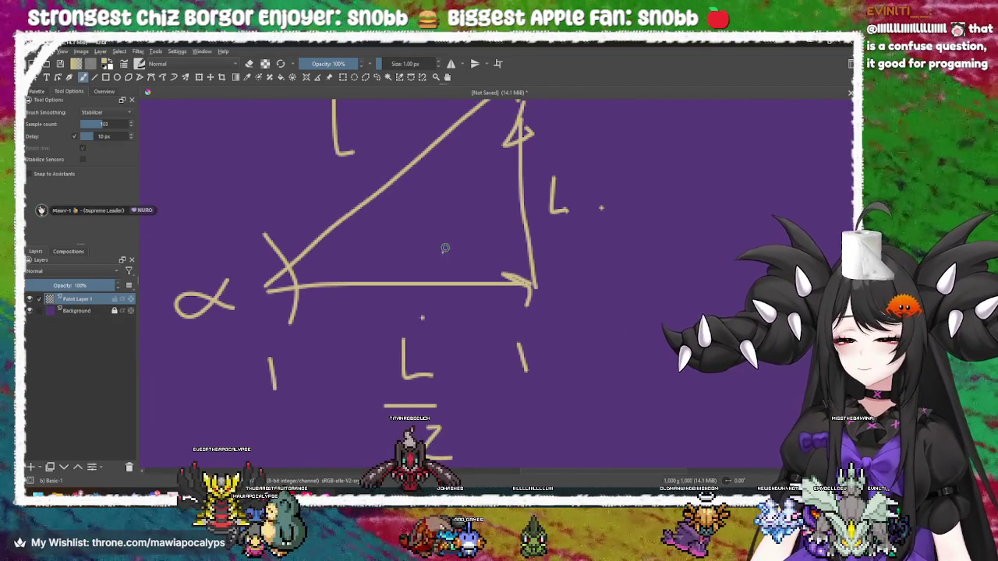
mouse_move(475, 267)
mouse_down()
mouse_move(483, 314)
mouse_move(472, 279)
mouse_up()
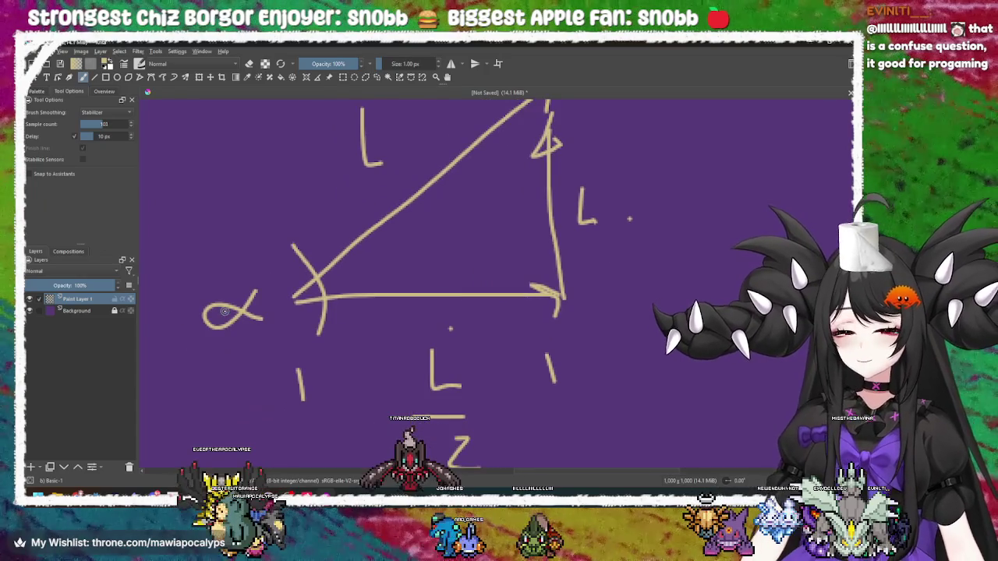
mouse_move(475, 350)
mouse_down()
mouse_move(502, 283)
mouse_move(447, 448)
mouse_move(479, 337)
mouse_move(478, 267)
mouse_up()
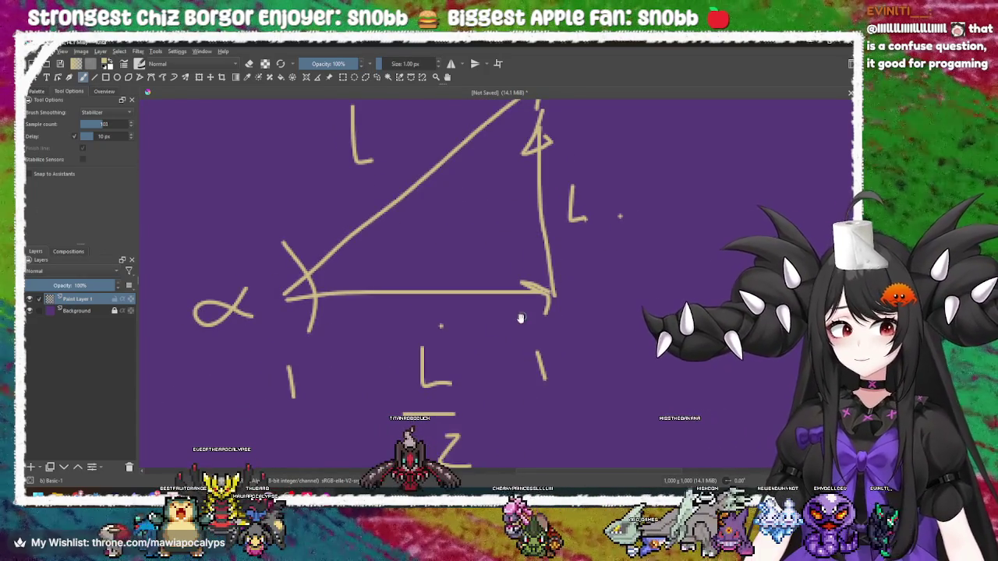
drag(418, 353, 418, 278)
drag(395, 429, 430, 357)
mouse_move(348, 358)
mouse_down()
mouse_move(403, 279)
mouse_move(401, 251)
mouse_move(347, 299)
mouse_up()
Handwrite tan(α) in the empty space below the sketch
drag(322, 230, 302, 319)
mouse_move(287, 283)
mouse_down()
mouse_move(317, 274)
mouse_move(339, 328)
mouse_up()
mouse_move(348, 327)
mouse_down()
mouse_move(352, 300)
mouse_move(377, 328)
mouse_up()
mouse_move(399, 314)
mouse_down()
mouse_move(297, 326)
mouse_move(287, 344)
mouse_up()
drag(318, 310, 324, 313)
drag(338, 361, 340, 360)
Complete the equation as tan(α) = h / (L/2) with a shorter fraction line
mouse_move(376, 314)
mouse_down()
mouse_move(338, 345)
mouse_move(624, 316)
mouse_up()
key(ctrl+z)
drag(331, 334, 365, 332)
drag(332, 350, 630, 334)
scroll(534, 208, up, 5)
mouse_move(534, 207)
mouse_down()
mouse_move(525, 286)
mouse_move(535, 245)
mouse_move(479, 401)
mouse_move(511, 232)
mouse_move(495, 292)
mouse_move(538, 309)
mouse_up()
scroll(511, 232, down, 3)
mouse_move(537, 350)
mouse_down()
mouse_move(451, 325)
mouse_move(420, 462)
mouse_move(470, 314)
mouse_move(435, 291)
mouse_move(474, 310)
mouse_move(474, 381)
mouse_up()
mouse_move(295, 332)
mouse_down()
mouse_move(428, 336)
mouse_move(457, 317)
mouse_move(508, 352)
mouse_move(504, 314)
mouse_up()
Start a new line below the first equation by rewriting tan(α)
drag(343, 258, 396, 230)
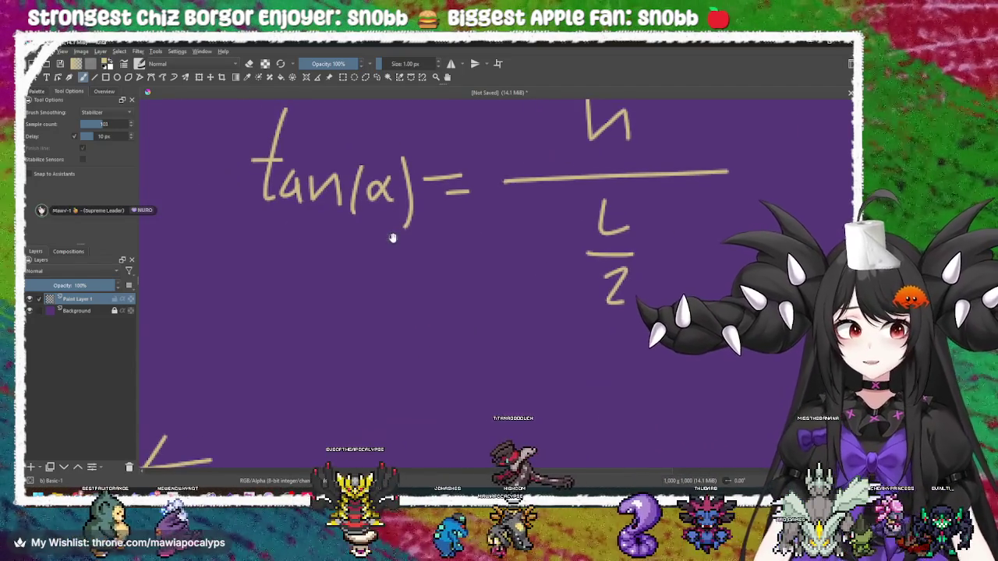
drag(346, 346, 365, 336)
mouse_move(320, 293)
mouse_down()
mouse_move(343, 387)
mouse_move(366, 405)
mouse_move(399, 406)
mouse_up()
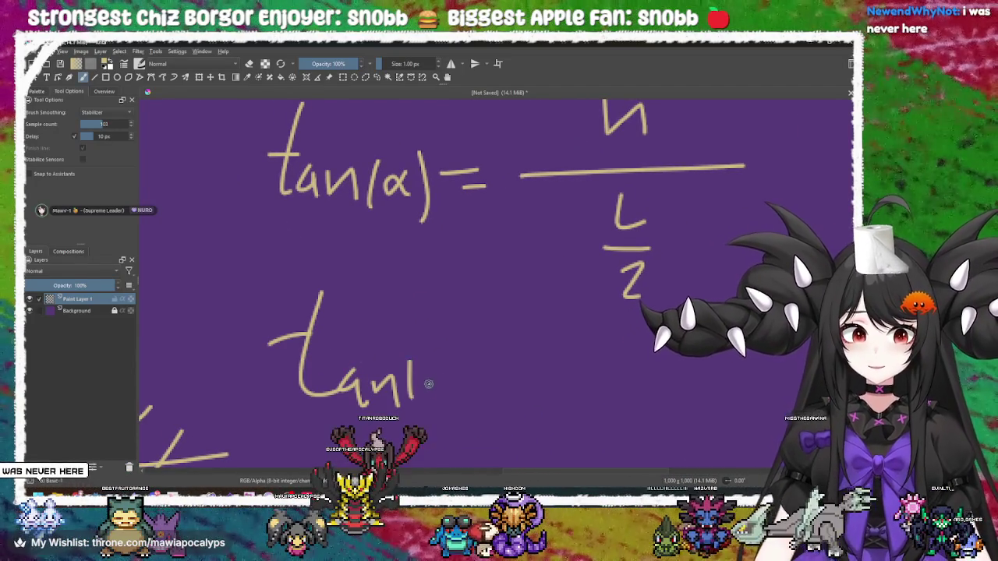
drag(461, 328, 466, 413)
mouse_move(468, 374)
mouse_down()
mouse_move(289, 344)
mouse_move(426, 341)
mouse_up()
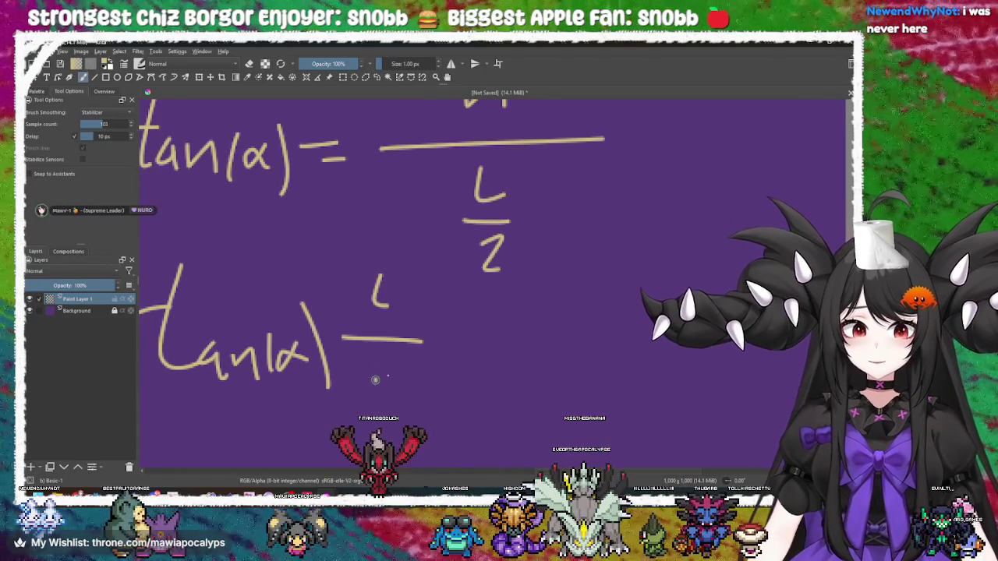
drag(456, 357, 337, 346)
scroll(407, 290, down, 2)
scroll(458, 331, left, 5)
scroll(458, 331, down, 2)
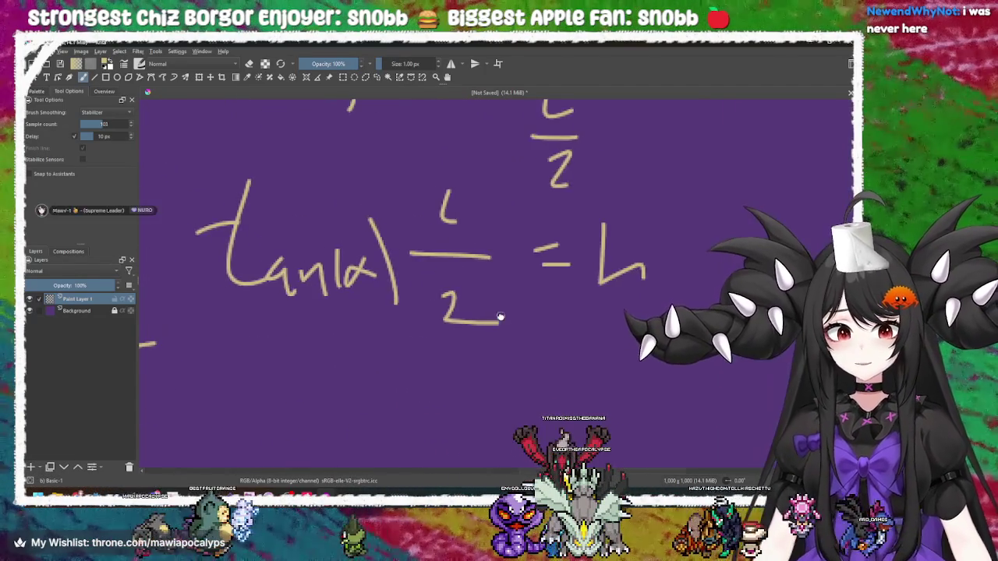
Finish tan(α)·L/2 = h with the L/2 fraction bar, then return to Godot's field.gd
mouse_move(560, 281)
mouse_down()
mouse_move(598, 302)
mouse_move(682, 304)
mouse_up()
scroll(562, 268, up, 1)
scroll(561, 268, right, 1)
scroll(562, 269, up, 4)
scroll(562, 268, left, 1)
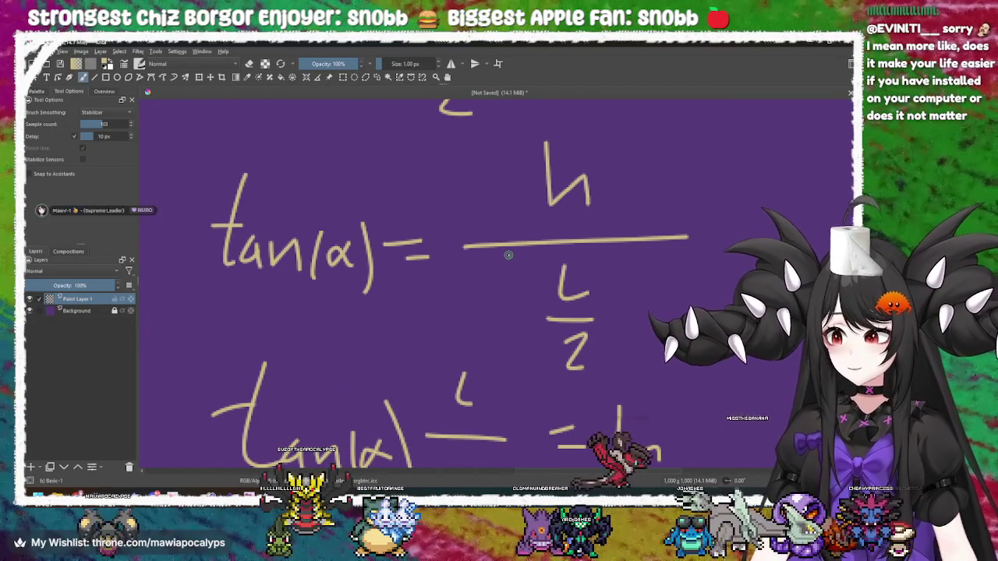
drag(450, 237, 475, 408)
drag(535, 260, 511, 375)
mouse_move(573, 354)
mouse_down()
mouse_move(431, 409)
mouse_move(470, 297)
mouse_move(436, 258)
mouse_move(456, 273)
mouse_move(484, 265)
mouse_up()
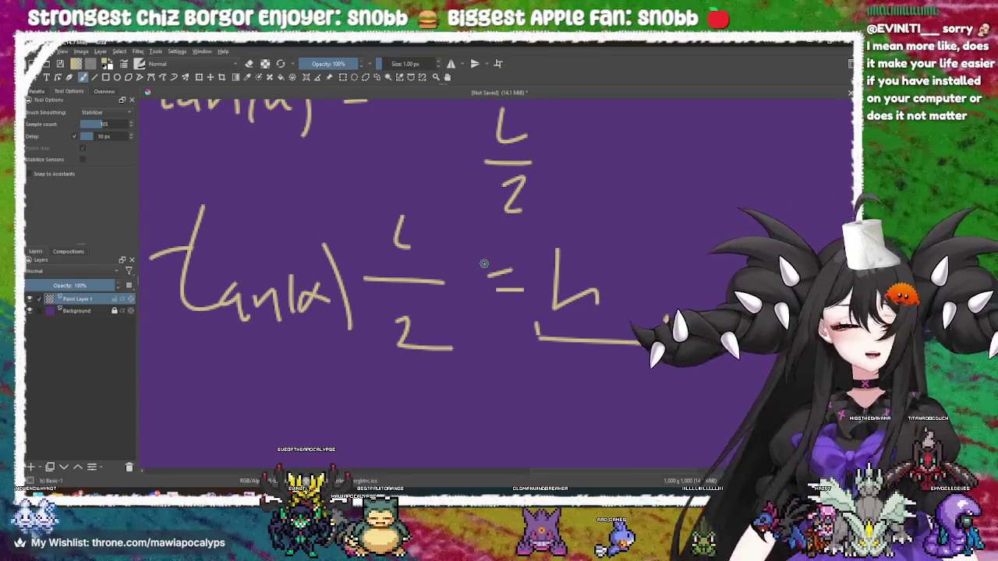
mouse_move(454, 344)
mouse_down()
mouse_move(512, 319)
mouse_move(523, 339)
mouse_move(510, 317)
mouse_move(495, 346)
mouse_move(461, 335)
mouse_move(489, 324)
mouse_up()
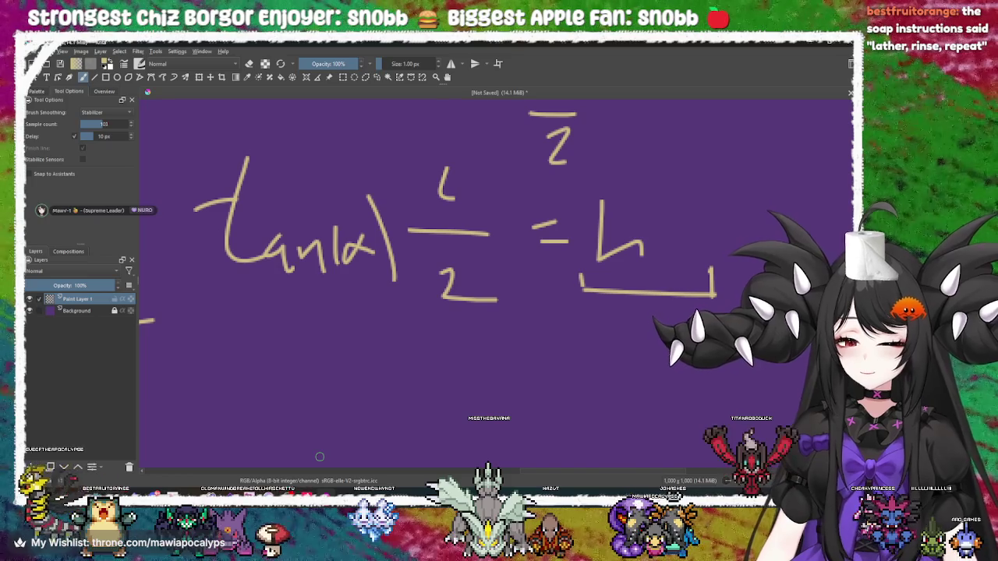
key(alt+Tab)
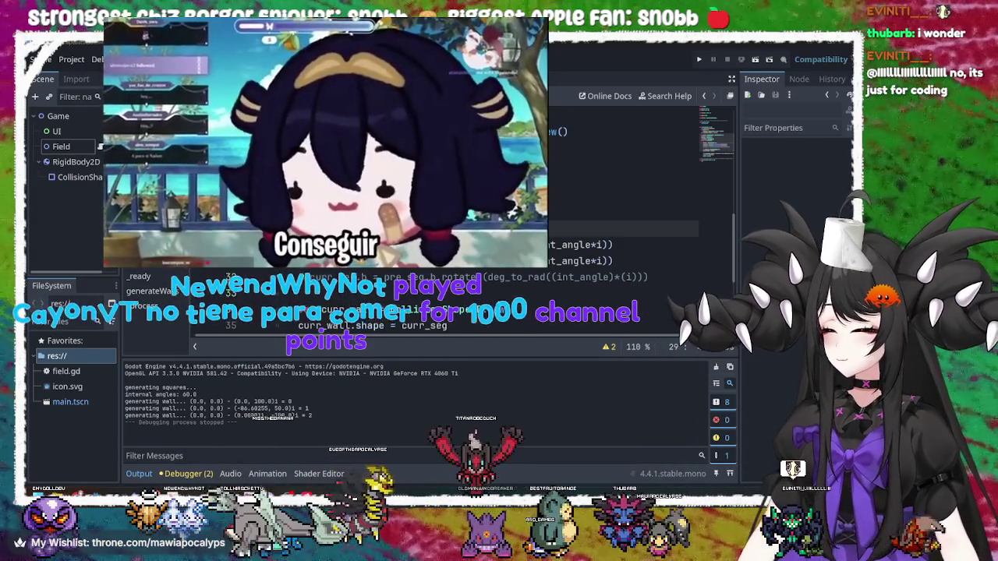
key(alt+Tab)
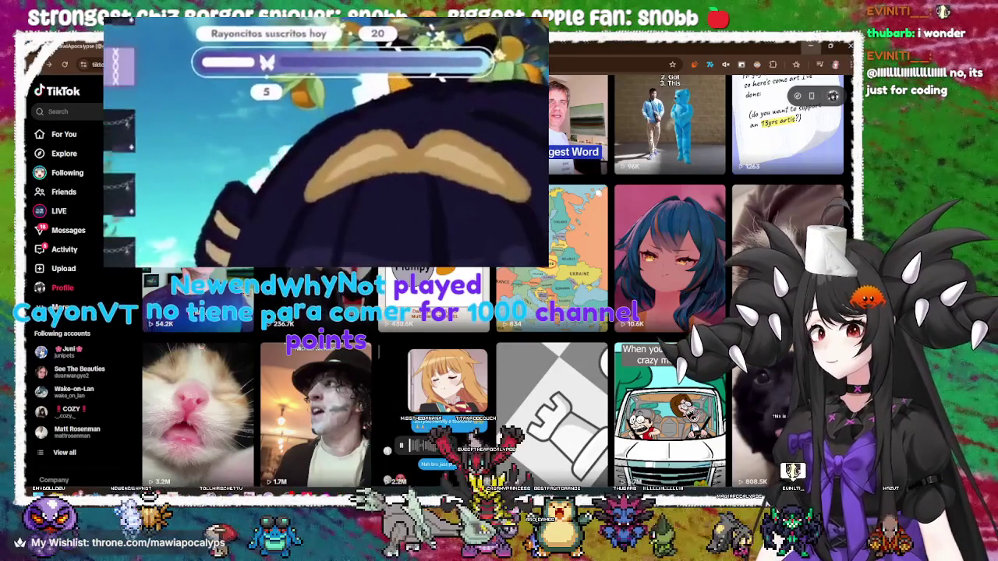
click(47, 278)
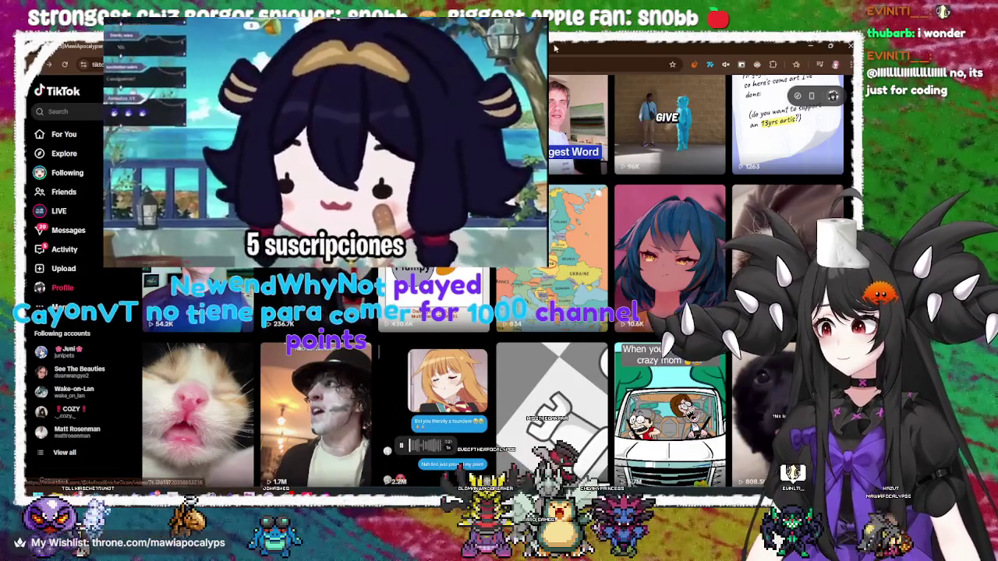
key(alt+Tab)
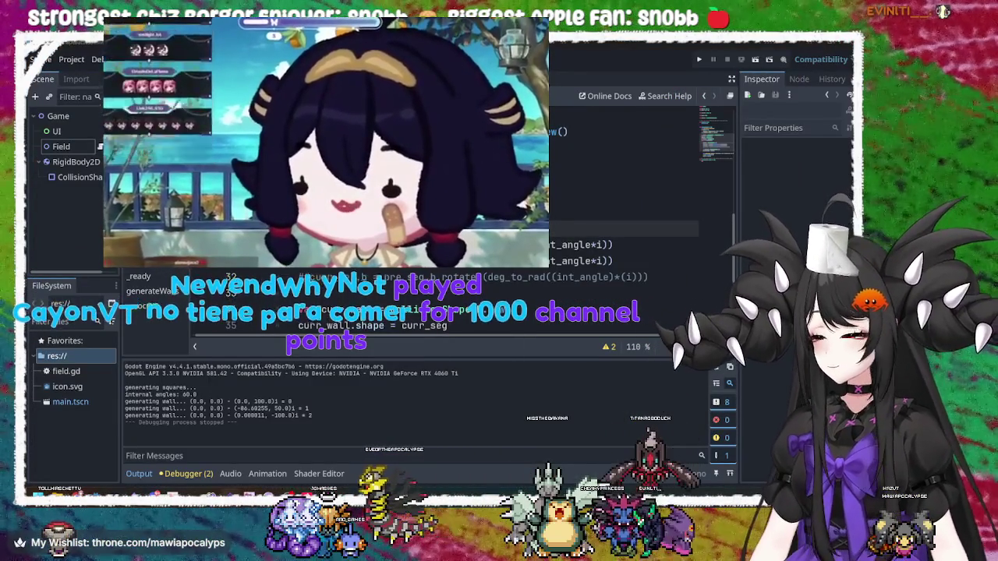
key(super+d)
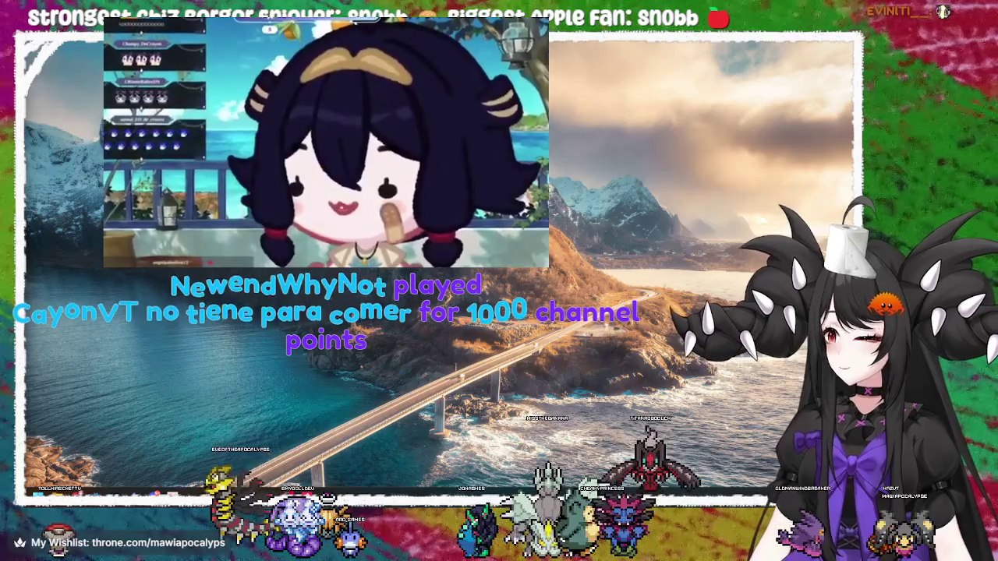
key(super+d)
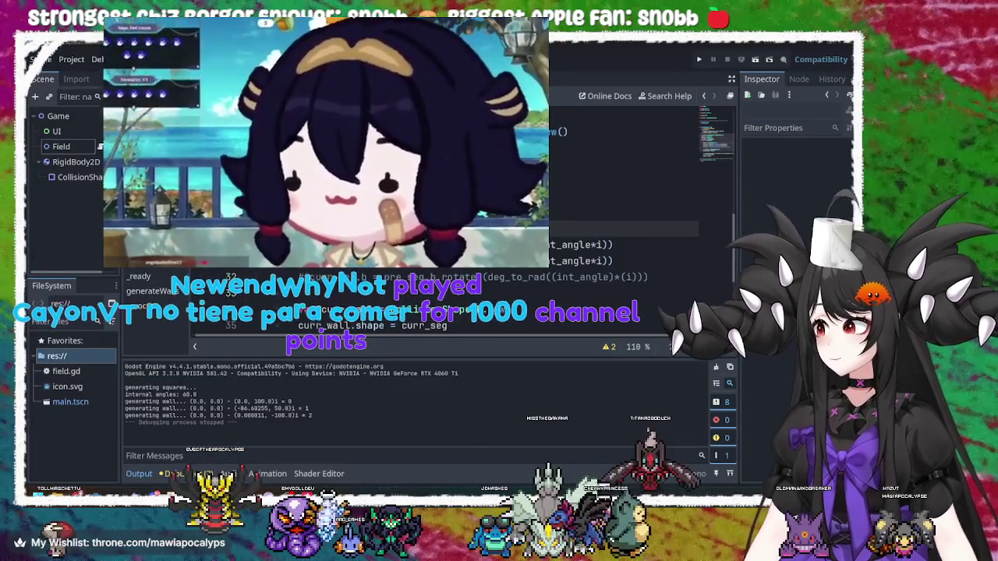
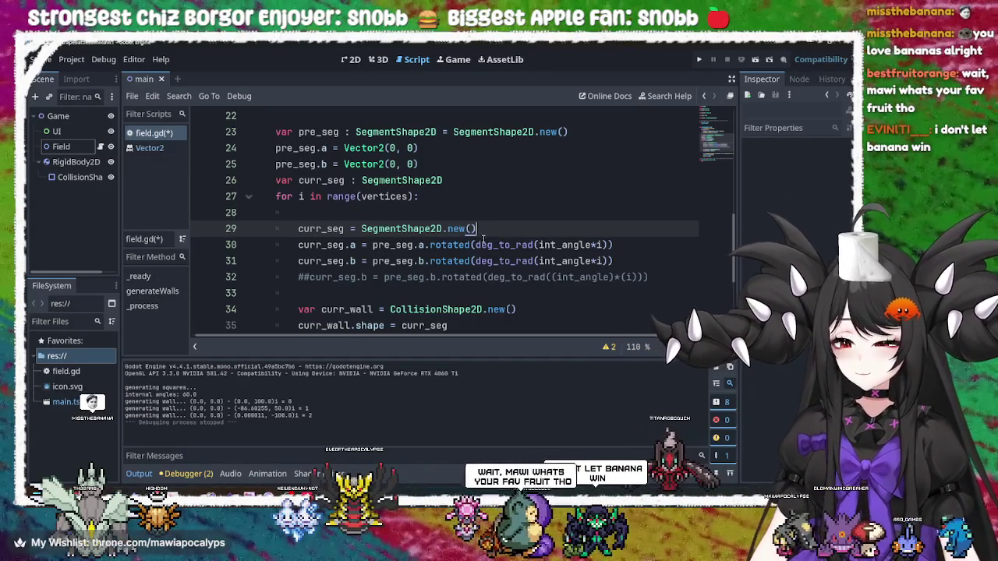
Select lines 23–27 of the for loop in field.gd, then bring up the open-windows overview
mouse_move(483, 238)
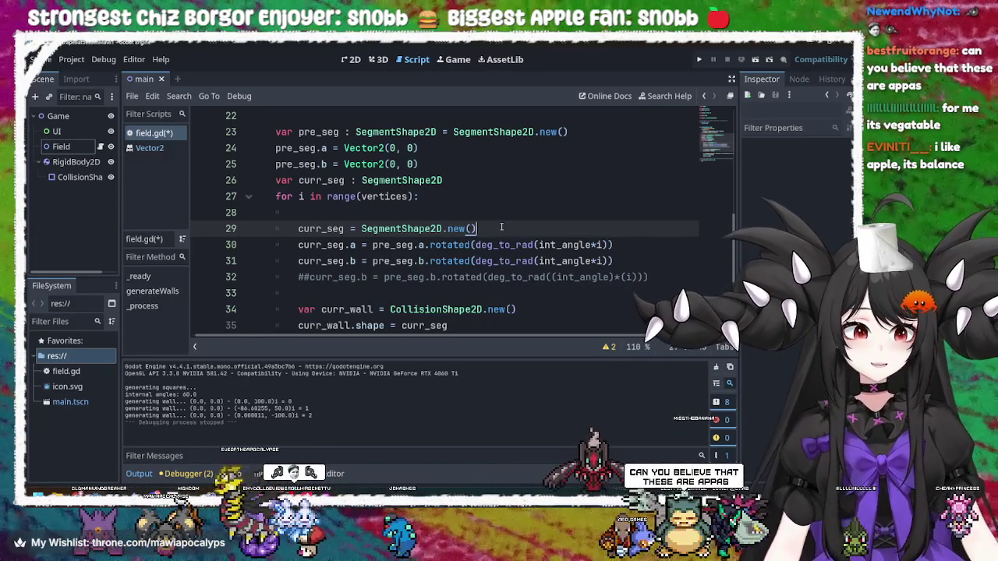
click(493, 201)
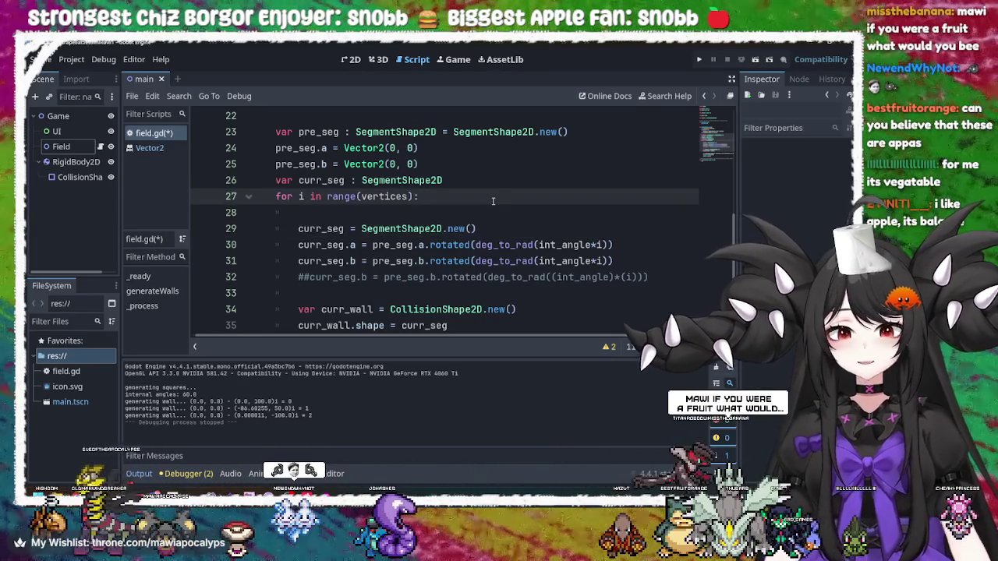
mouse_move(573, 132)
mouse_down()
mouse_move(572, 191)
mouse_move(588, 148)
mouse_move(622, 138)
mouse_up()
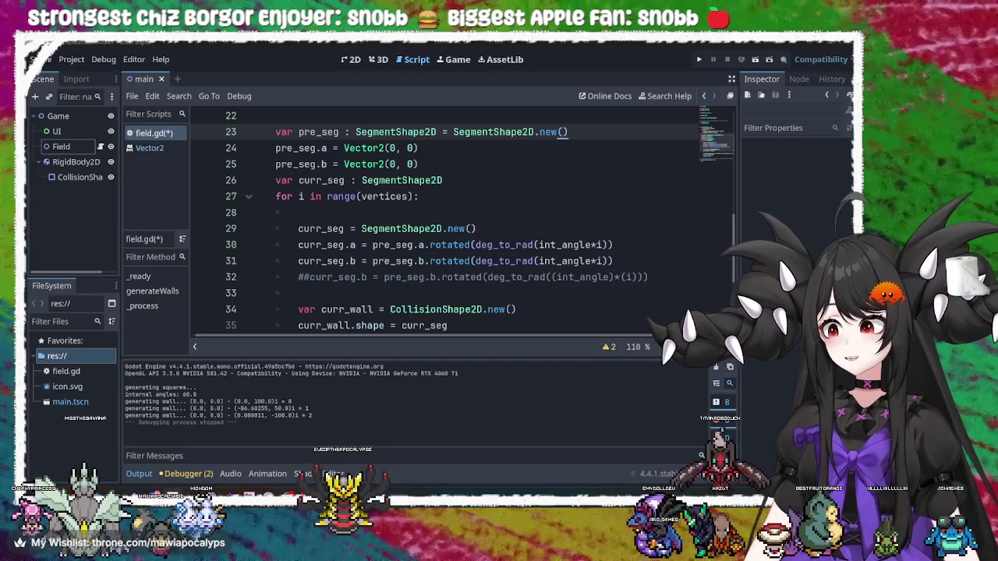
key(alt+Tab)
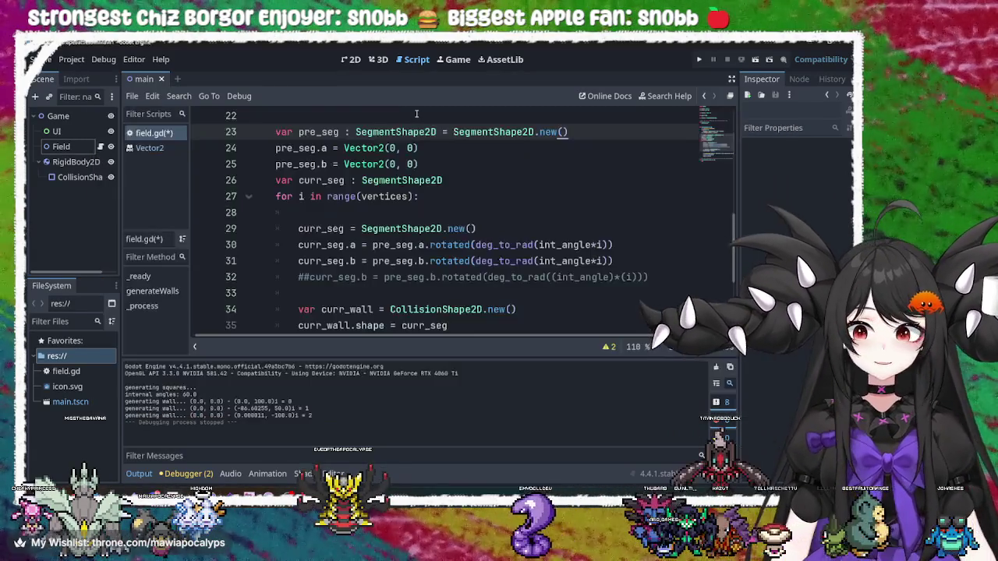
key(alt+Tab)
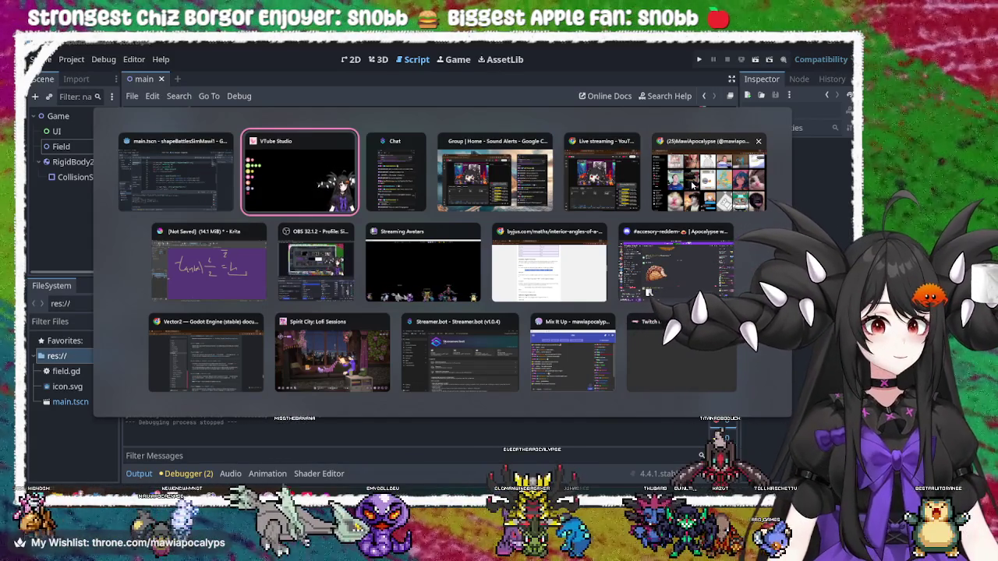
Dismiss the window switcher and switch over to the Krita formula drawing
click(587, 184)
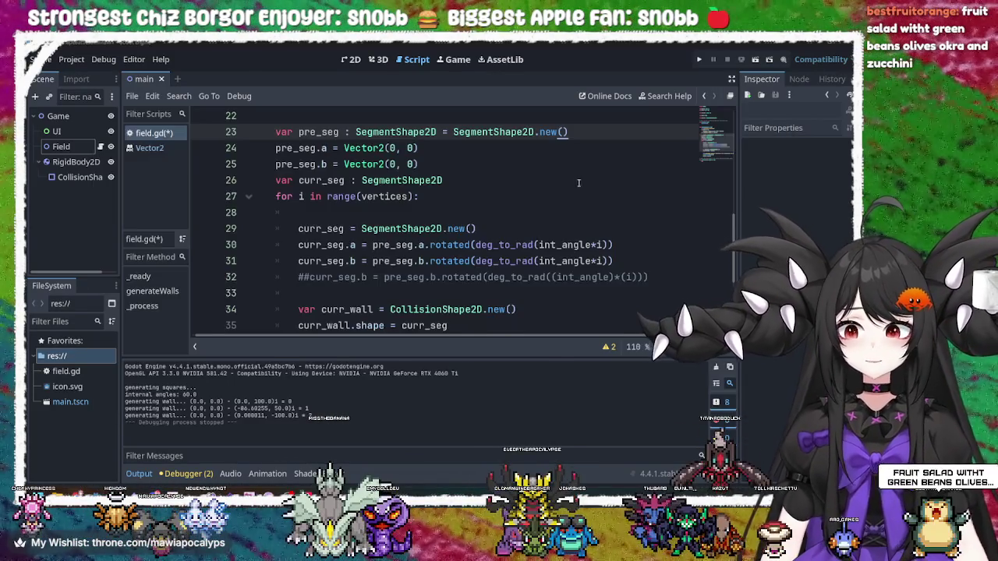
key(alt+Tab)
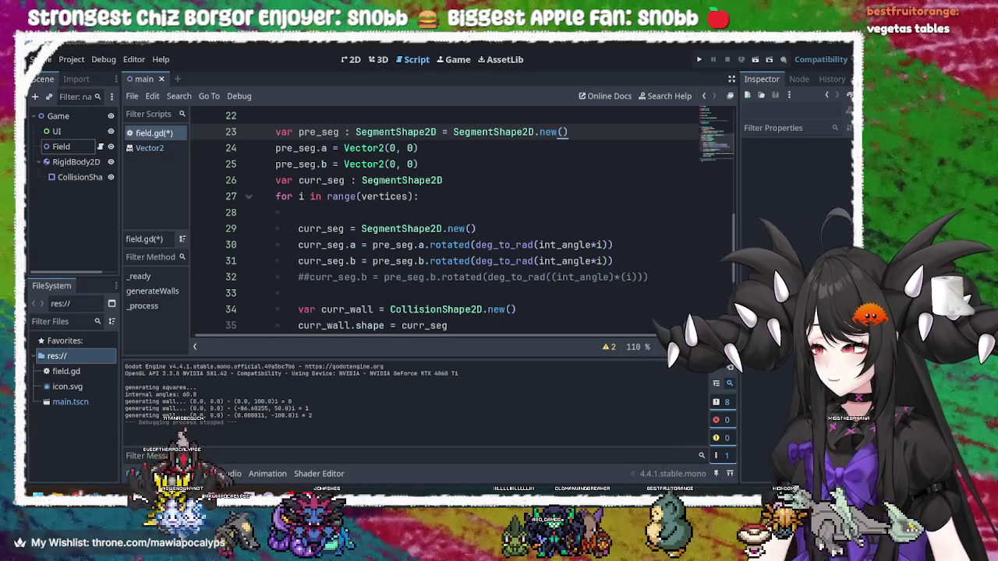
key(alt+Tab)
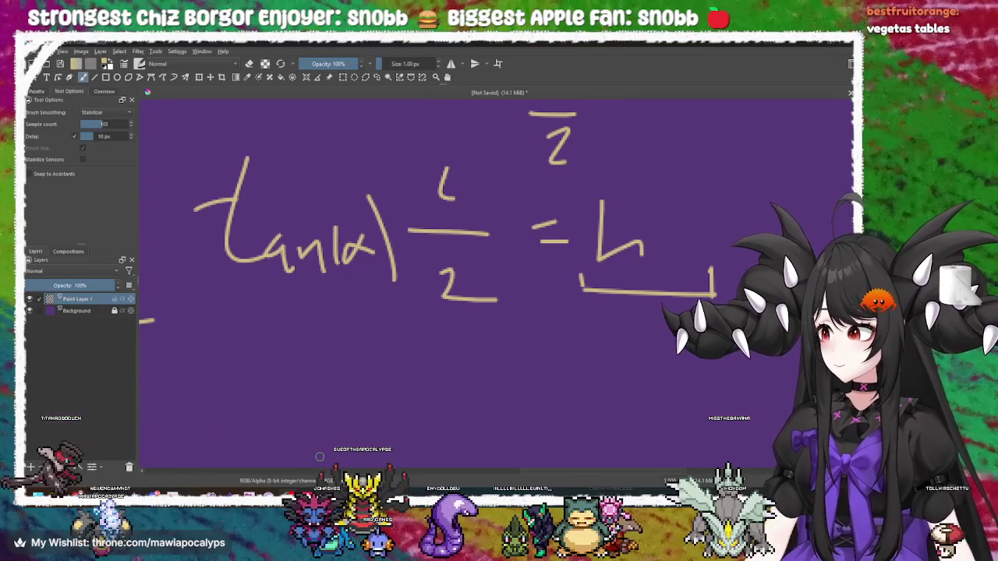
scroll(445, 257, down, 2)
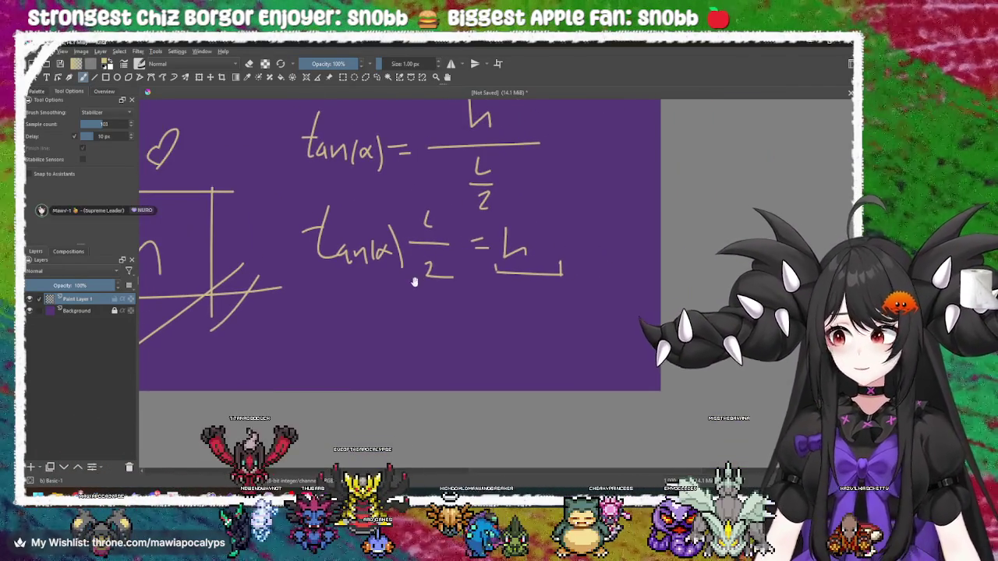
drag(374, 294, 390, 284)
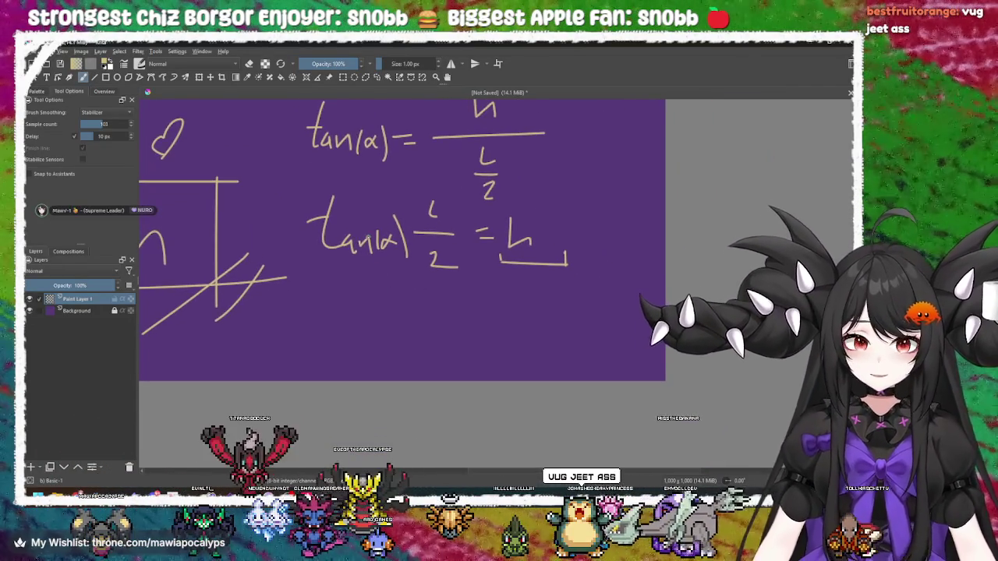
mouse_move(419, 196)
mouse_down()
mouse_move(422, 223)
mouse_move(421, 204)
mouse_up()
key(ctrl+z)
key(ctrl+z)
mouse_move(434, 248)
mouse_down()
mouse_move(440, 273)
mouse_move(423, 284)
mouse_move(319, 267)
mouse_up()
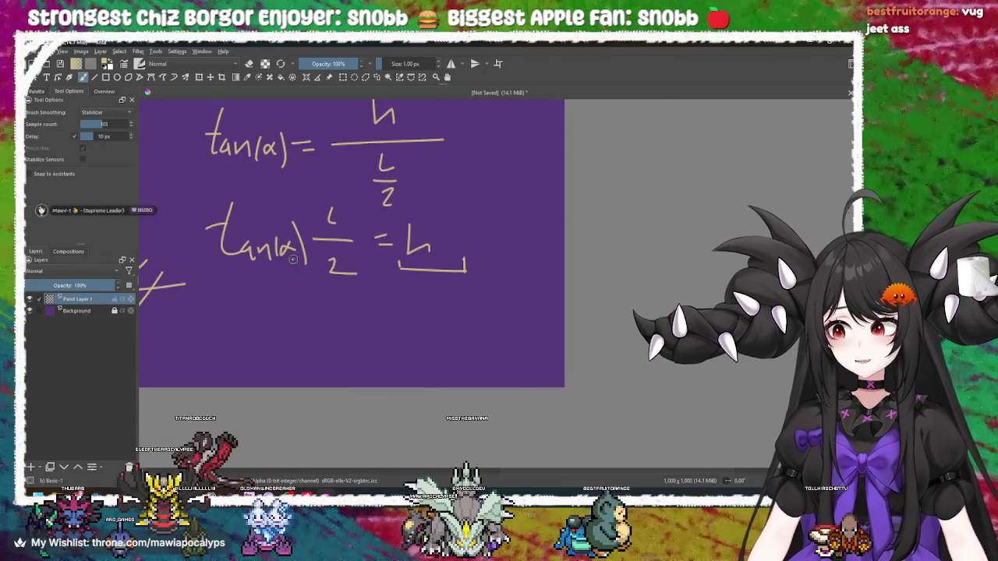
drag(384, 251, 464, 355)
mouse_move(501, 218)
mouse_down()
mouse_move(509, 288)
mouse_move(501, 250)
mouse_up()
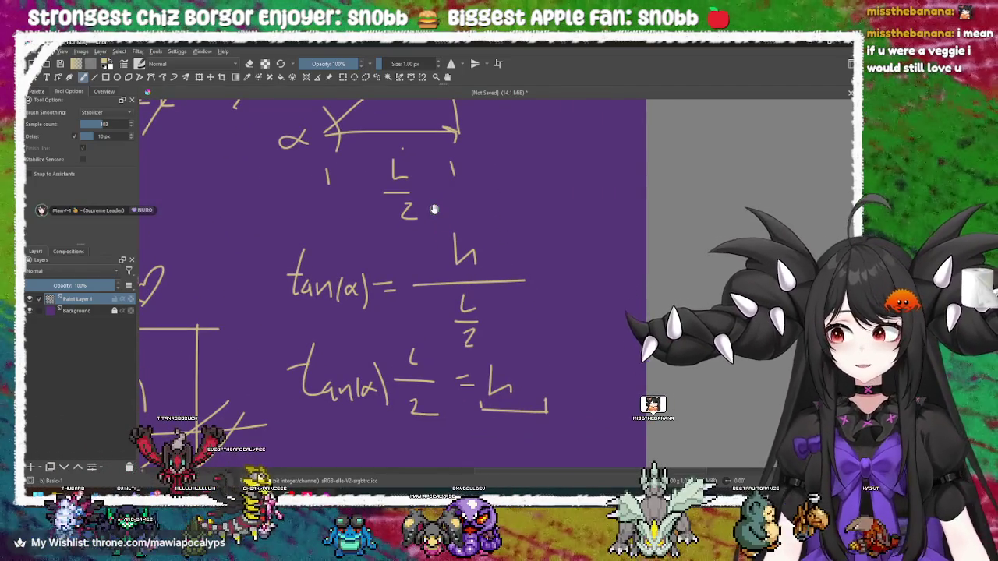
drag(434, 209, 458, 345)
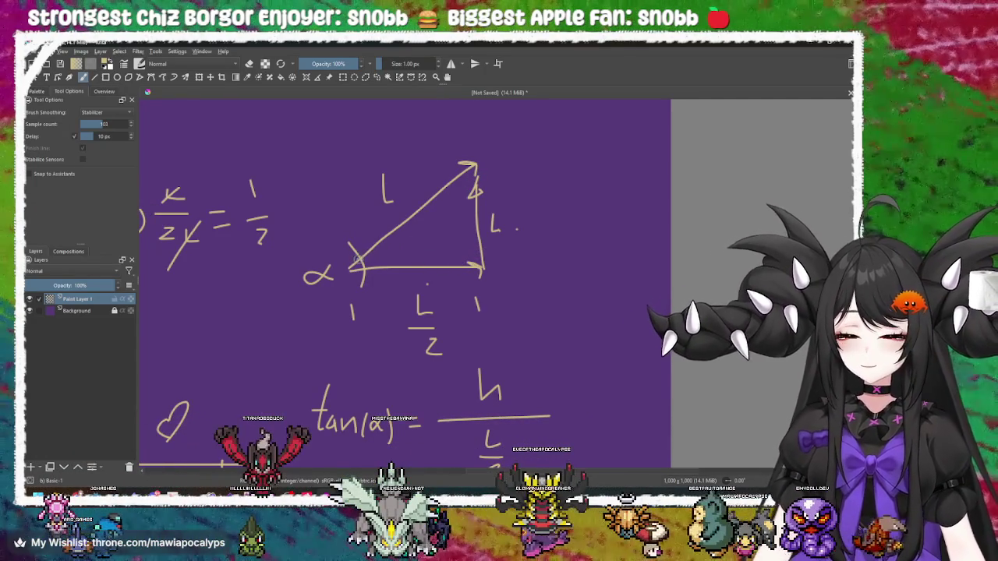
drag(473, 164, 563, 268)
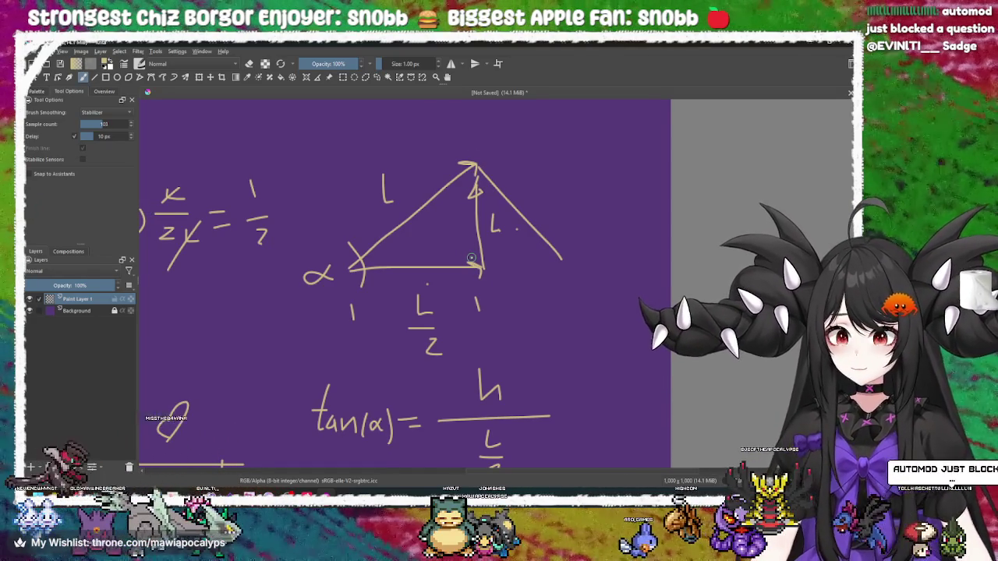
key(ctrl+z)
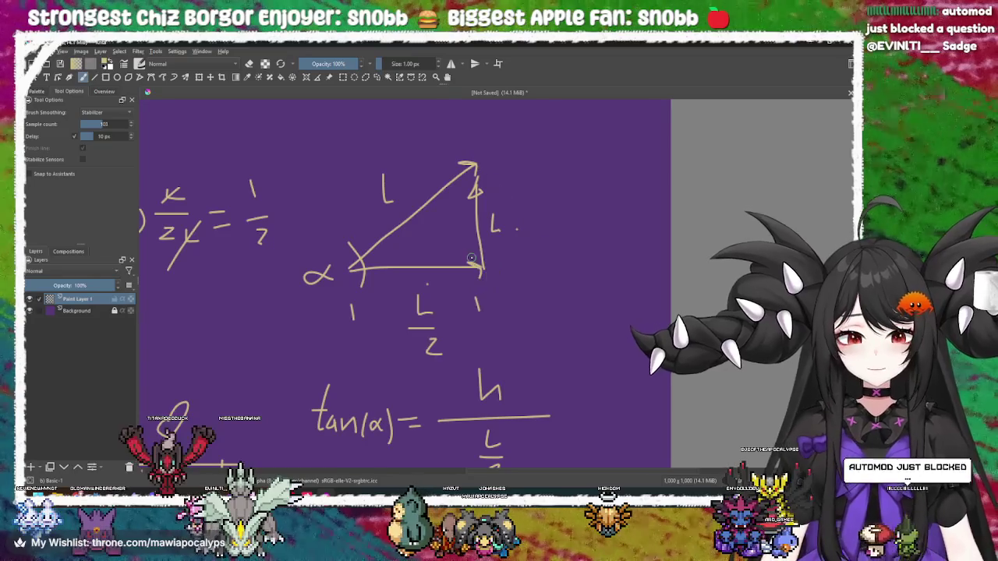
Replace the long line from the triangle apex with a shorter sloping line
drag(524, 306, 543, 262)
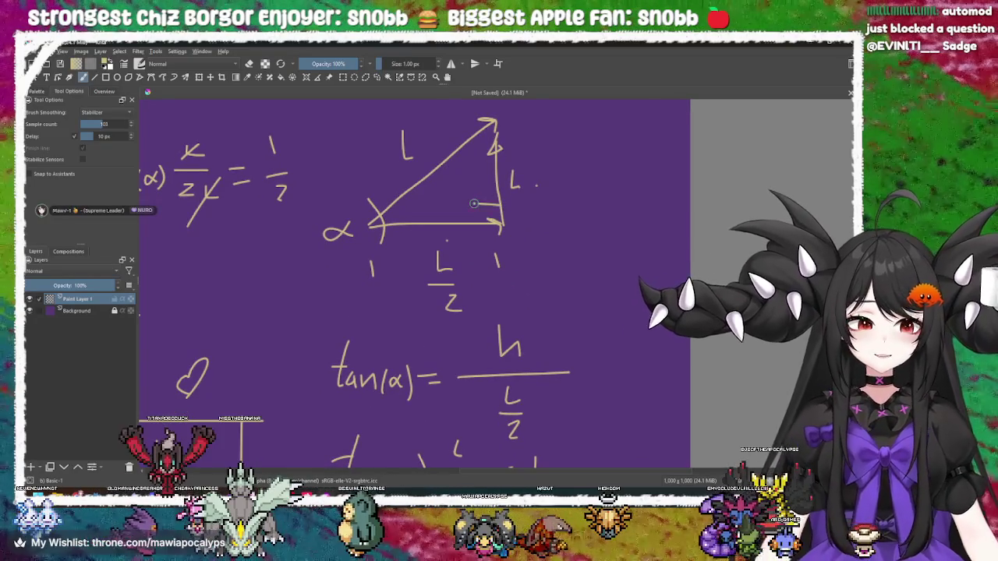
drag(473, 204, 433, 219)
key(ctrl+shift+z)
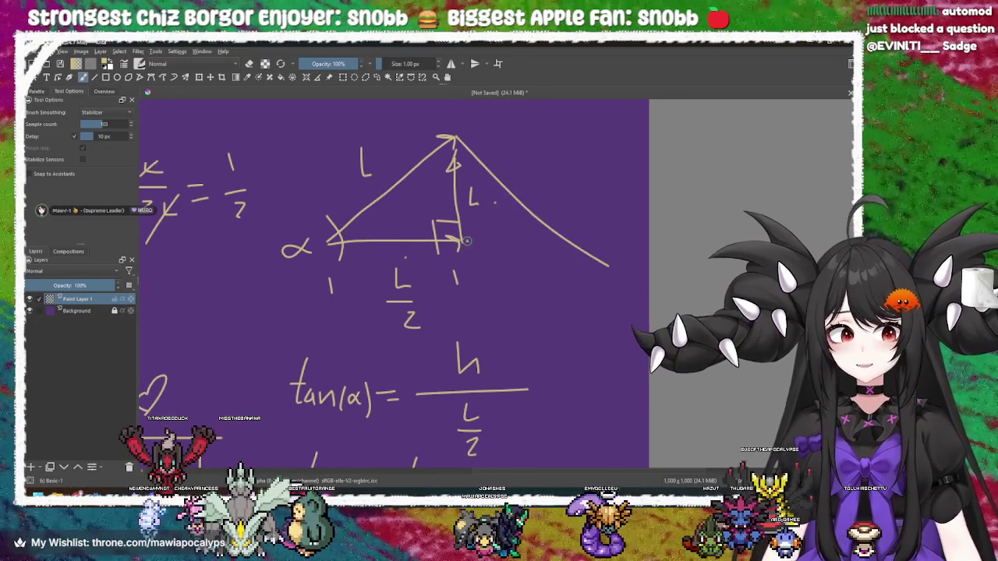
key(ctrl+z)
drag(456, 139, 567, 242)
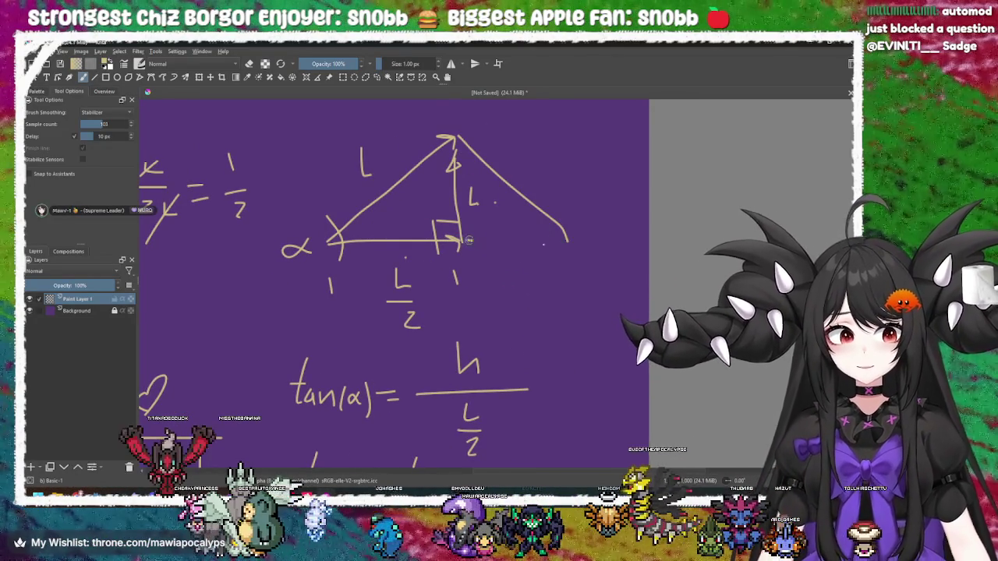
Draw a square beside the triangle
drag(466, 240, 502, 246)
mouse_move(441, 268)
mouse_down()
mouse_move(461, 288)
mouse_move(401, 260)
mouse_move(415, 256)
mouse_up()
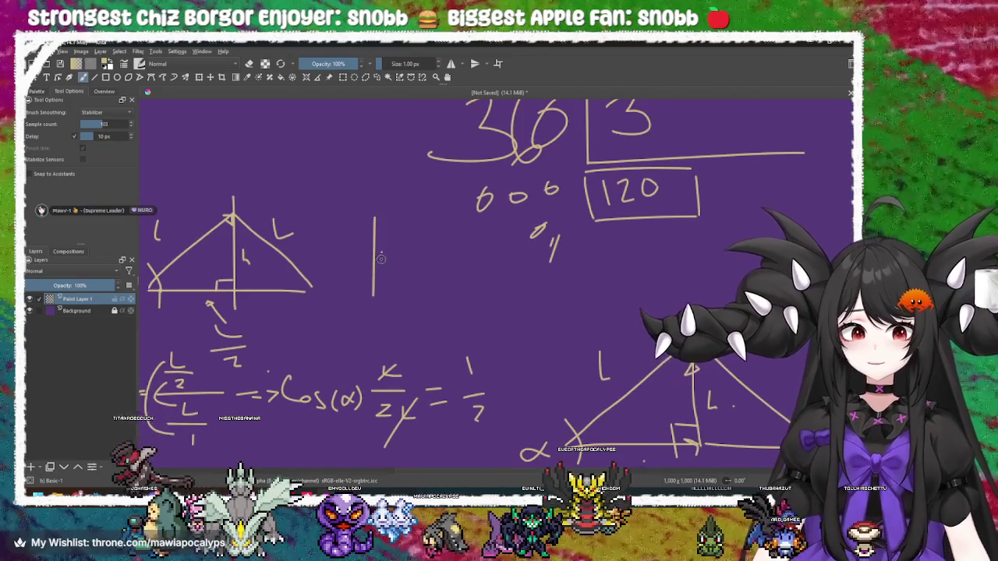
mouse_move(375, 220)
mouse_down()
mouse_move(470, 234)
mouse_move(471, 293)
mouse_up()
mouse_move(373, 294)
mouse_down()
mouse_move(472, 294)
mouse_move(393, 265)
mouse_move(384, 238)
mouse_up()
Add both diagonals inside the square and label it D
drag(372, 254, 404, 282)
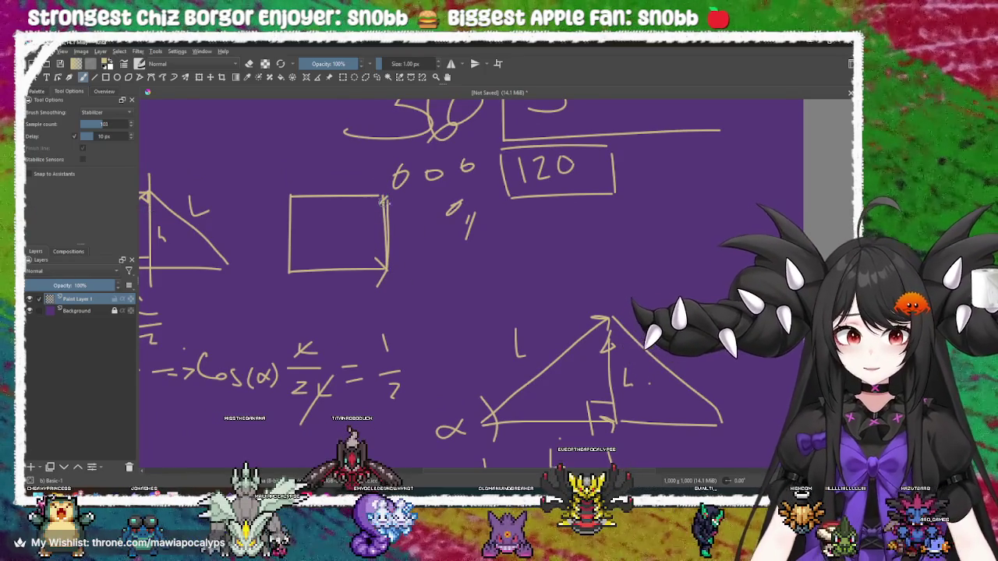
scroll(331, 297, up, 1)
drag(290, 276, 384, 204)
drag(386, 299, 393, 279)
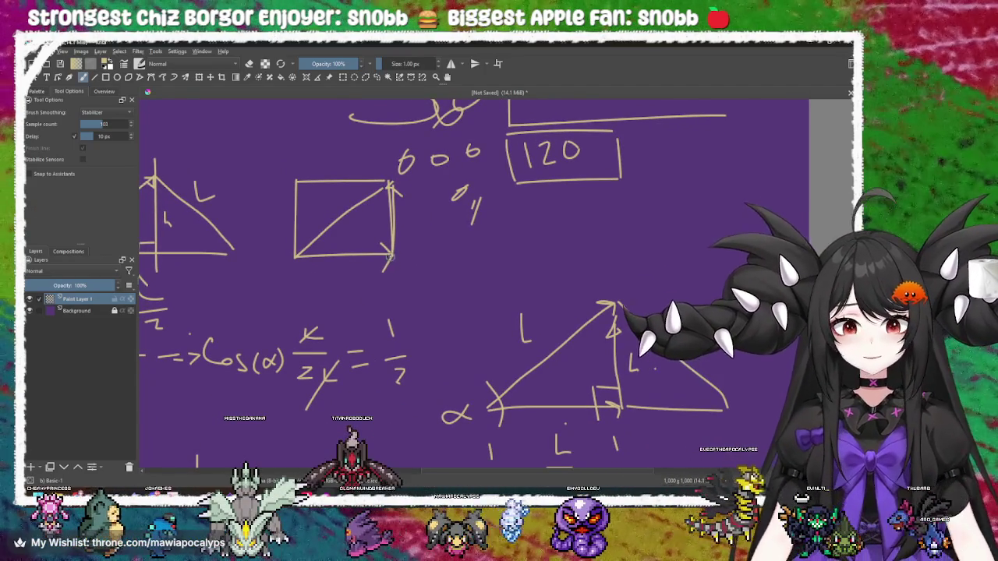
drag(345, 212, 393, 262)
drag(340, 244, 357, 263)
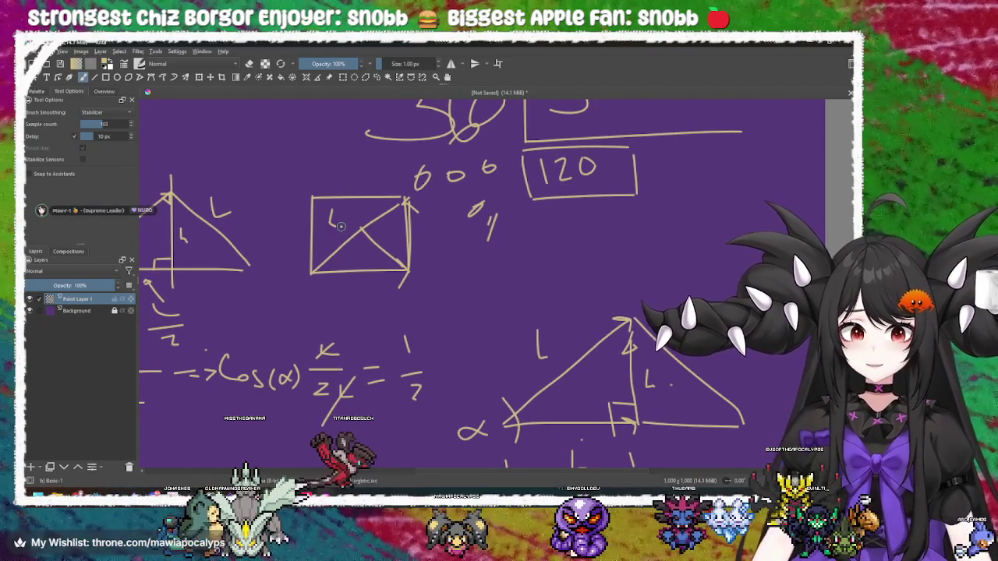
drag(333, 216, 333, 232)
drag(377, 267, 345, 262)
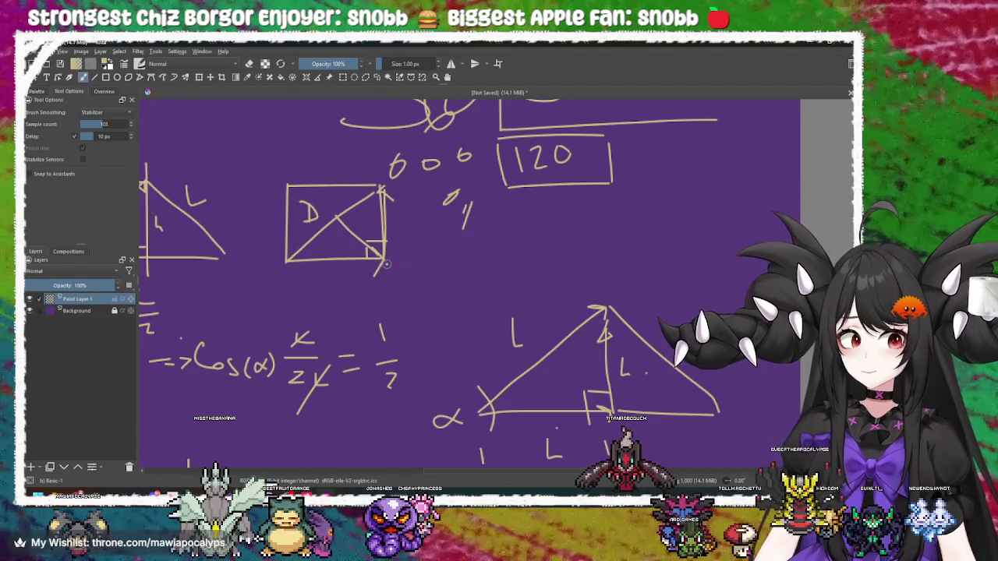
Cross out the D square and the triangle with slashes
drag(413, 266, 342, 233)
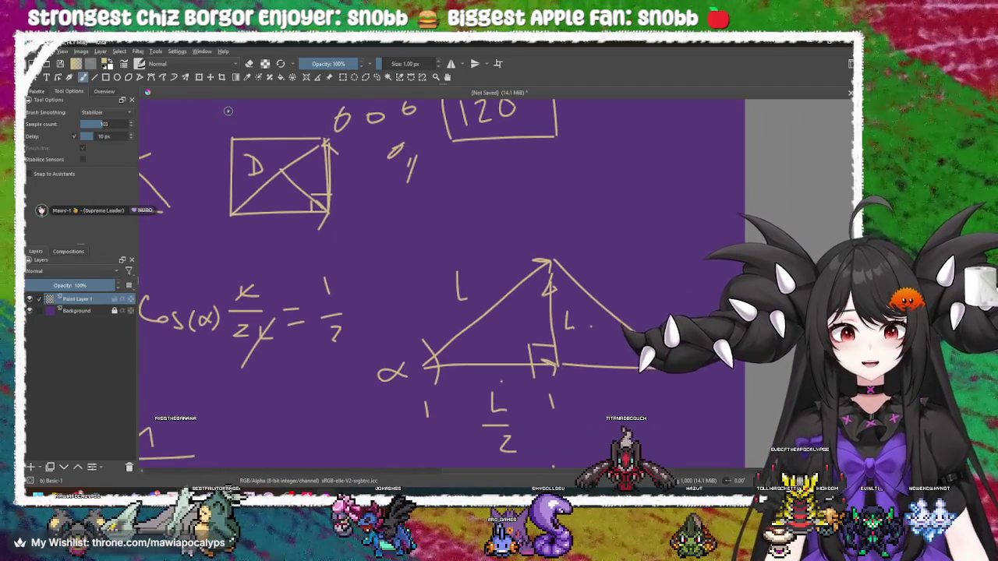
drag(234, 140, 327, 214)
drag(277, 124, 241, 234)
drag(398, 255, 327, 255)
drag(383, 238, 557, 356)
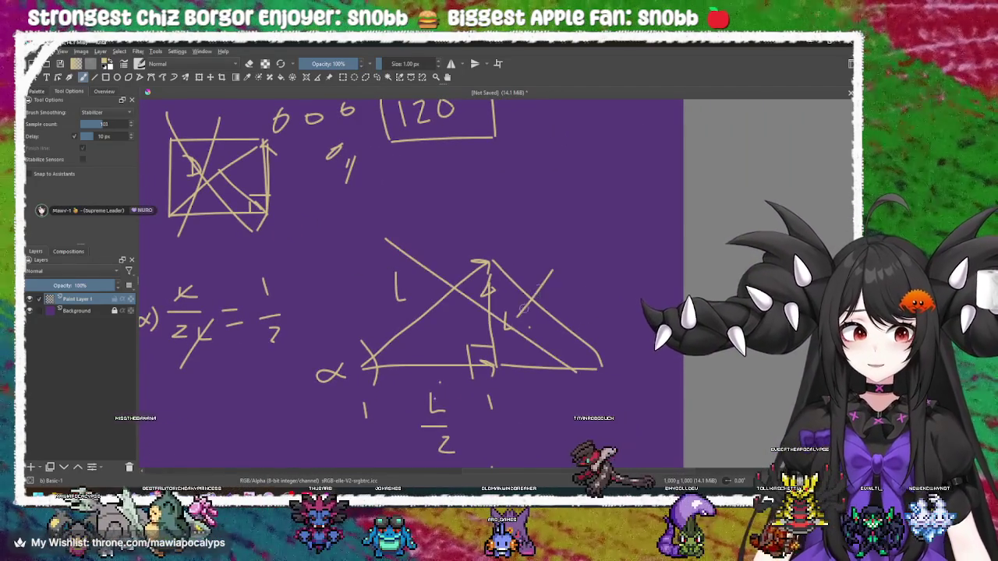
drag(545, 284, 434, 400)
mouse_move(358, 366)
mouse_down()
mouse_move(446, 386)
mouse_move(472, 266)
mouse_up()
scroll(446, 385, down, 5)
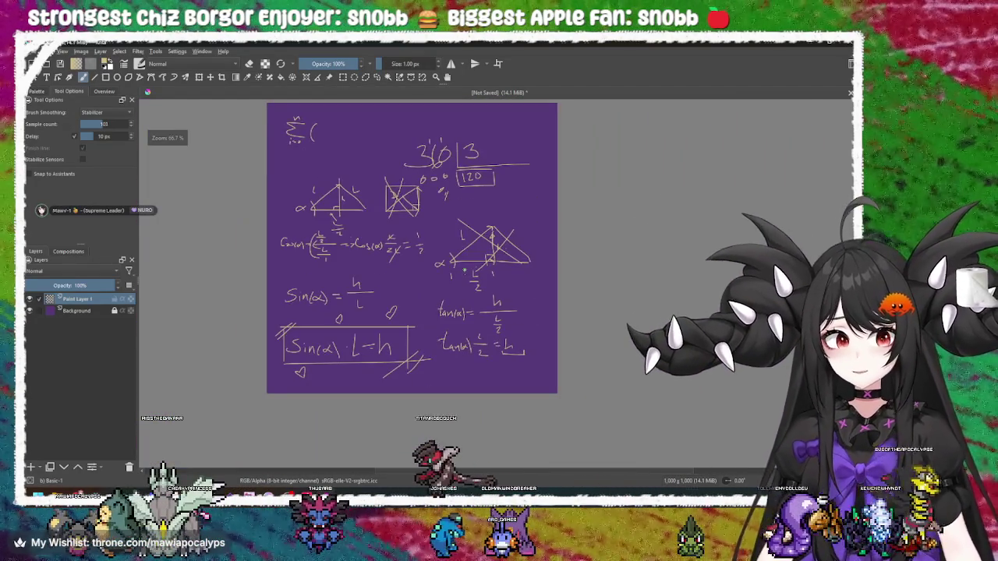
key(e)
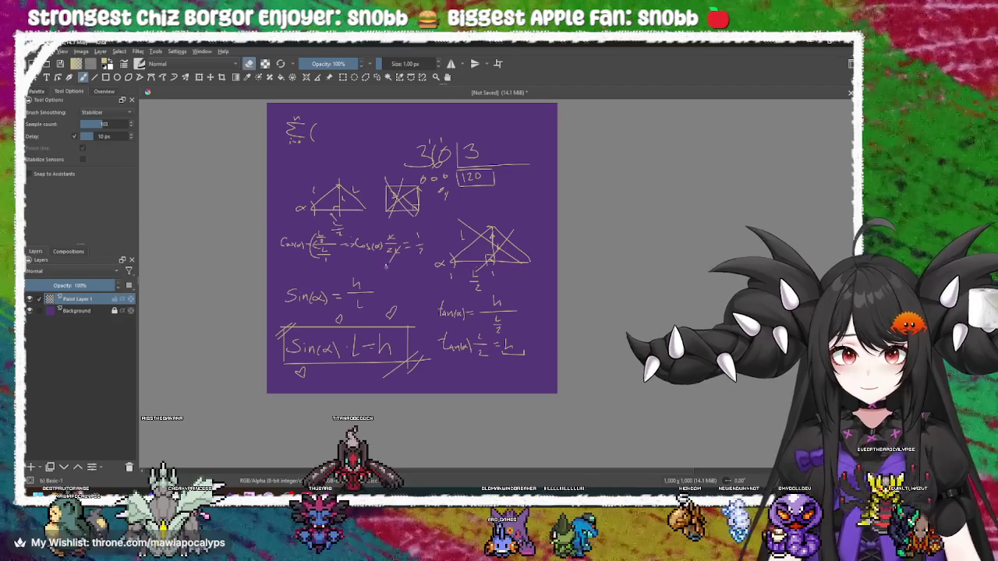
mouse_move(465, 191)
mouse_down()
mouse_move(308, 133)
mouse_move(508, 211)
mouse_move(312, 296)
mouse_move(485, 363)
mouse_move(296, 328)
mouse_up()
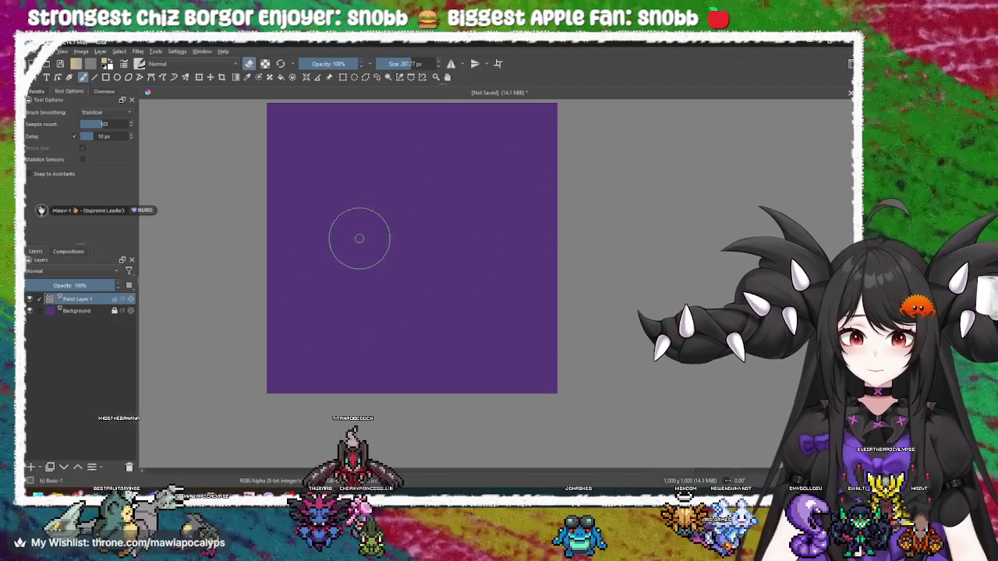
drag(410, 64, 389, 64)
scroll(412, 117, up, 3)
drag(351, 174, 412, 296)
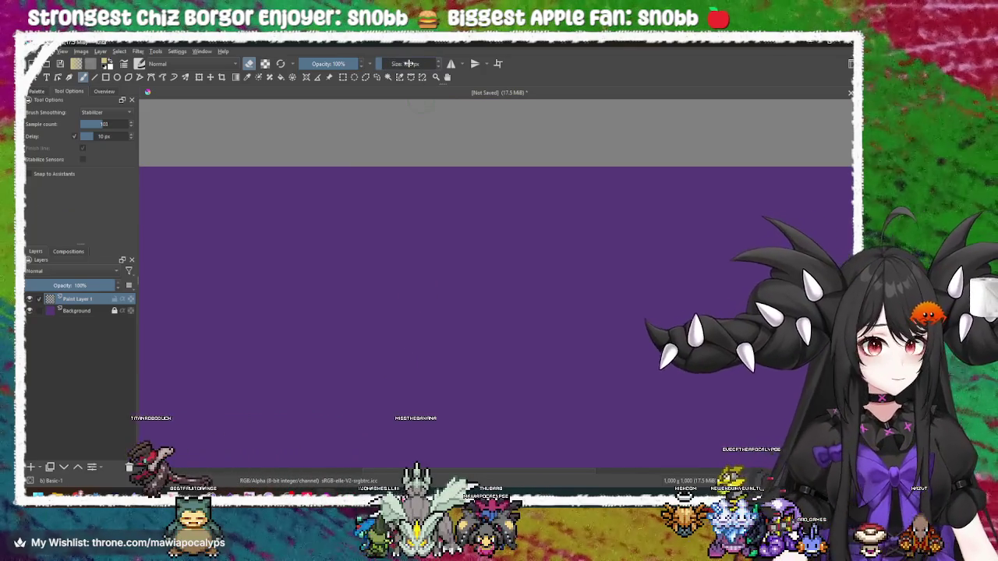
drag(357, 401, 204, 241)
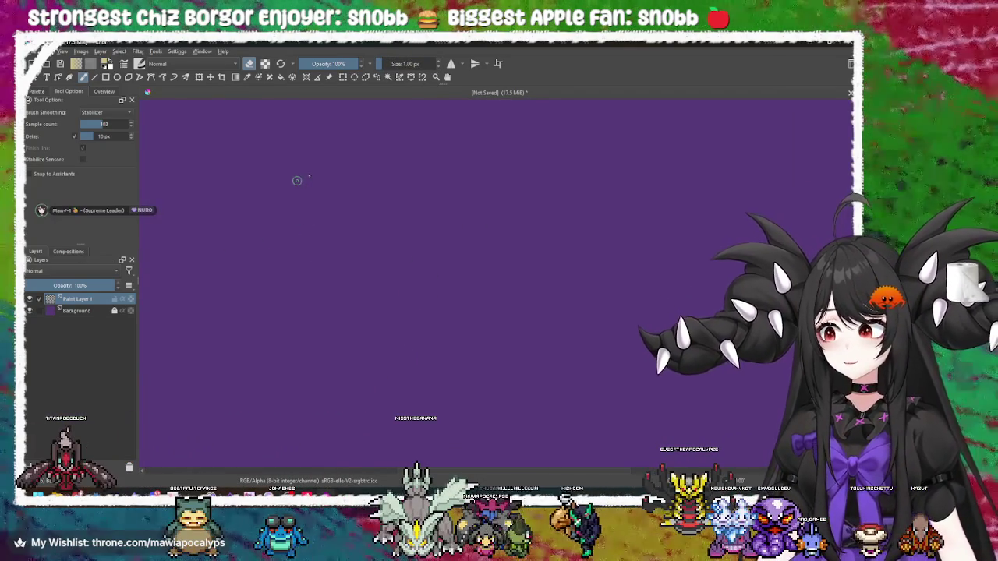
mouse_move(257, 161)
mouse_down()
mouse_move(406, 164)
mouse_move(501, 312)
mouse_up()
key(ctrl+z)
mouse_move(218, 191)
mouse_down()
mouse_move(303, 228)
mouse_move(682, 289)
mouse_up()
key(ctrl+z)
mouse_move(164, 150)
mouse_down()
mouse_move(145, 258)
mouse_move(421, 115)
mouse_move(504, 164)
mouse_move(734, 164)
mouse_up()
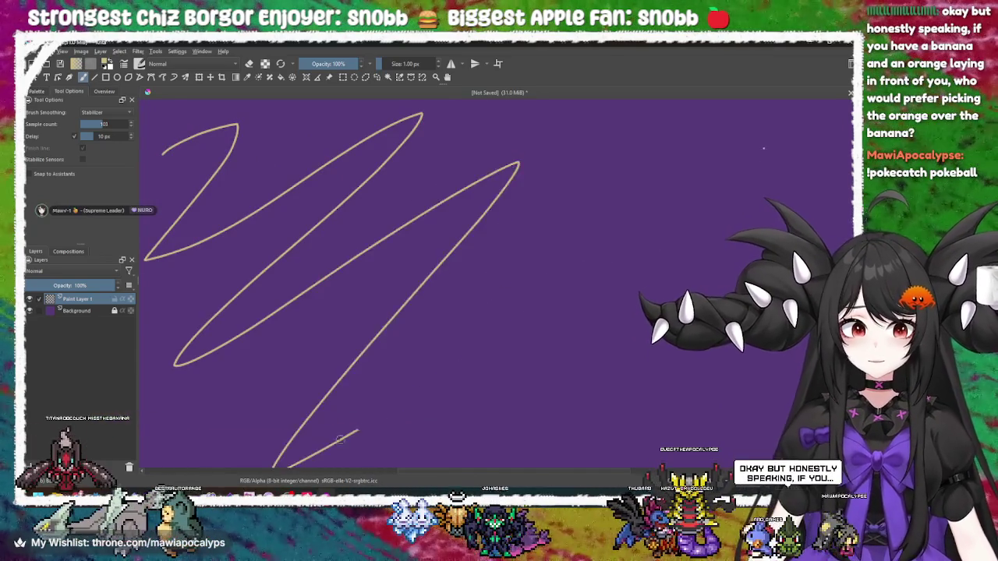
key(ctrl+z)
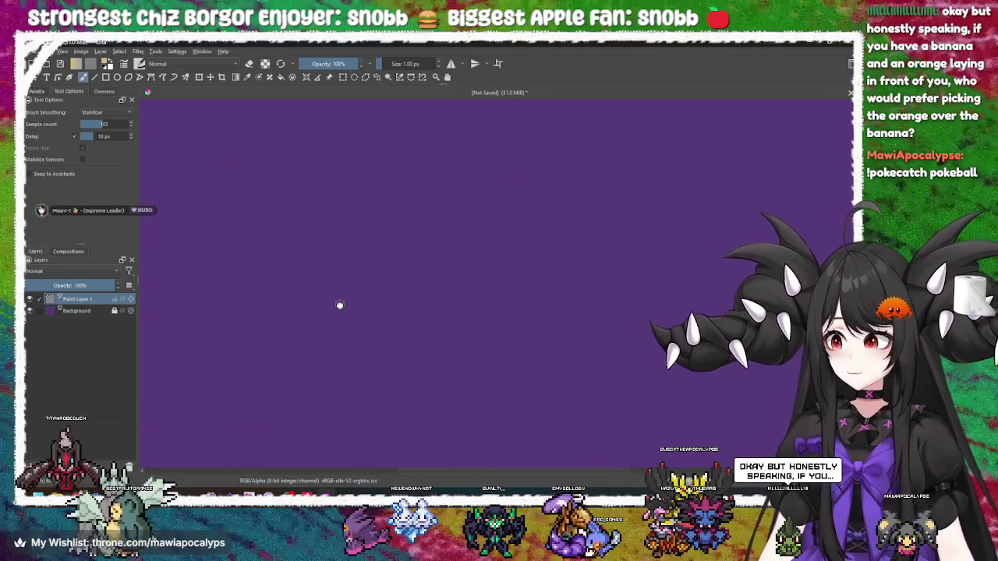
mouse_move(354, 223)
mouse_down()
mouse_move(590, 394)
mouse_move(448, 308)
mouse_up()
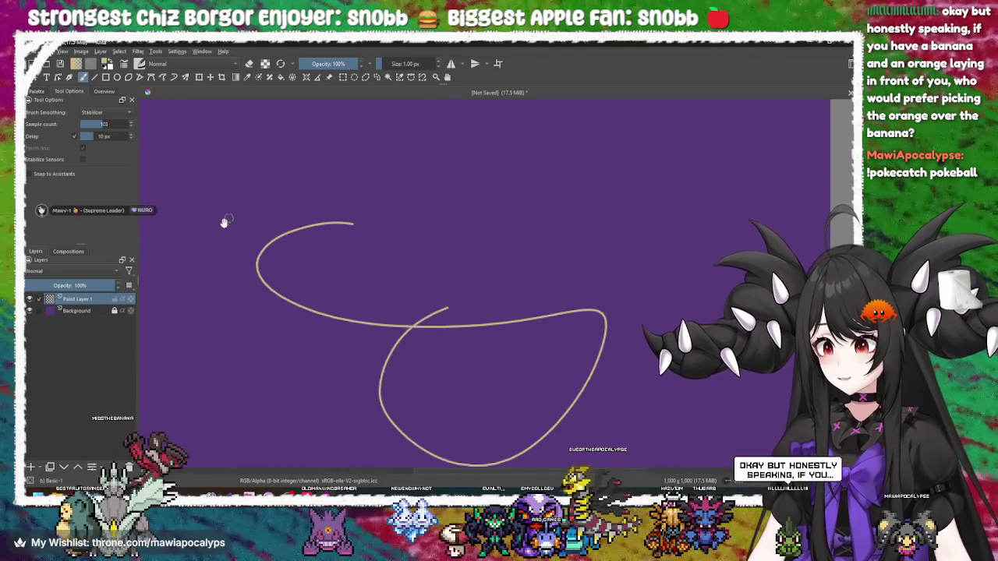
key(ctrl+z)
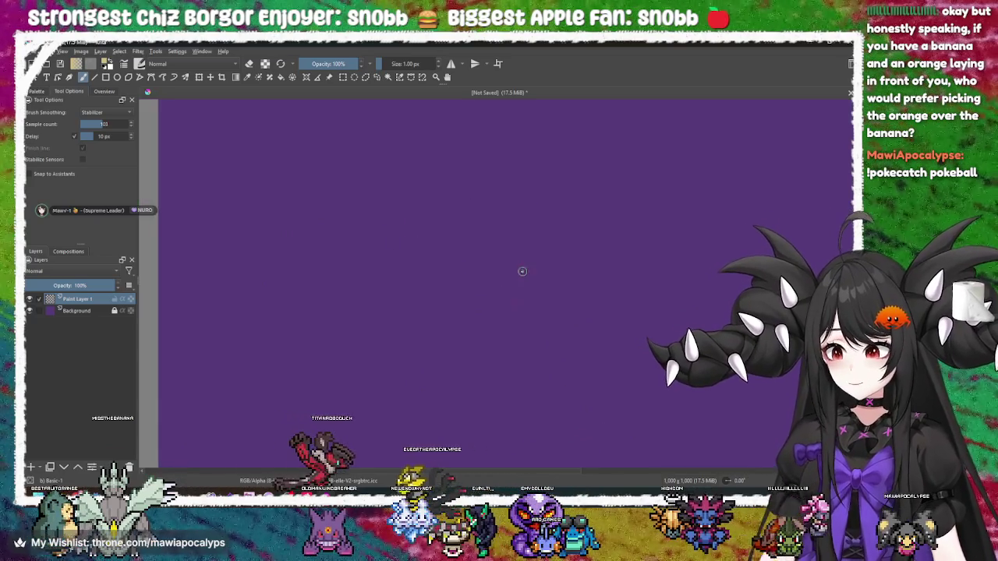
mouse_move(351, 304)
mouse_down()
mouse_move(527, 205)
mouse_move(617, 248)
mouse_up()
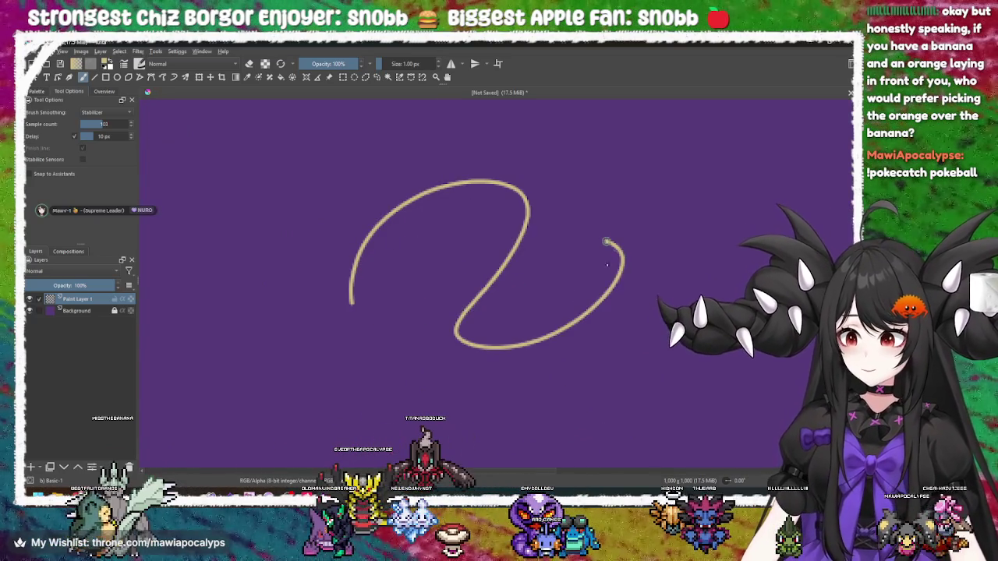
mouse_move(708, 205)
mouse_down()
mouse_move(477, 139)
mouse_move(343, 145)
mouse_move(216, 277)
mouse_move(299, 347)
mouse_move(421, 401)
mouse_move(698, 406)
mouse_move(593, 349)
mouse_up()
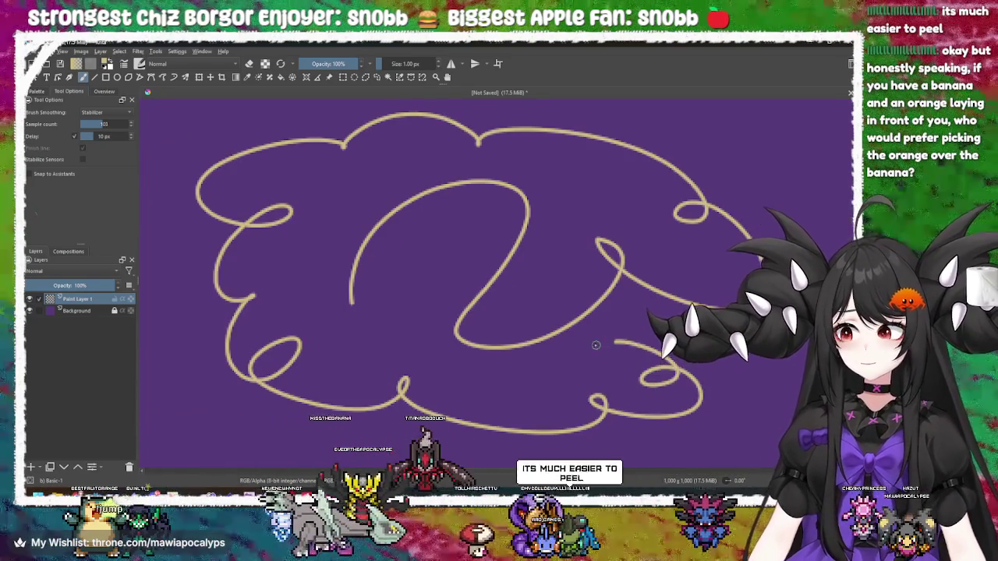
key(ctrl+z)
mouse_move(346, 201)
mouse_down()
mouse_move(304, 222)
mouse_move(622, 248)
mouse_up()
mouse_move(566, 388)
mouse_down()
mouse_move(320, 336)
mouse_move(263, 250)
mouse_up()
mouse_move(316, 202)
mouse_down()
mouse_move(437, 187)
mouse_move(336, 226)
mouse_up()
key(ctrl+z)
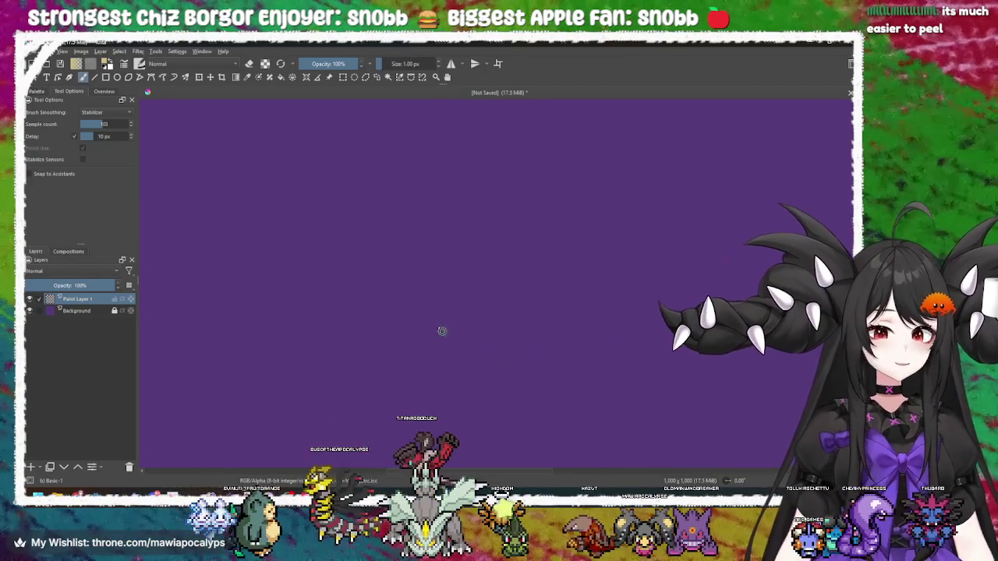
mouse_move(410, 158)
mouse_down()
mouse_move(545, 175)
mouse_move(670, 246)
mouse_move(623, 336)
mouse_move(301, 355)
mouse_move(290, 193)
mouse_move(403, 146)
mouse_up()
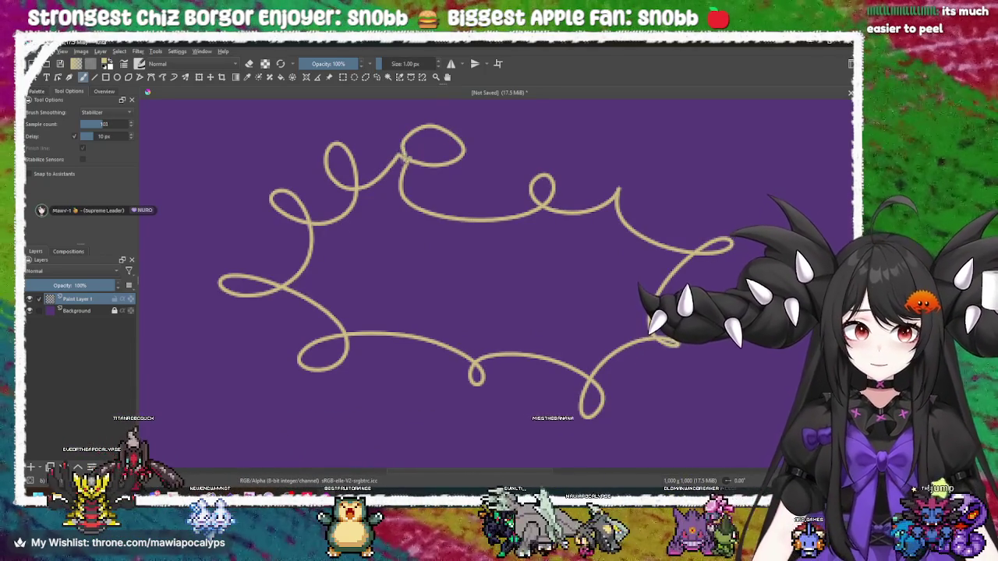
drag(414, 223, 457, 245)
key(ctrl+z)
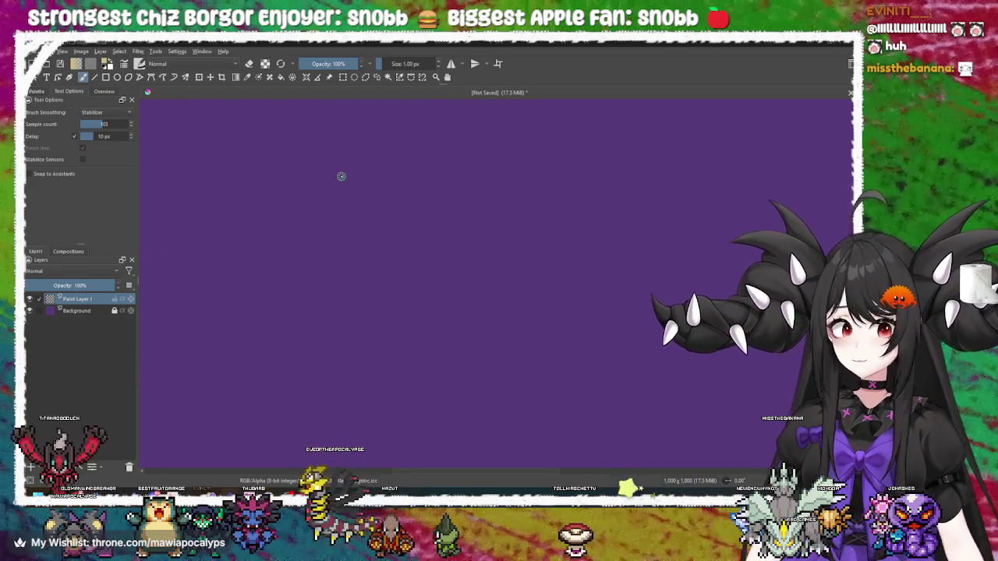
Undo a stray curved stroke, then draw the vertical and horizontal axis lines
mouse_move(281, 178)
mouse_down()
mouse_move(422, 311)
mouse_move(639, 336)
mouse_up()
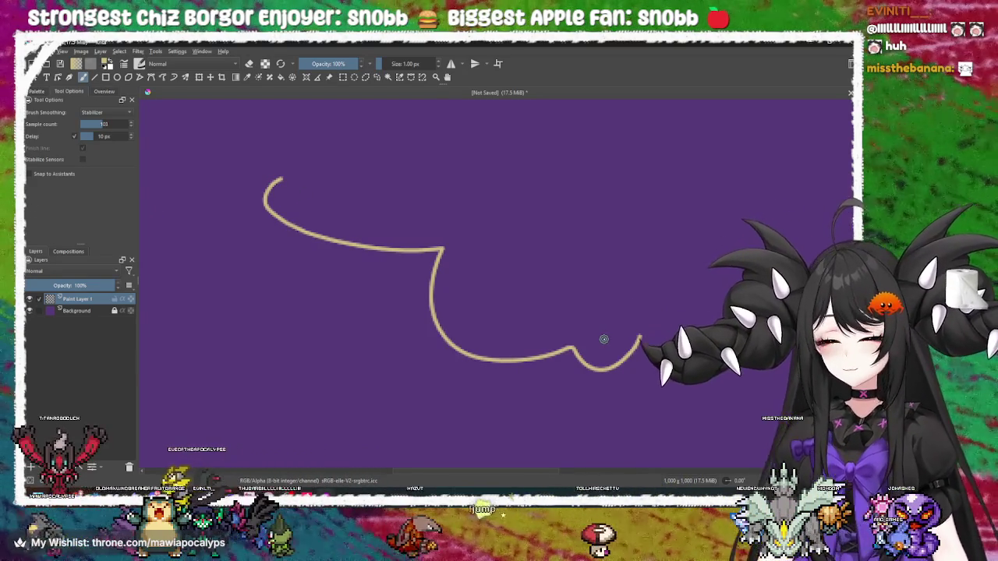
key(ctrl+z)
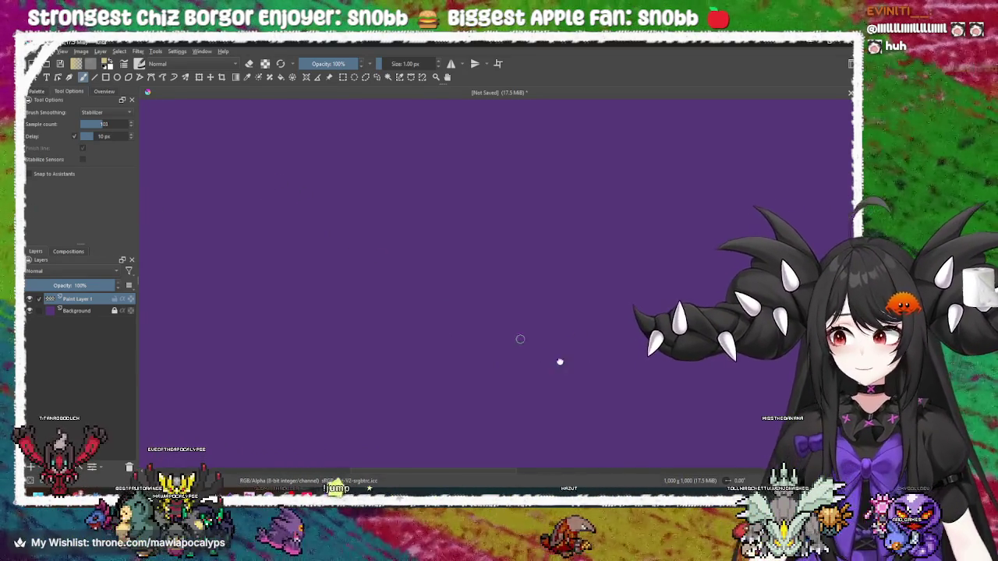
scroll(534, 338, down, 1)
scroll(261, 403, down, 1)
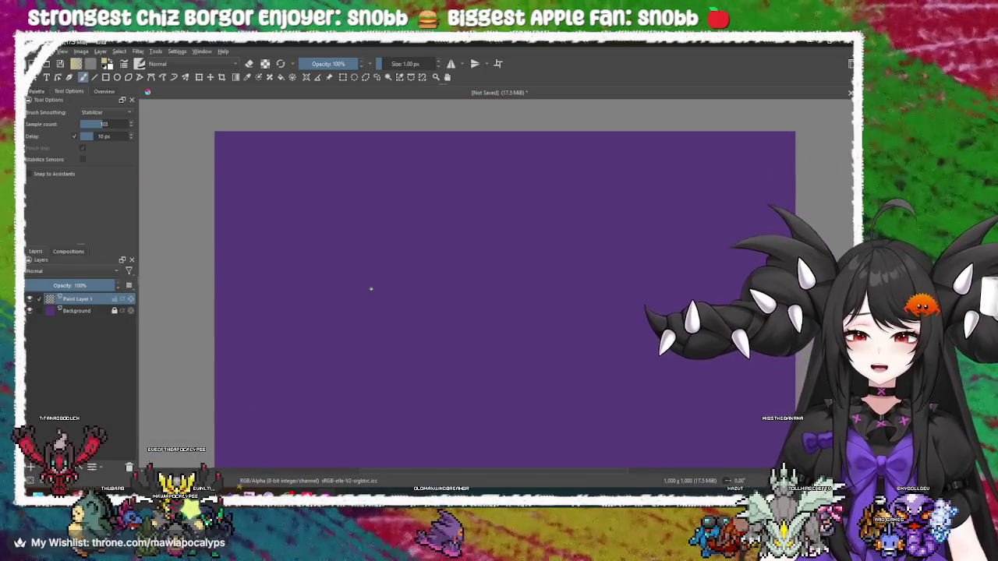
scroll(373, 296, up, 3)
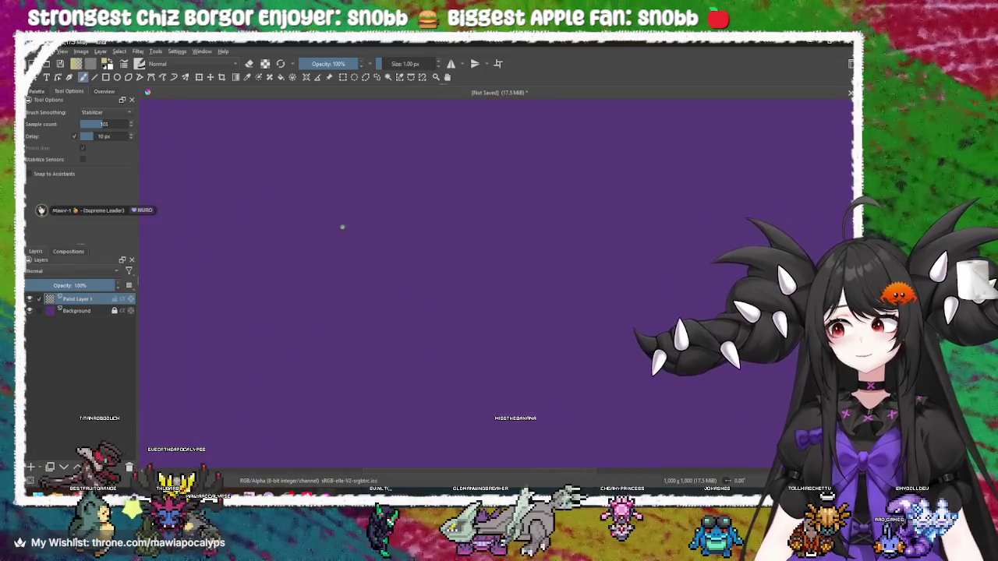
drag(260, 152, 249, 449)
mouse_move(180, 331)
mouse_down()
mouse_move(597, 330)
mouse_move(586, 342)
mouse_up()
Add arrowheads to the axes, label the vertical one y, and draw an X near the horizontal axis
drag(239, 168, 263, 173)
key(ctrl+z)
key(ctrl+z)
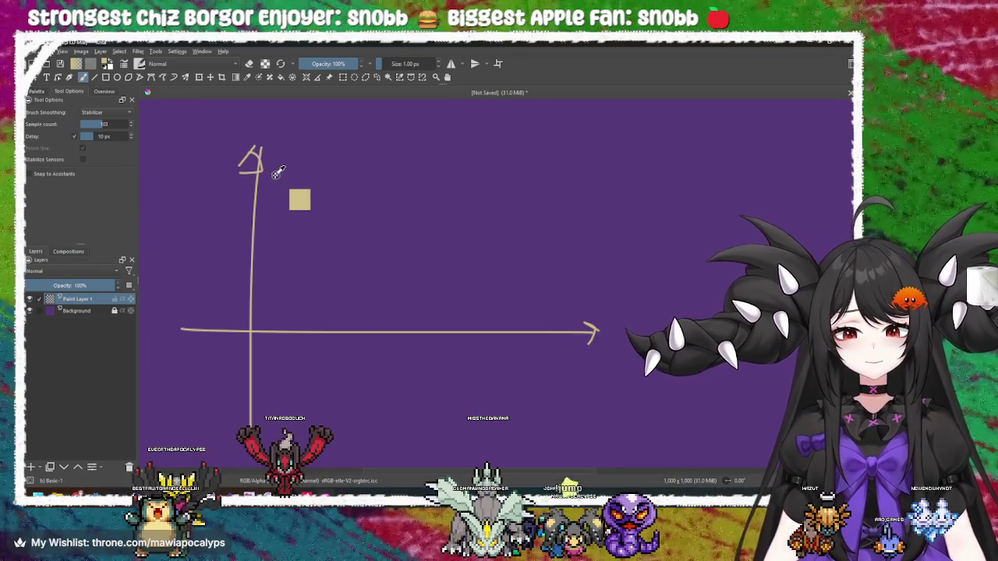
drag(252, 161, 271, 159)
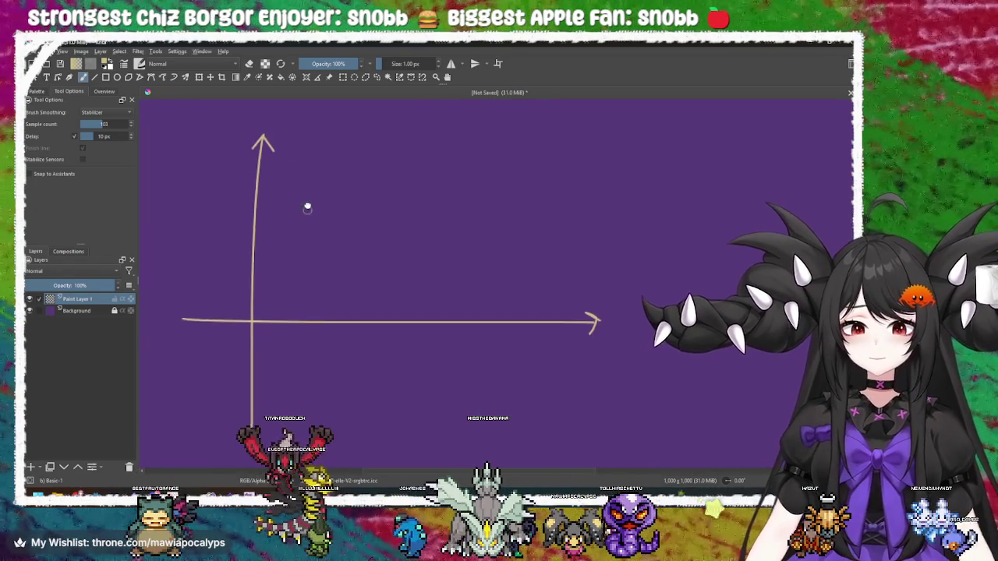
drag(236, 130, 241, 132)
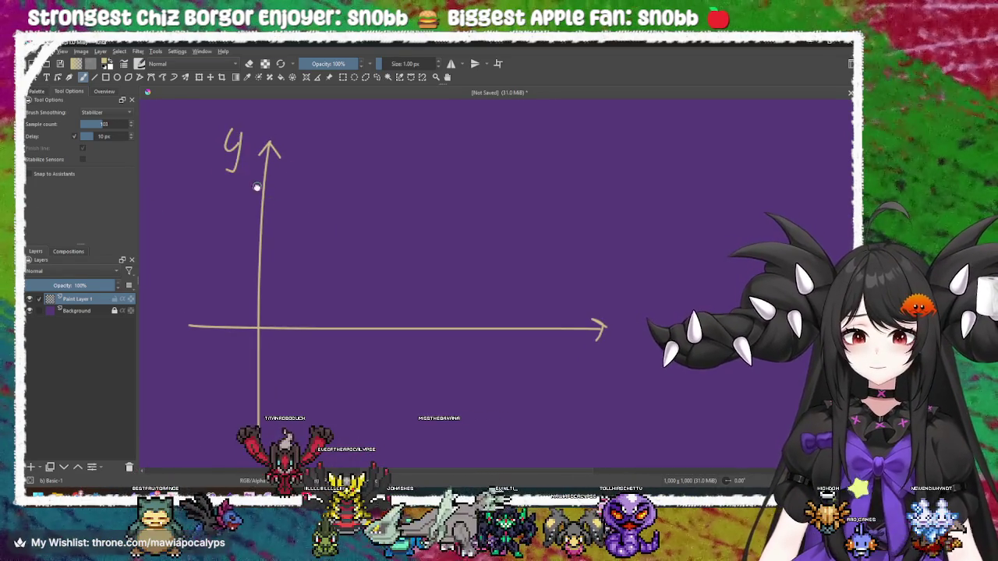
drag(257, 186, 234, 184)
drag(622, 367, 598, 387)
drag(432, 343, 509, 342)
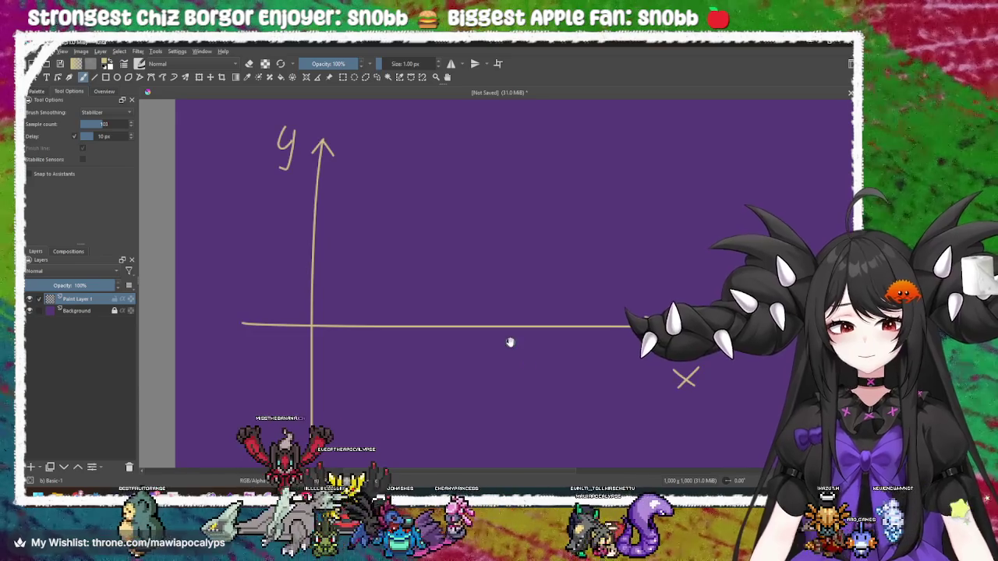
mouse_move(429, 304)
mouse_down()
mouse_move(561, 245)
mouse_move(327, 257)
mouse_move(287, 286)
mouse_move(328, 278)
mouse_move(306, 302)
mouse_up()
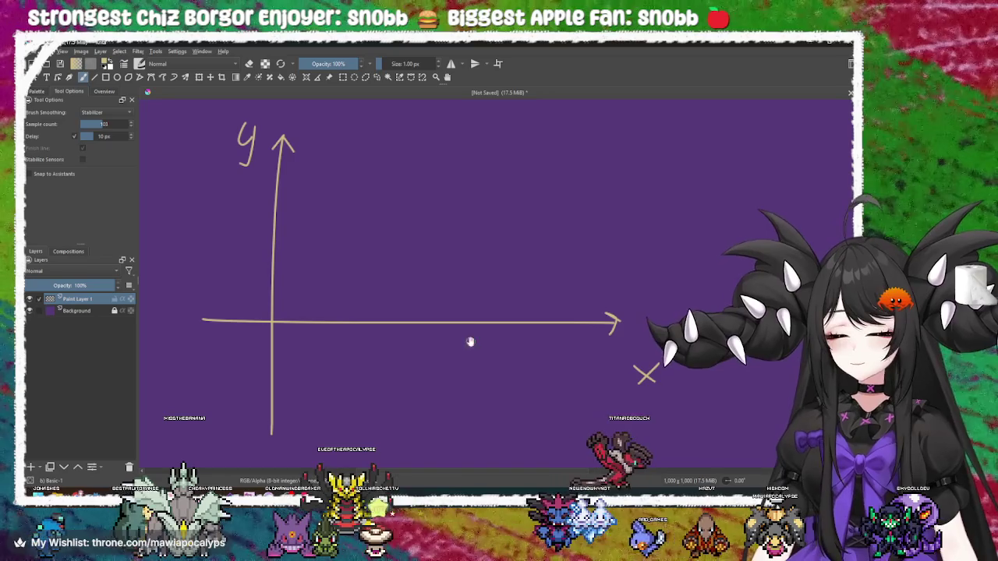
drag(480, 335, 463, 319)
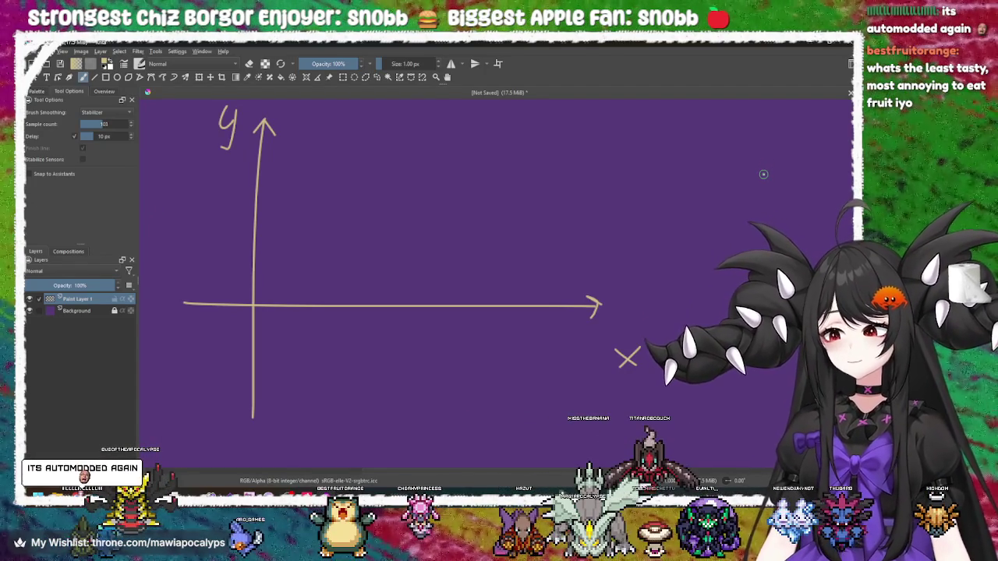
drag(478, 180, 508, 186)
drag(551, 214, 513, 225)
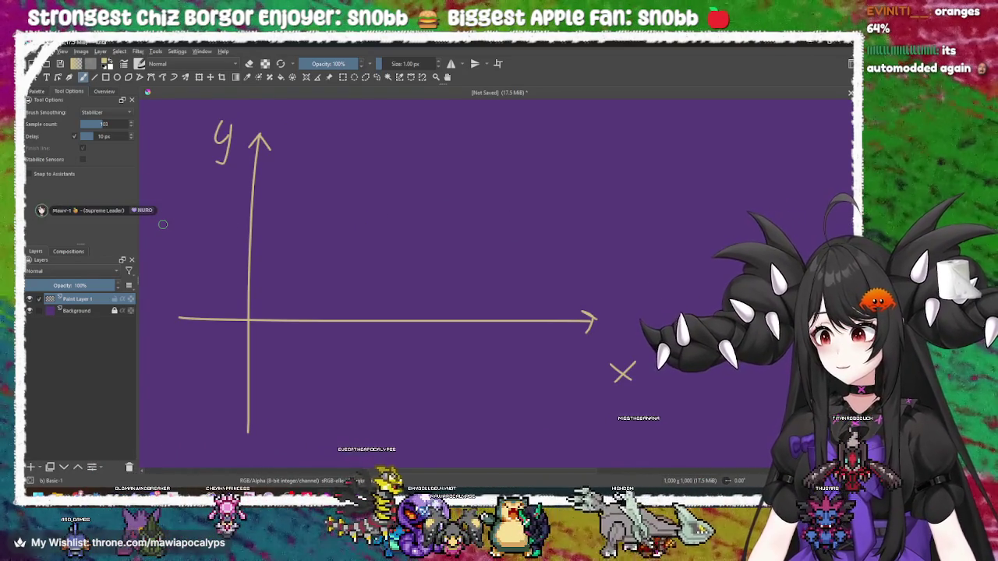
key(alt+Tab)
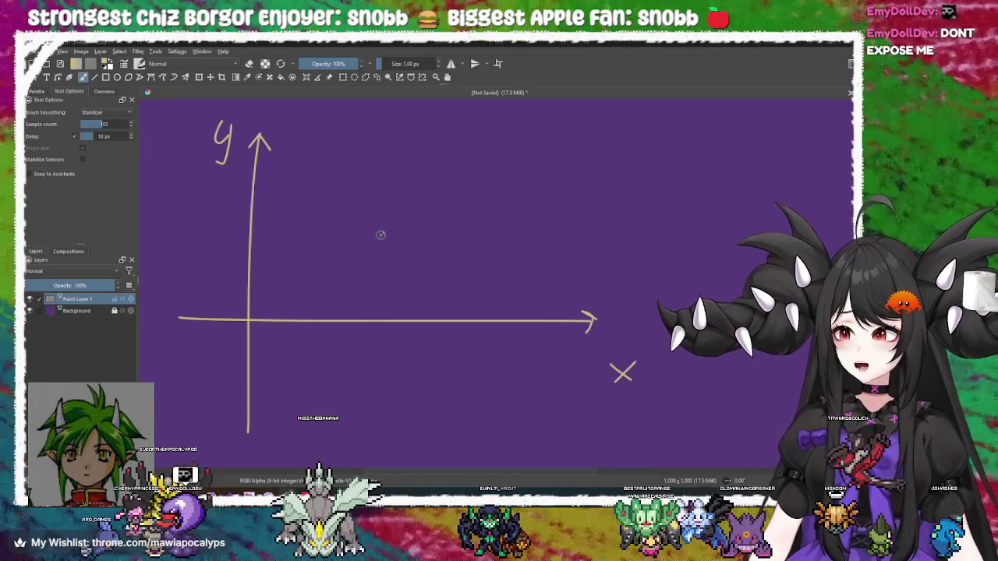
right_click(346, 243)
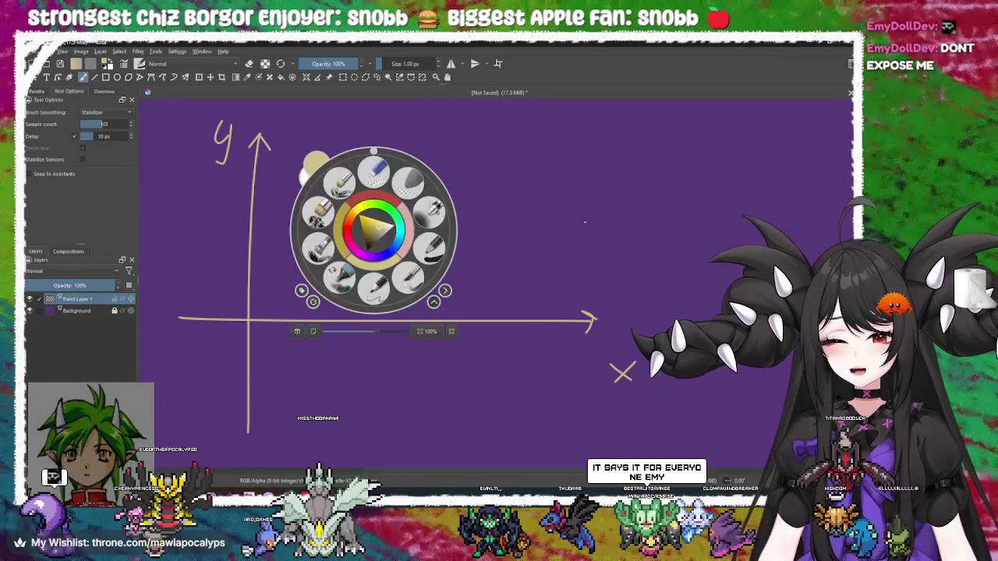
Try a triangular arrowhead and a top arrow line from the y-axis, undoing each
mouse_move(281, 244)
mouse_down()
mouse_move(329, 244)
mouse_move(414, 268)
mouse_move(274, 318)
mouse_move(412, 123)
mouse_move(396, 126)
mouse_up()
mouse_move(453, 198)
mouse_down()
mouse_move(466, 202)
mouse_move(392, 201)
mouse_move(346, 239)
mouse_move(383, 240)
mouse_move(321, 233)
mouse_up()
key(ctrl+z)
mouse_move(227, 133)
mouse_down()
mouse_move(508, 139)
mouse_move(460, 184)
mouse_up()
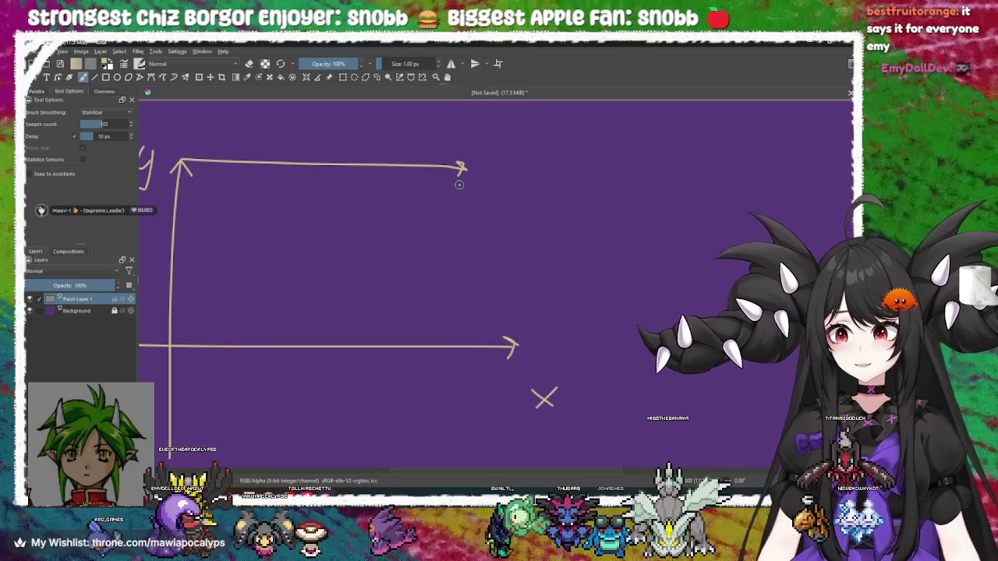
key(ctrl+z)
drag(330, 182, 380, 162)
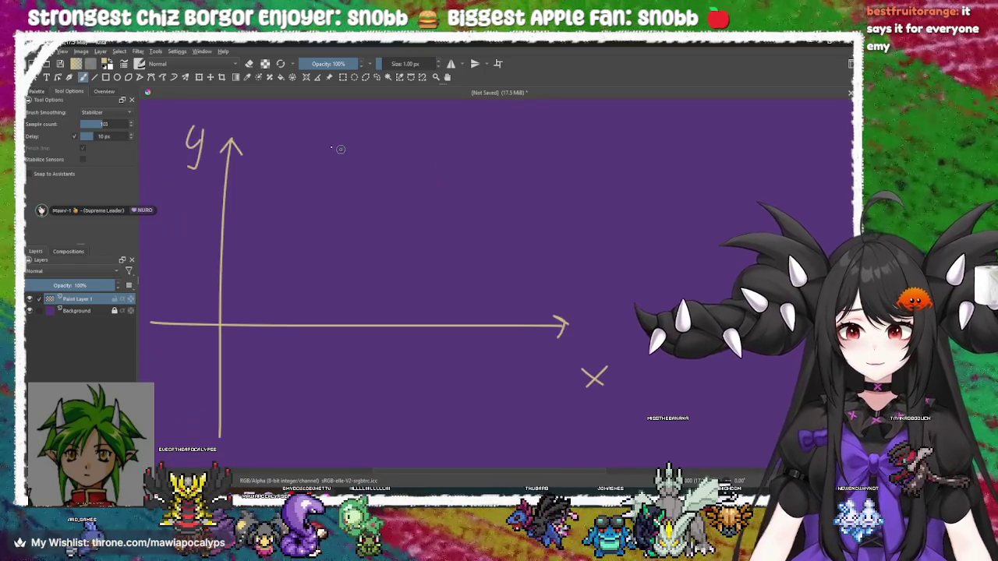
mouse_move(492, 154)
mouse_down()
mouse_move(541, 154)
mouse_move(528, 181)
mouse_up()
key(ctrl+z)
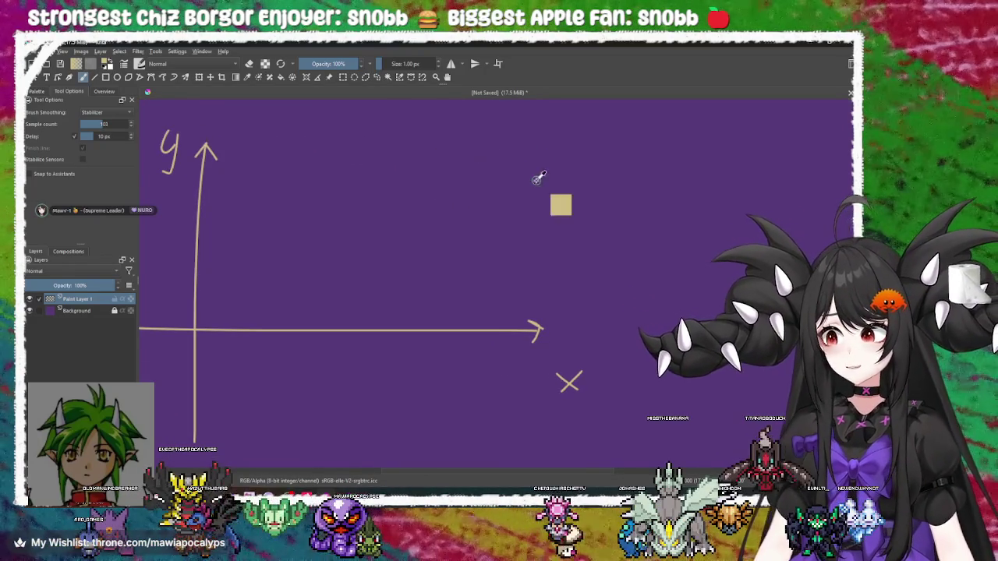
mouse_move(458, 201)
mouse_down()
mouse_move(457, 213)
mouse_move(372, 205)
mouse_move(362, 186)
mouse_move(371, 204)
mouse_up()
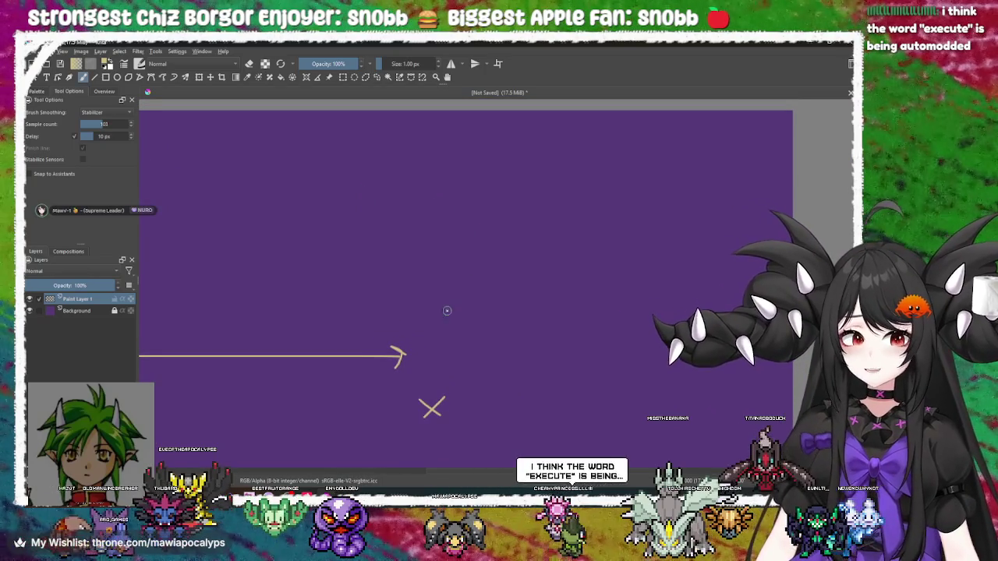
Draw hopping arches and a rising line above the horizontal arrow, then undo them
mouse_move(428, 339)
mouse_down()
mouse_move(466, 315)
mouse_move(481, 333)
mouse_move(453, 324)
mouse_up()
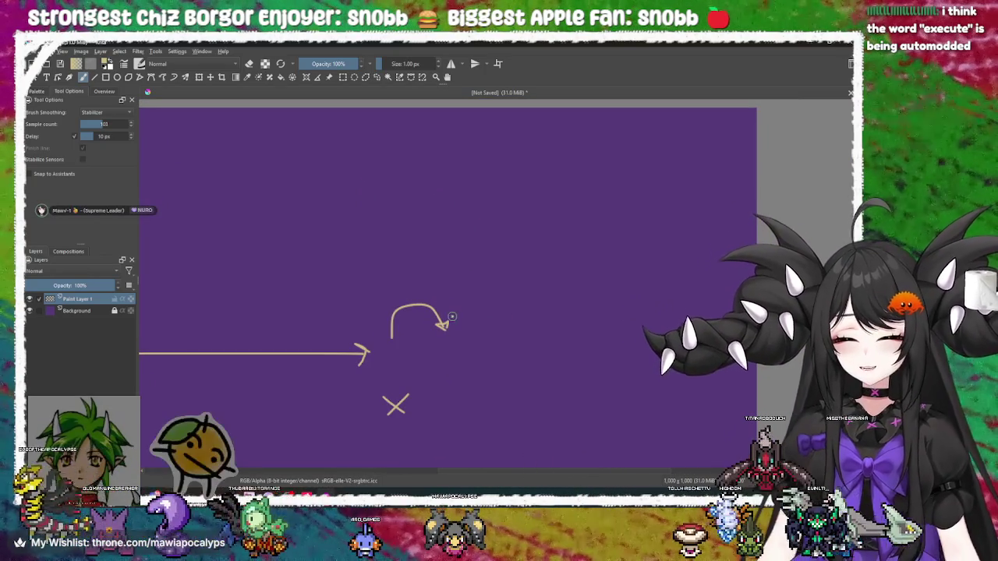
mouse_move(549, 279)
mouse_down()
mouse_move(514, 289)
mouse_move(559, 228)
mouse_move(591, 277)
mouse_move(579, 271)
mouse_move(544, 299)
mouse_move(610, 188)
mouse_move(667, 238)
mouse_move(677, 231)
mouse_up()
drag(651, 271, 643, 234)
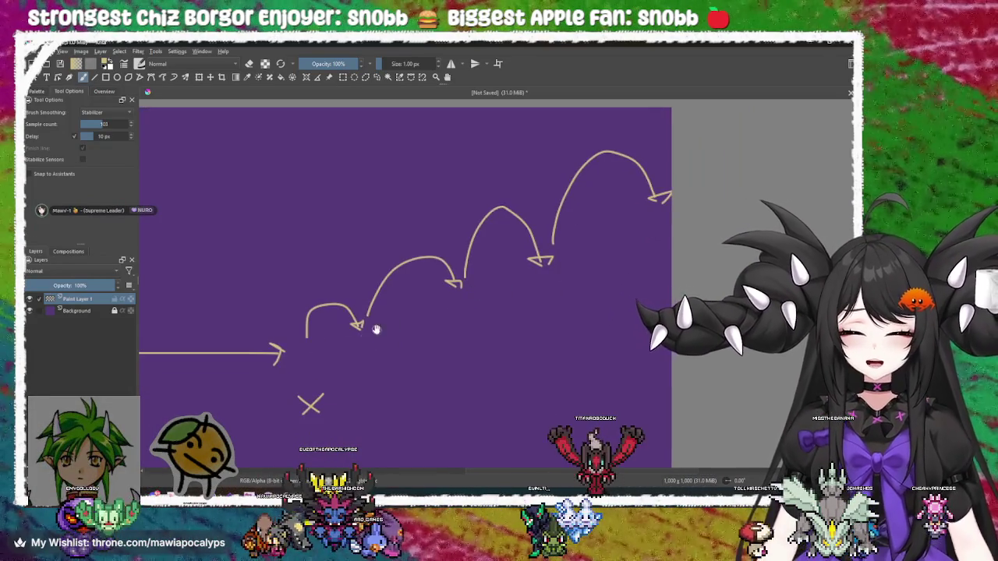
drag(306, 347, 672, 211)
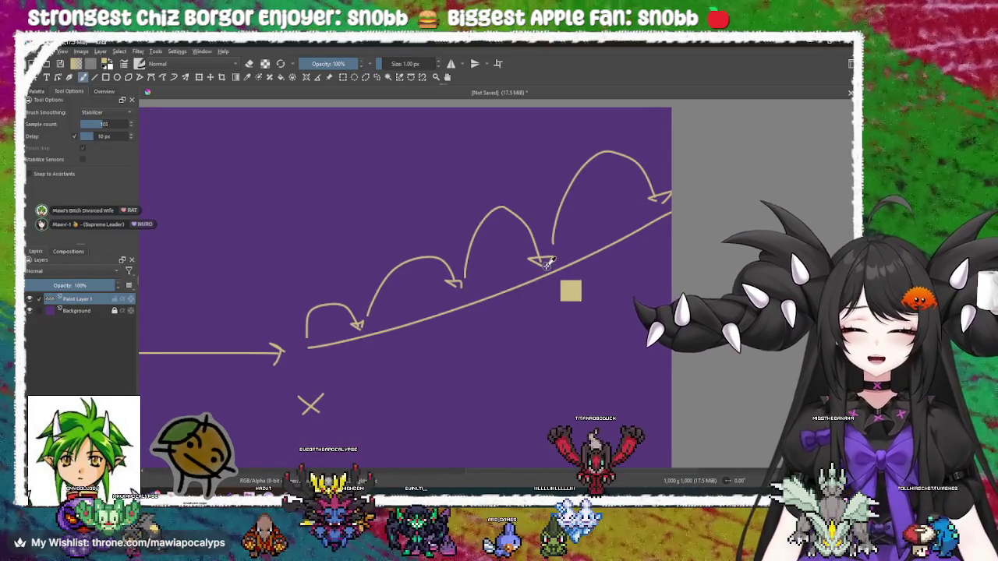
key(ctrl+z)
key(ctrl+z)
key(ctrl+z)
key(ctrl+z)
key(ctrl+z)
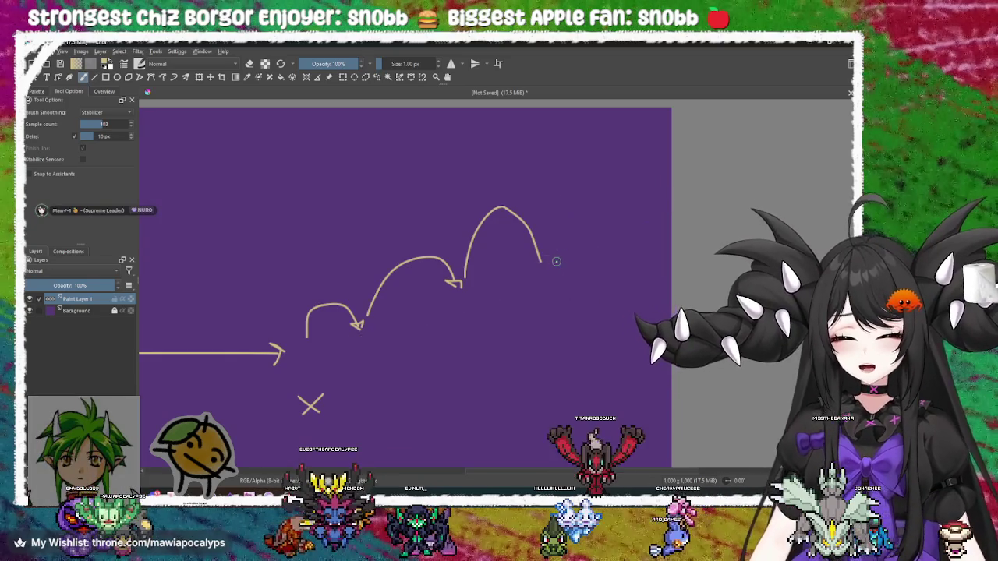
key(ctrl+z)
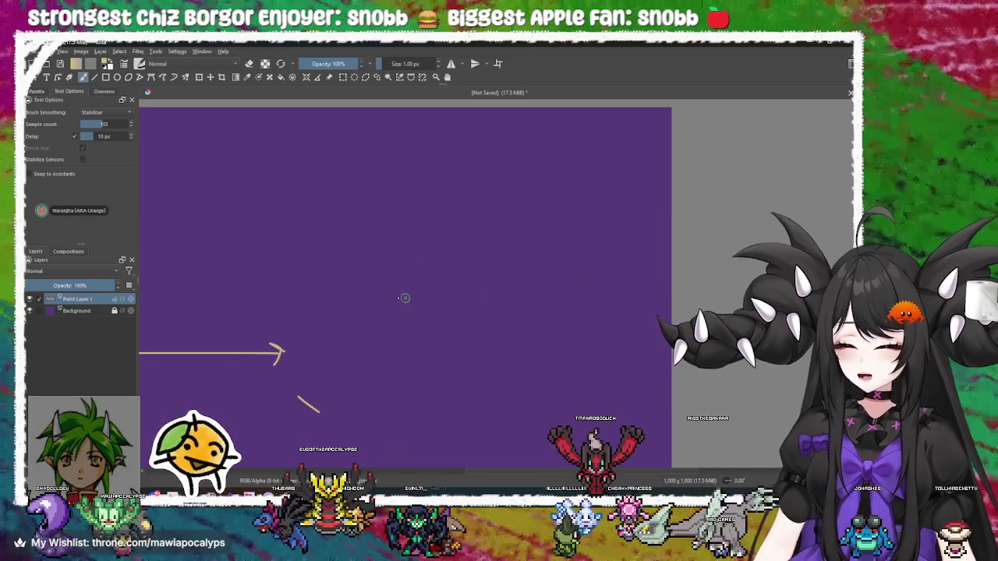
Restore the undone X stroke, then try and remove a wave curve from the origin
drag(337, 284, 628, 223)
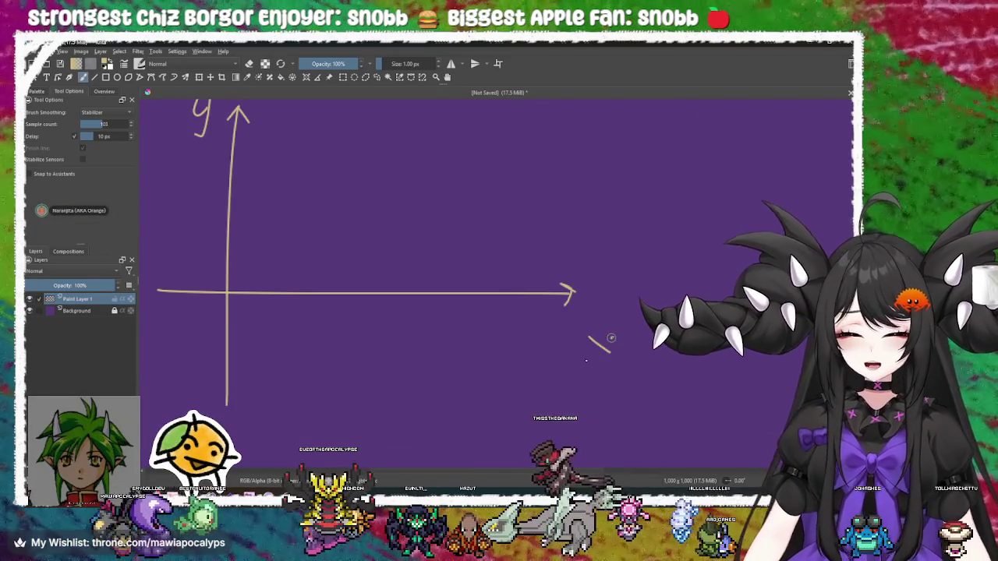
key(ctrl+shift+z)
drag(488, 294, 517, 330)
mouse_move(379, 280)
mouse_down()
mouse_move(410, 285)
mouse_move(442, 266)
mouse_up()
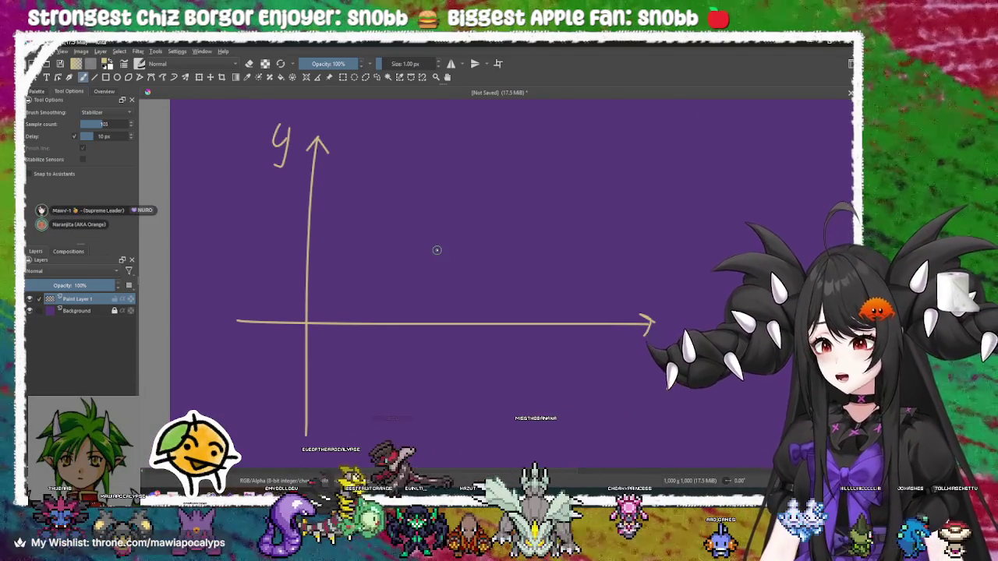
mouse_move(310, 321)
mouse_down()
mouse_move(341, 256)
mouse_move(368, 394)
mouse_move(415, 257)
mouse_move(461, 315)
mouse_move(544, 332)
mouse_move(581, 296)
mouse_move(602, 360)
mouse_up()
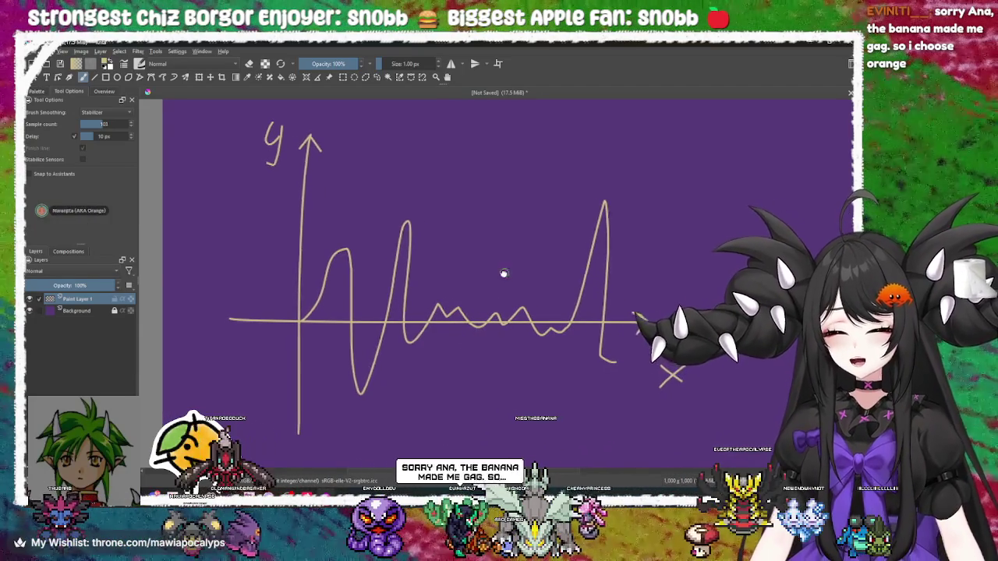
key(ctrl+z)
key(ctrl+z)
key(ctrl+z)
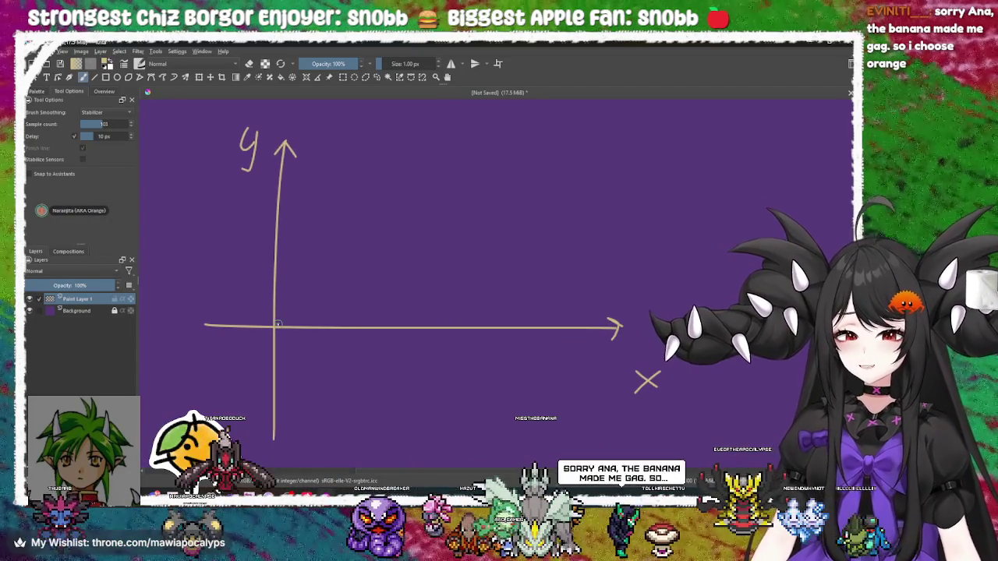
Sketch trial curves in the four quadrants and a U-curve through the origin, then undo them
mouse_move(309, 171)
mouse_down()
mouse_move(308, 234)
mouse_move(440, 269)
mouse_up()
drag(241, 318, 312, 394)
drag(311, 160, 268, 251)
drag(544, 318, 403, 355)
key(ctrl+z)
key(ctrl+z)
key(ctrl+z)
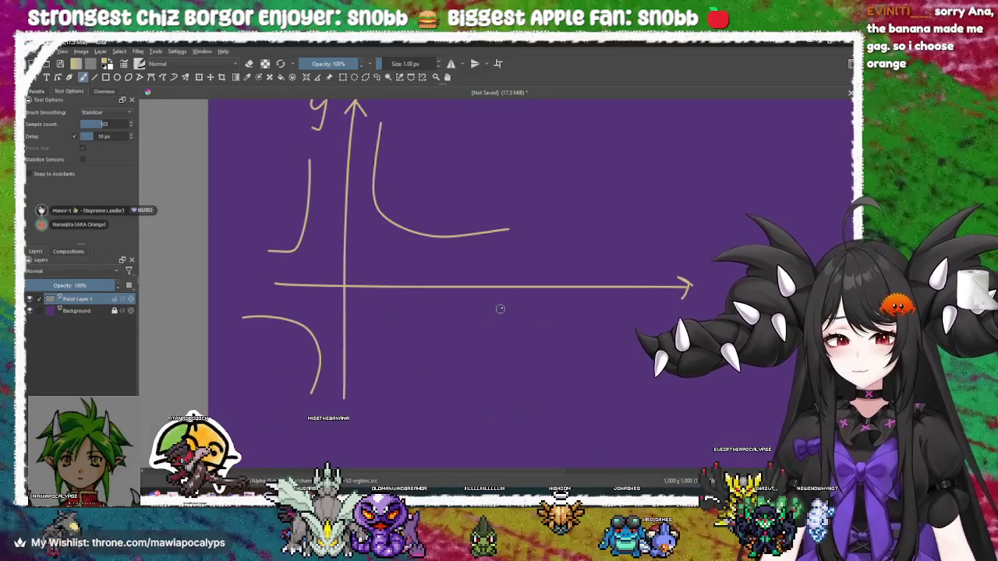
mouse_move(251, 128)
mouse_down()
mouse_move(334, 290)
mouse_move(473, 162)
mouse_up()
mouse_move(259, 421)
mouse_down()
mouse_move(316, 330)
mouse_move(409, 417)
mouse_up()
drag(478, 290, 455, 351)
key(ctrl+z)
key(ctrl+z)
Sketch a crescent banana outline on empty canvas, undo the outer loop, and add its stem
mouse_move(530, 296)
mouse_down()
mouse_move(441, 285)
mouse_move(615, 247)
mouse_move(407, 256)
mouse_up()
mouse_move(356, 235)
mouse_down()
mouse_move(457, 278)
mouse_move(478, 269)
mouse_up()
mouse_move(426, 224)
mouse_down()
mouse_move(414, 230)
mouse_move(386, 337)
mouse_move(397, 345)
mouse_move(386, 295)
mouse_move(429, 331)
mouse_up()
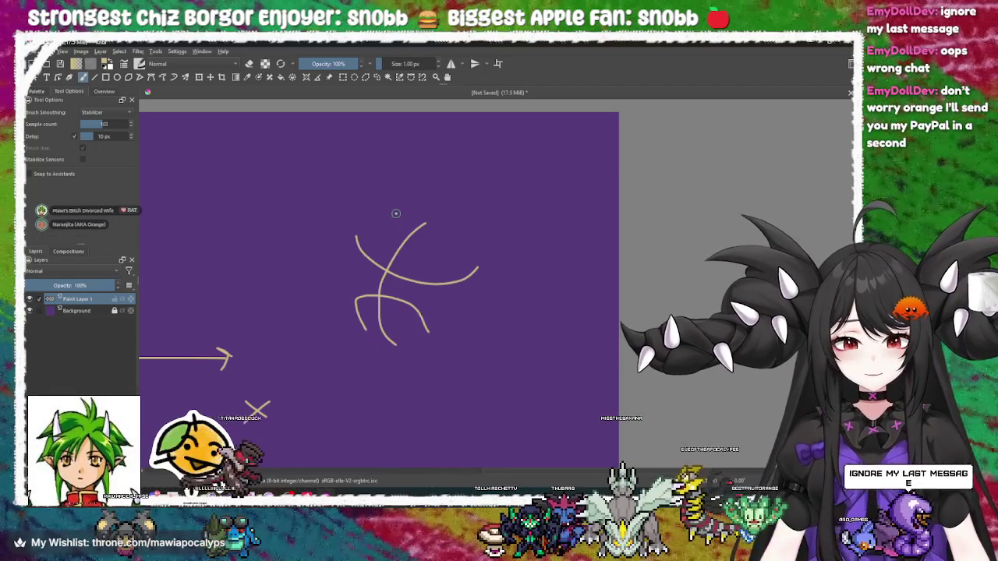
mouse_move(356, 234)
mouse_down()
mouse_move(350, 312)
mouse_move(384, 343)
mouse_up()
mouse_move(476, 269)
mouse_down()
mouse_move(441, 231)
mouse_move(351, 242)
mouse_up()
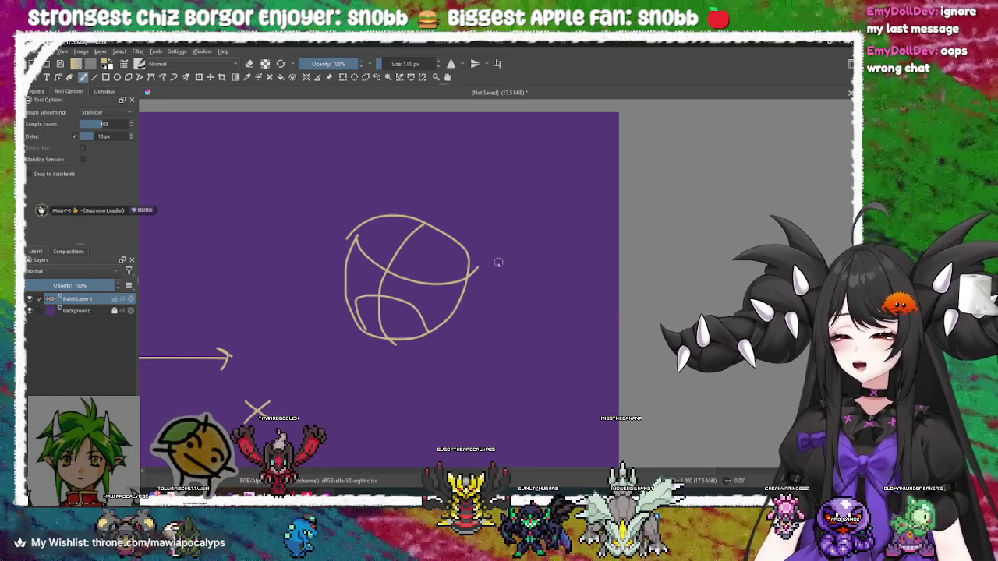
key(ctrl+z)
key(ctrl+z)
key(ctrl+z)
mouse_move(363, 334)
mouse_down()
mouse_move(433, 343)
mouse_move(475, 291)
mouse_move(491, 239)
mouse_move(456, 220)
mouse_move(405, 216)
mouse_up()
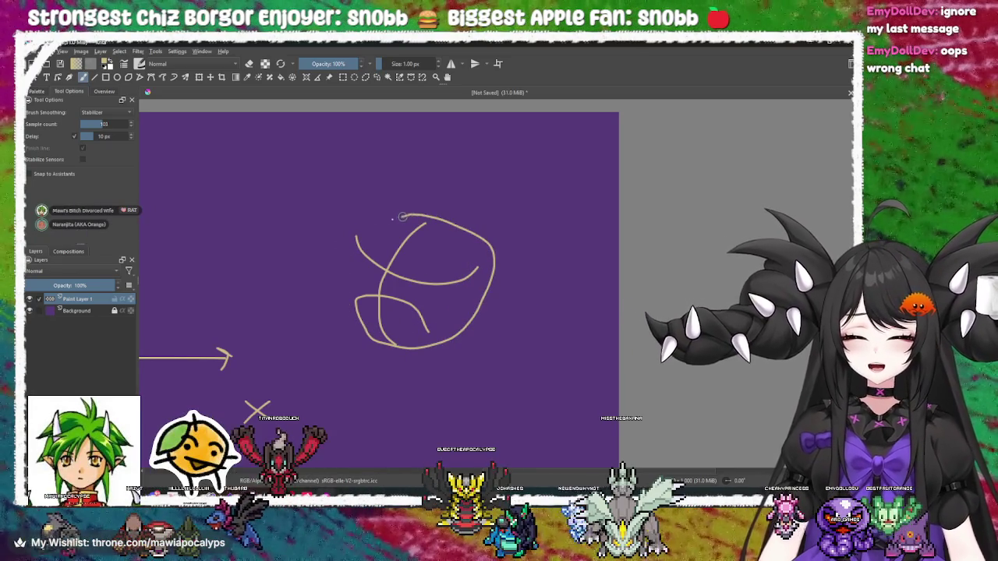
key(ctrl+z)
key(ctrl+z)
key(ctrl+z)
key(ctrl+z)
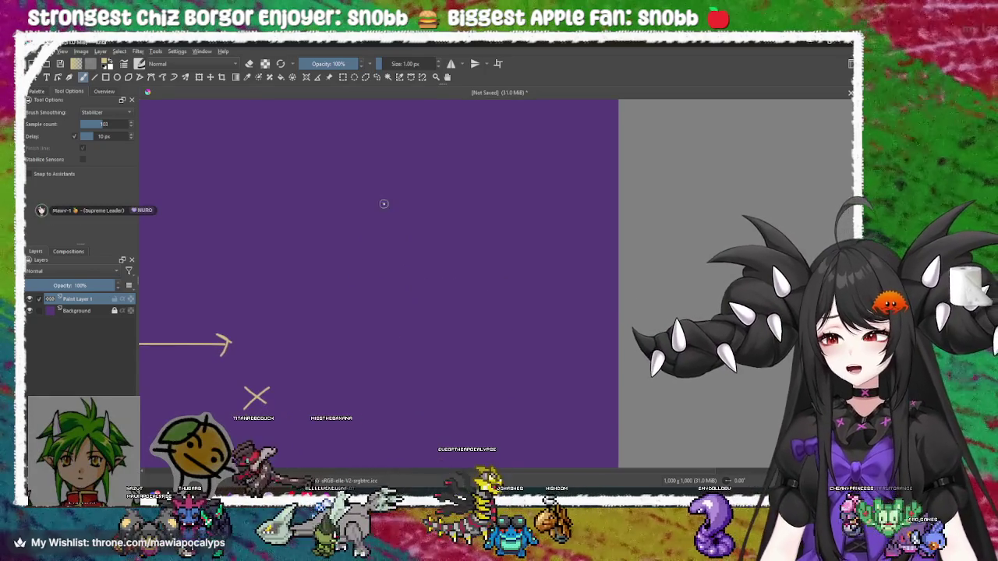
mouse_move(453, 248)
mouse_down()
mouse_move(451, 223)
mouse_move(475, 234)
mouse_move(394, 302)
mouse_move(381, 302)
mouse_move(394, 319)
mouse_move(446, 308)
mouse_up()
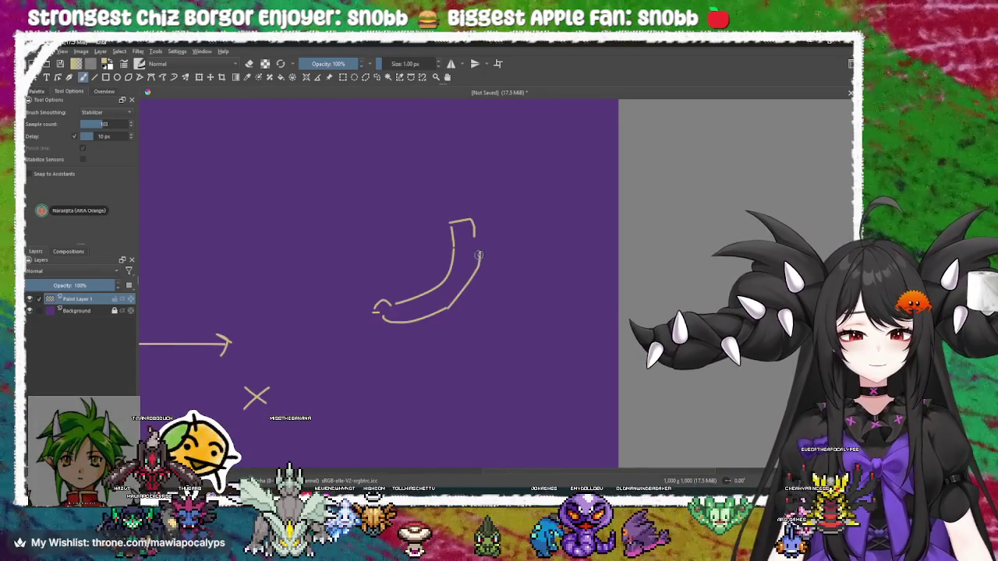
Give the banana two round faces with eyelids, lashes and pupils
scroll(444, 253, up, 3)
drag(443, 249, 393, 308)
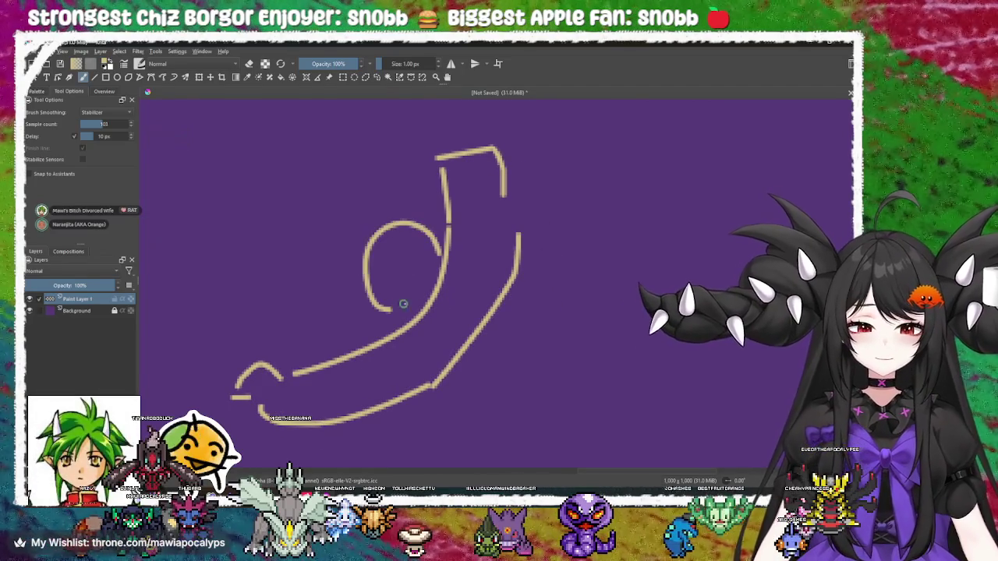
mouse_move(506, 278)
mouse_down()
mouse_move(467, 320)
mouse_move(538, 273)
mouse_up()
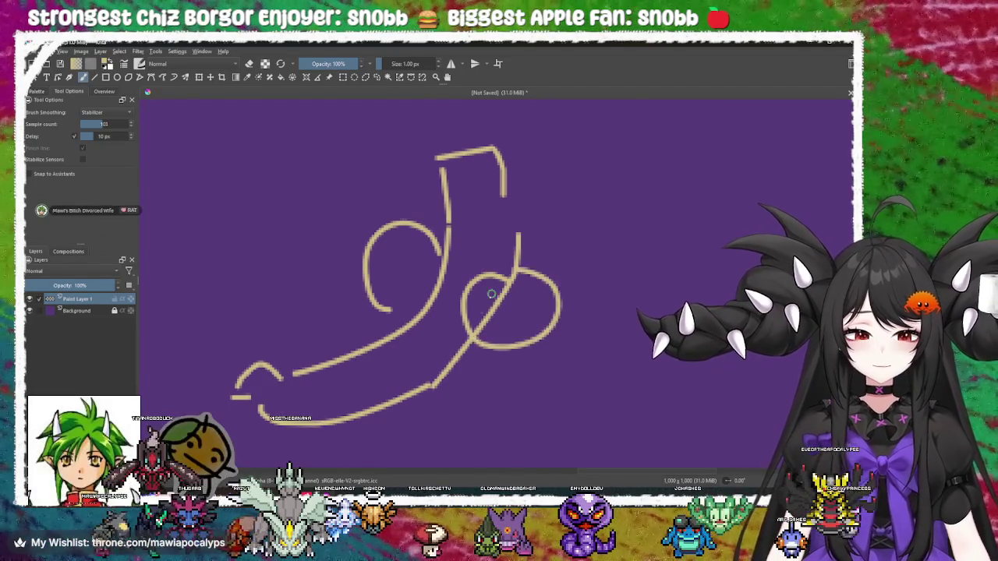
drag(425, 278, 440, 269)
mouse_move(389, 250)
mouse_down()
mouse_move(378, 229)
mouse_move(442, 222)
mouse_up()
mouse_move(476, 300)
mouse_down()
mouse_move(466, 274)
mouse_move(550, 274)
mouse_up()
mouse_move(468, 246)
mouse_down()
mouse_move(477, 256)
mouse_move(506, 227)
mouse_move(549, 234)
mouse_up()
drag(412, 333, 421, 268)
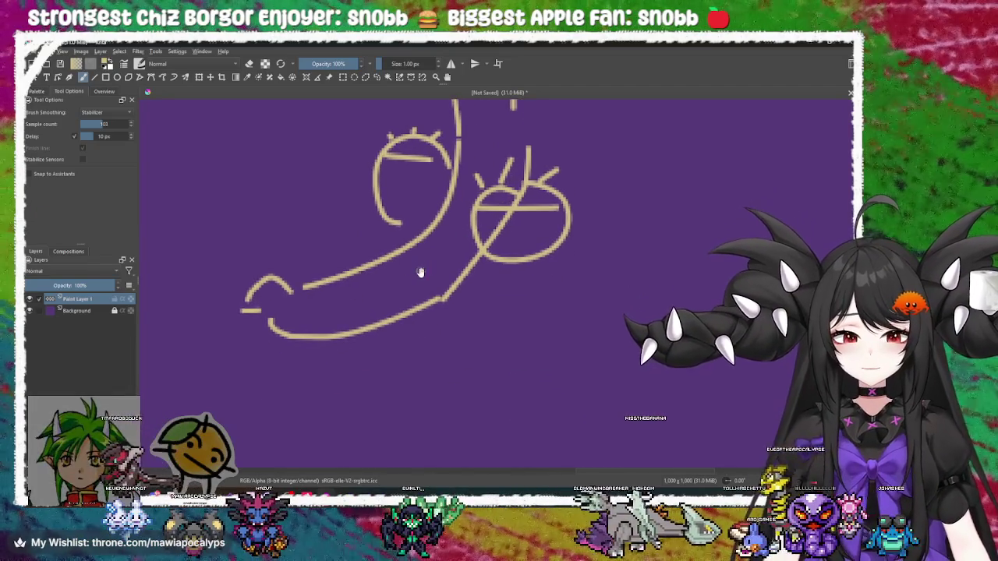
scroll(420, 269, up, 2)
drag(429, 207, 433, 215)
mouse_move(541, 251)
mouse_down()
mouse_move(497, 245)
mouse_move(502, 253)
mouse_up()
Add two legs with feet and two arms with fists to the banana
drag(425, 290, 453, 280)
mouse_move(375, 343)
mouse_down()
mouse_move(368, 418)
mouse_move(402, 447)
mouse_up()
drag(367, 416, 422, 415)
drag(390, 351, 421, 340)
drag(338, 351, 320, 403)
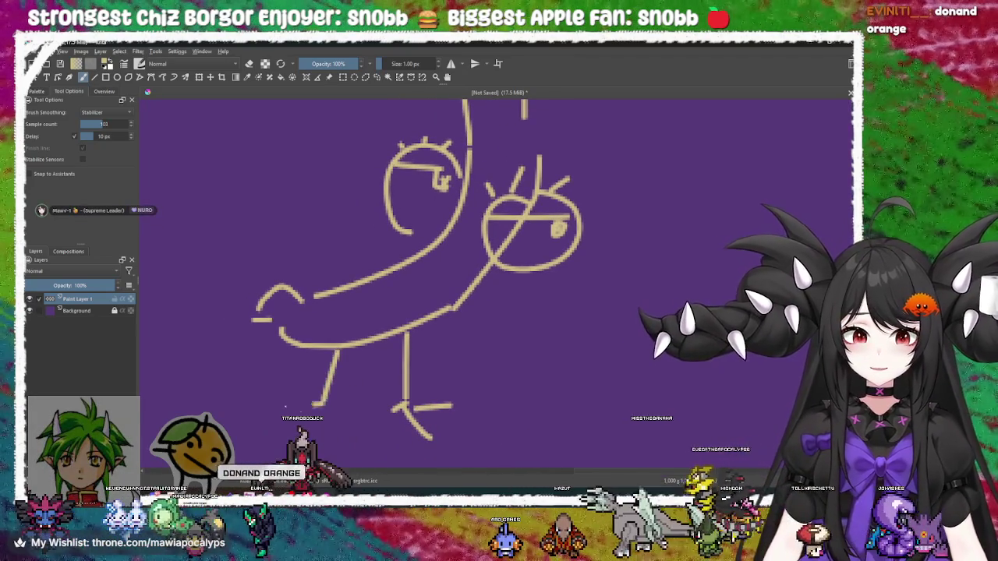
mouse_move(419, 279)
mouse_down()
mouse_move(399, 338)
mouse_move(377, 315)
mouse_up()
mouse_move(434, 328)
mouse_down()
mouse_move(487, 347)
mouse_move(491, 368)
mouse_up()
mouse_move(357, 318)
mouse_down()
mouse_move(431, 353)
mouse_move(378, 289)
mouse_move(343, 297)
mouse_up()
drag(498, 258, 471, 242)
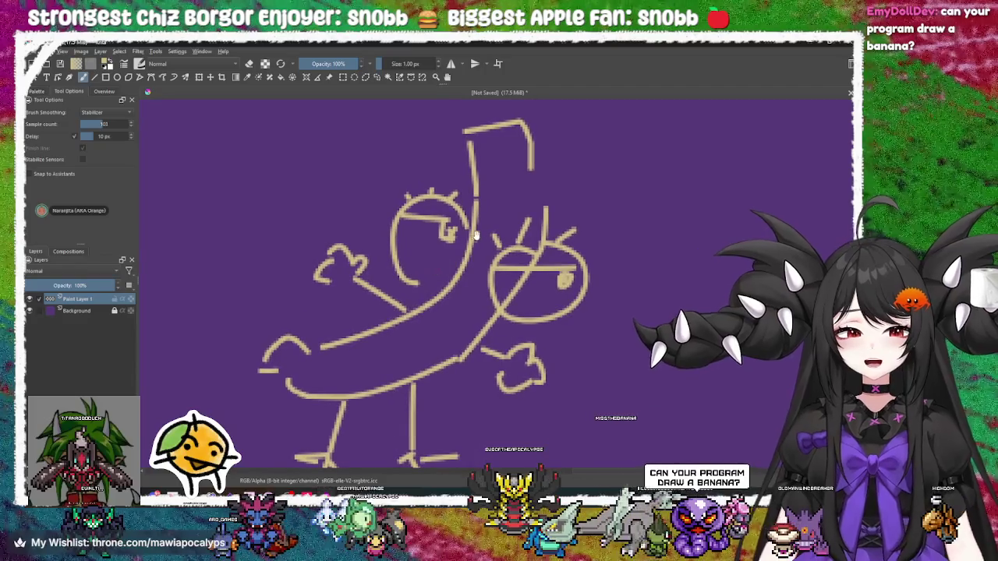
drag(562, 195, 586, 166)
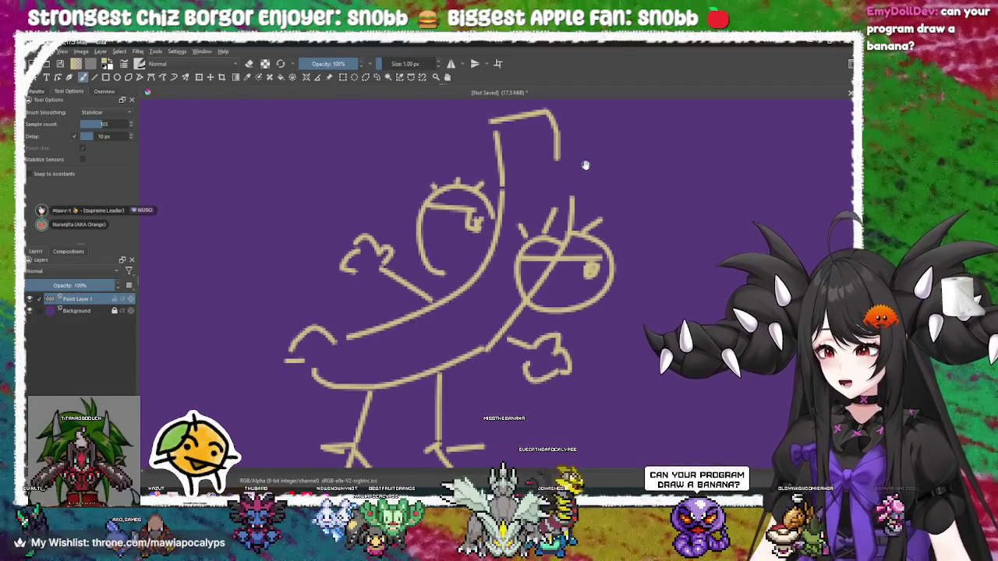
Write letters in a box with corner marks beside the figure, then undo the box and letters
key(minus)
key(minus)
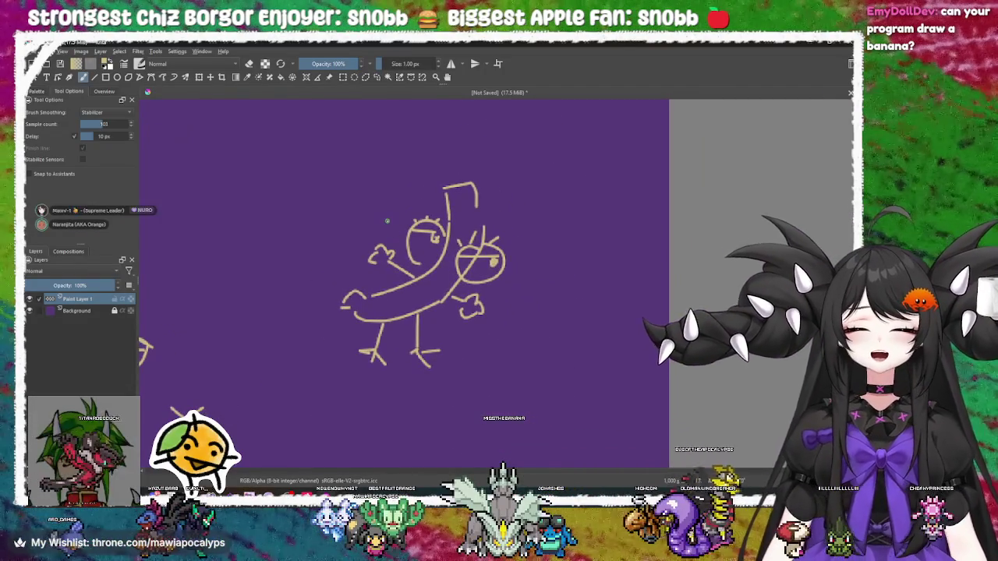
scroll(400, 231, up, 3)
mouse_move(465, 177)
mouse_down()
mouse_move(323, 234)
mouse_move(279, 174)
mouse_move(244, 174)
mouse_move(228, 236)
mouse_up()
mouse_move(234, 196)
mouse_down()
mouse_move(324, 205)
mouse_move(336, 228)
mouse_move(390, 231)
mouse_up()
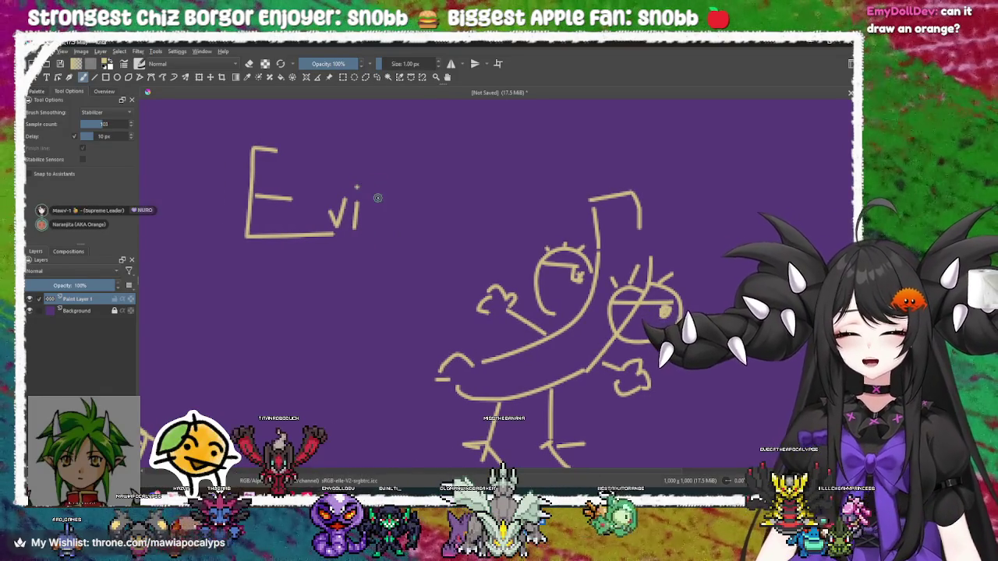
mouse_move(202, 118)
mouse_down()
mouse_move(269, 292)
mouse_move(378, 293)
mouse_up()
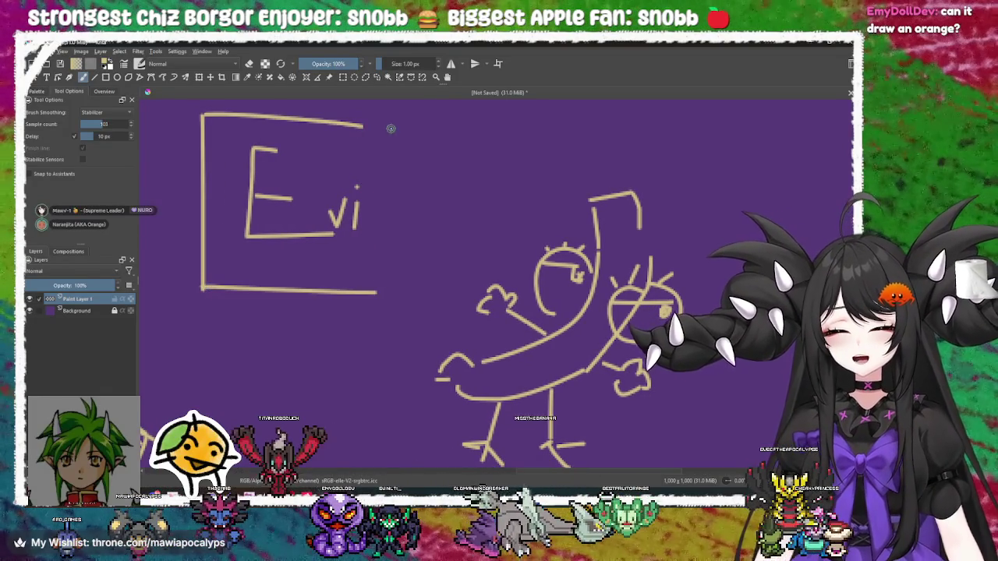
drag(390, 128, 391, 289)
drag(409, 251, 376, 283)
mouse_move(318, 328)
mouse_down()
mouse_move(406, 275)
mouse_move(406, 333)
mouse_up()
mouse_move(228, 144)
mouse_down()
mouse_move(167, 231)
mouse_move(295, 187)
mouse_up()
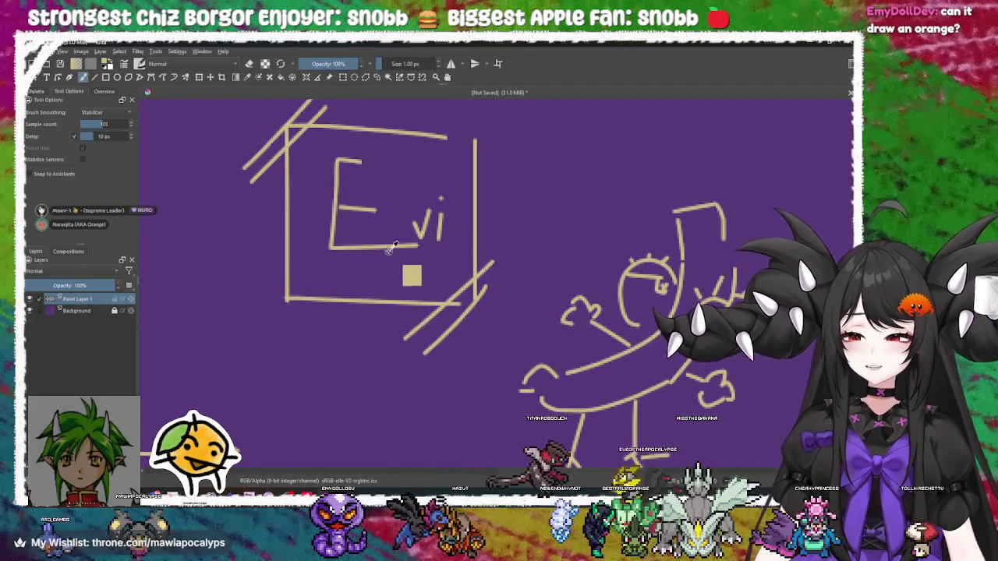
key(ctrl+z)
key(ctrl+z)
key(ctrl+z)
key(ctrl+z)
key(ctrl+z)
key(ctrl+z)
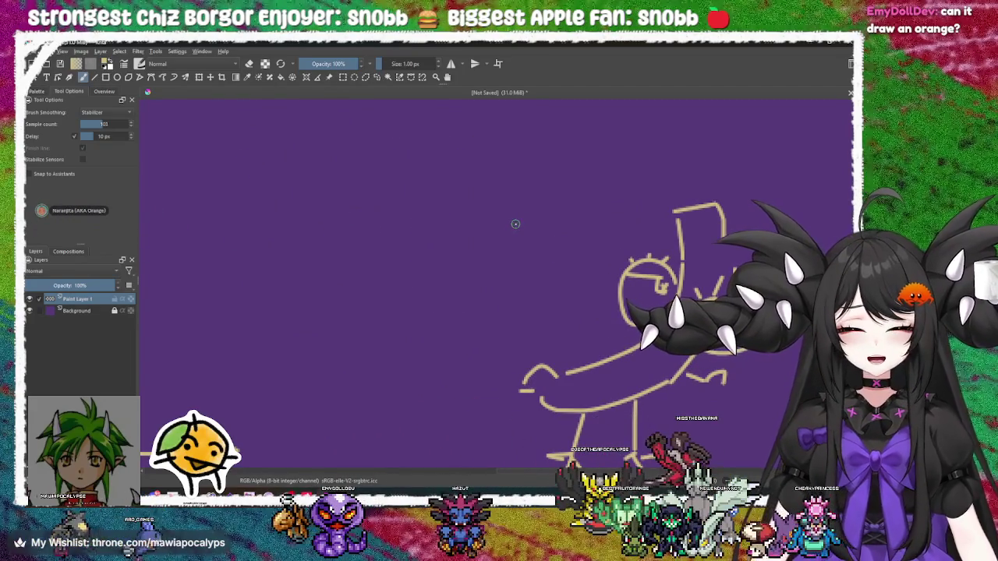
key(ctrl+z)
key(ctrl+z)
key(ctrl+z)
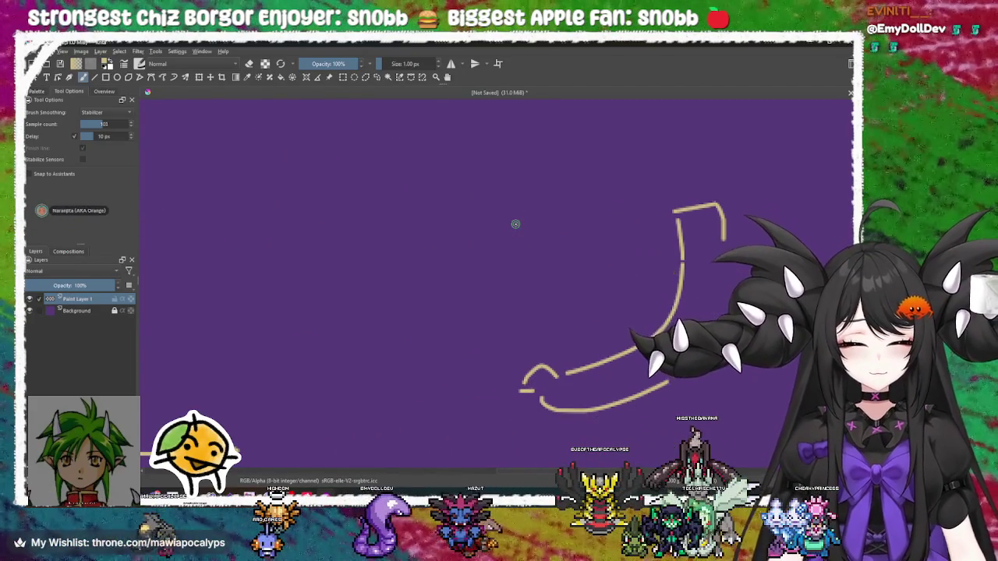
Try redrawing the y label beside the vertical axis, then undo it
scroll(428, 312, down, 3)
key(ctrl+shift+z)
key(ctrl+shift+z)
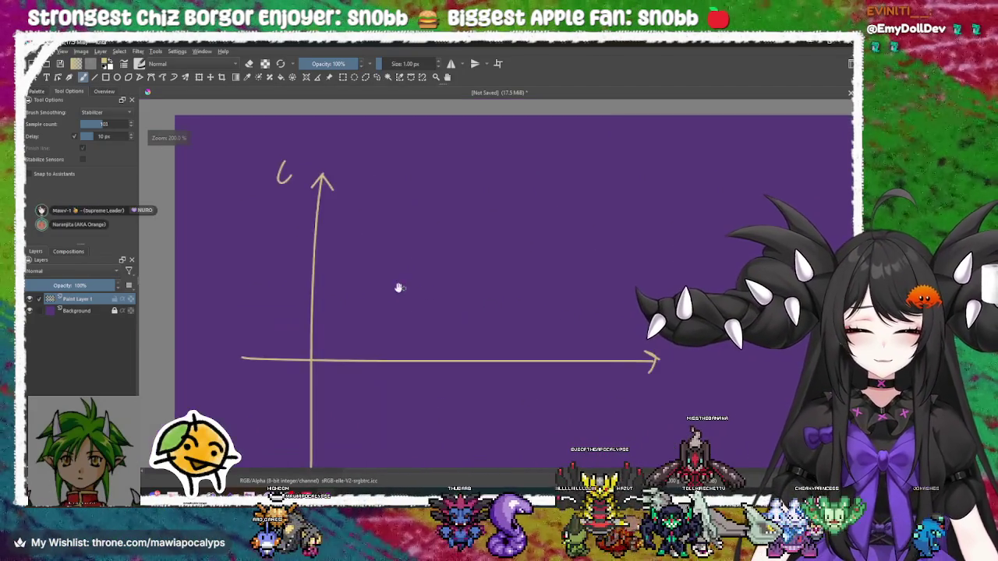
scroll(530, 256, up, 2)
scroll(245, 196, down, 2)
scroll(310, 194, up, 2)
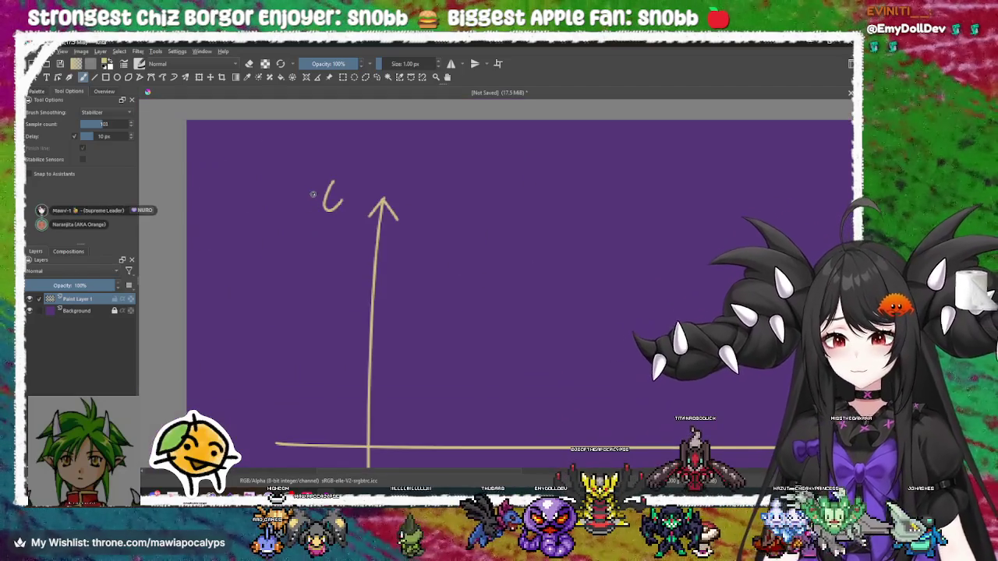
drag(346, 181, 346, 242)
key(ctrl+z)
scroll(356, 257, down, 2)
key(ctrl+z)
Pan and zoom around the canvas to bring the axes' origin into view
scroll(546, 368, up, 2)
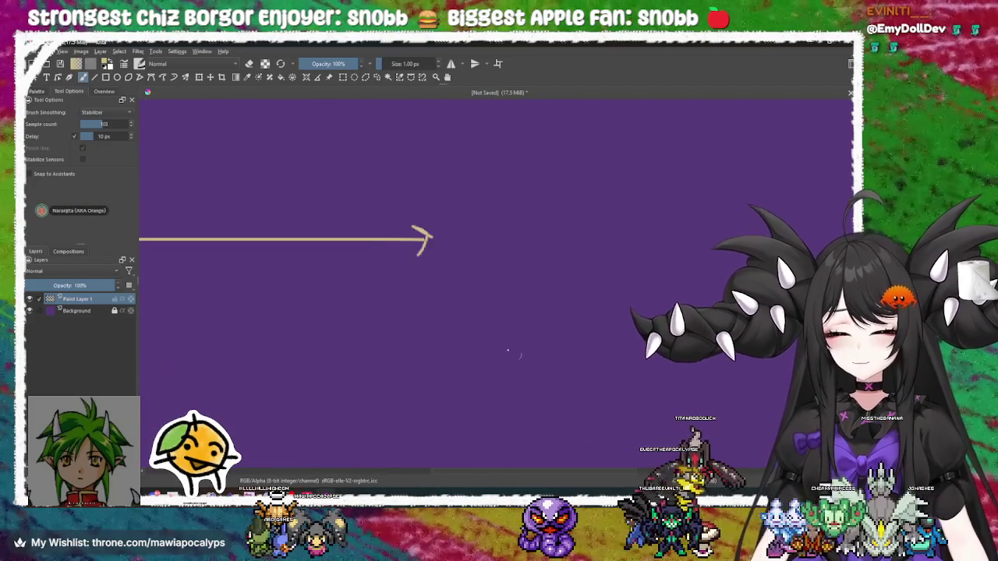
scroll(343, 325, down, 1)
scroll(486, 313, up, 1)
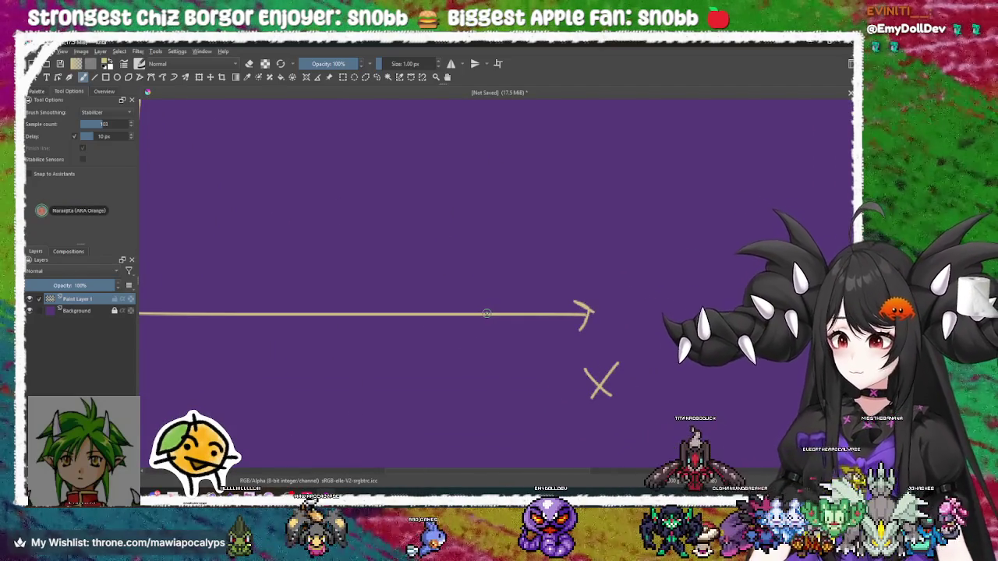
scroll(472, 251, down, 2)
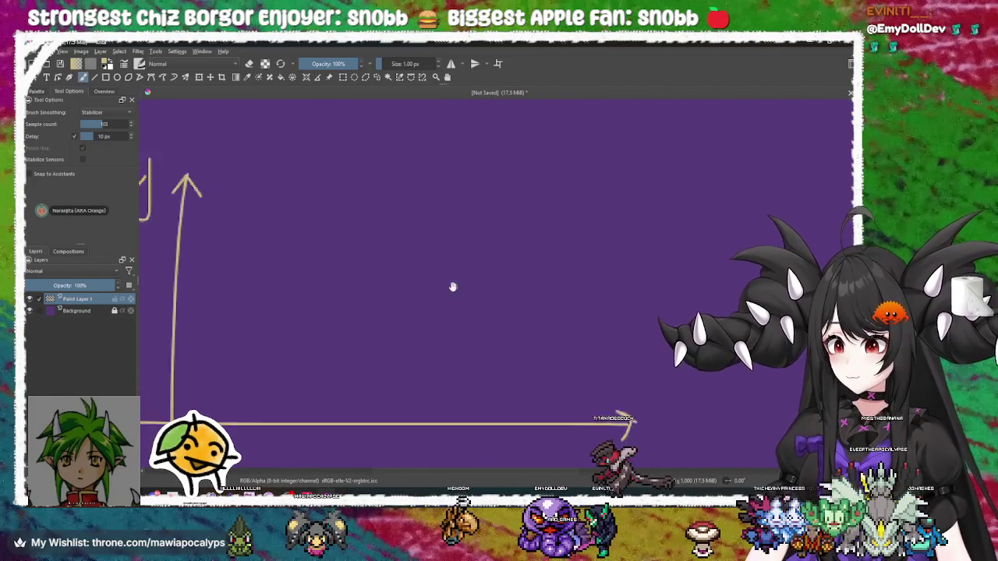
scroll(490, 289, up, 2)
scroll(497, 256, down, 4)
scroll(619, 346, right, 3)
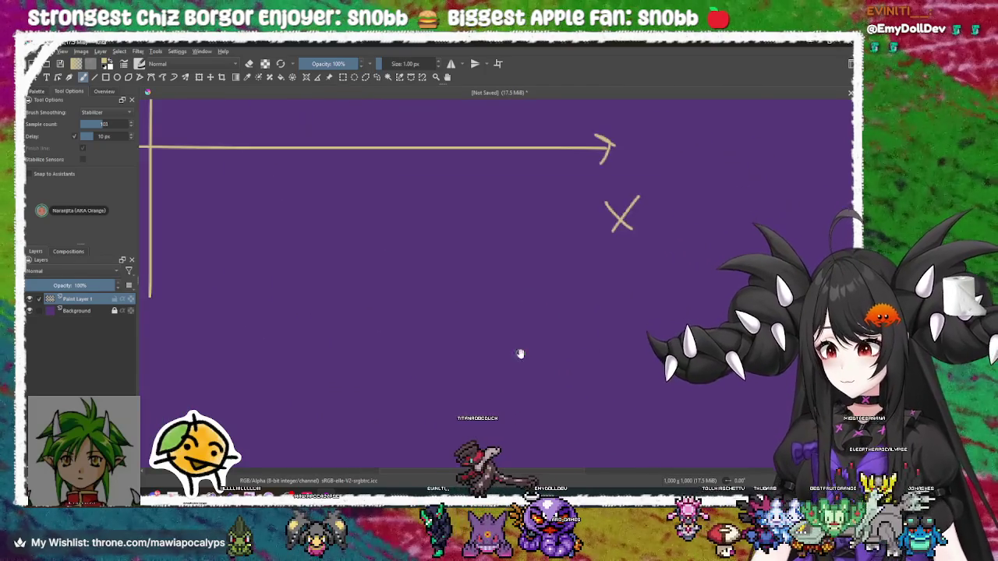
scroll(519, 352, up, 2)
scroll(463, 327, up, 3)
scroll(541, 356, left, 3)
scroll(499, 269, down, 3)
scroll(499, 270, right, 2)
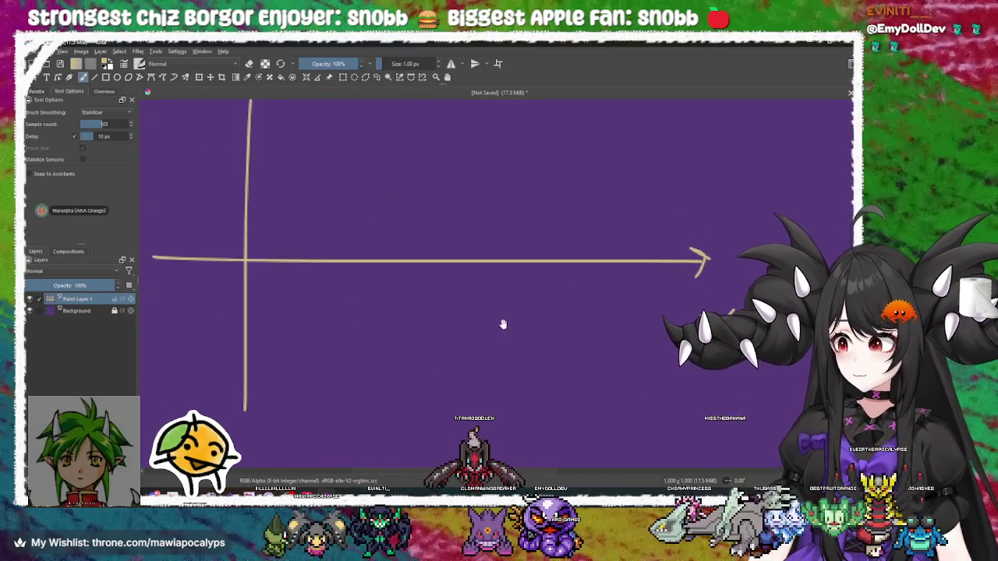
scroll(495, 346, down, 3)
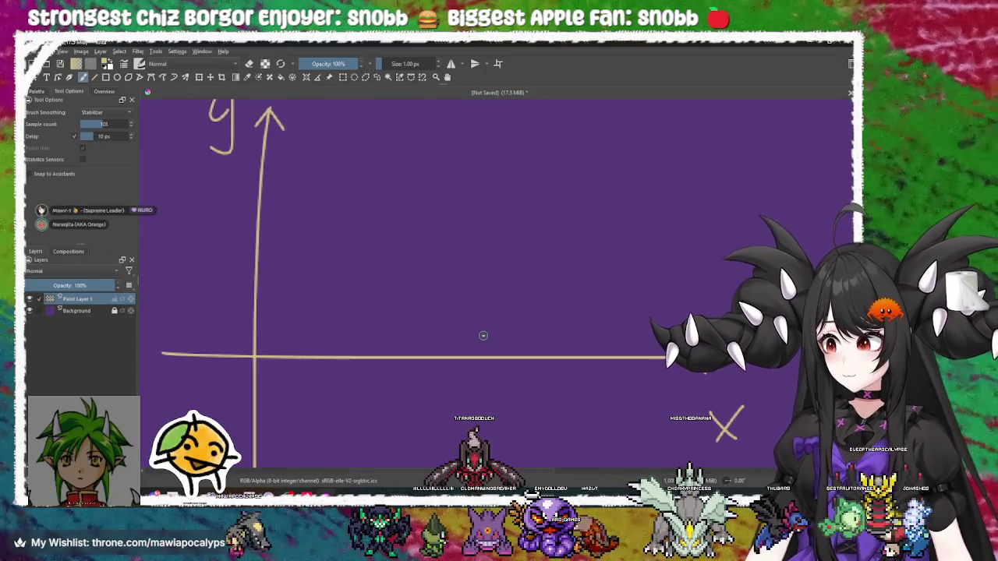
scroll(497, 338, up, 2)
scroll(497, 338, down, 2)
scroll(488, 319, right, 2)
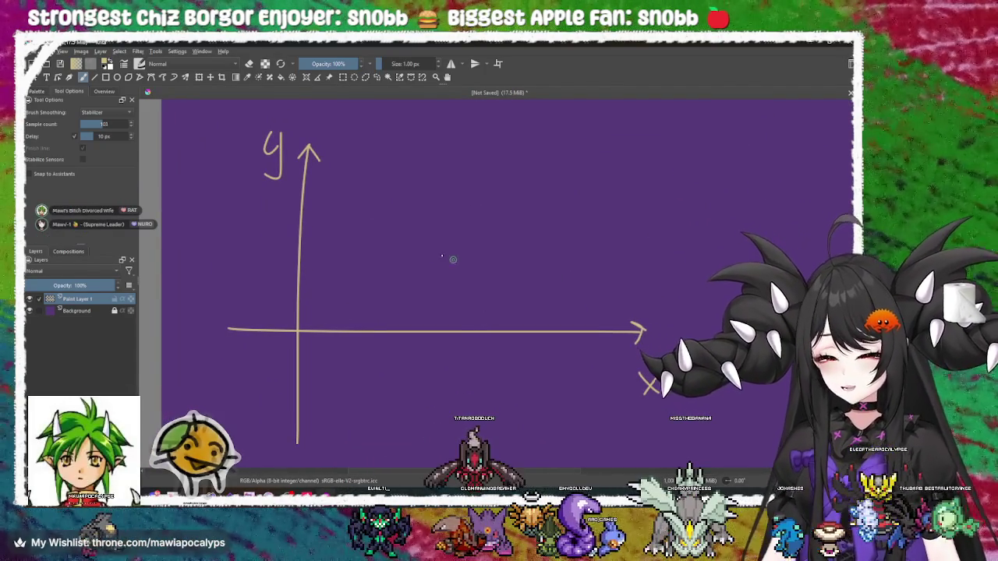
Draw damped-wave curves from the origin along the x-axis, undoing each one
mouse_move(299, 331)
mouse_down()
mouse_move(314, 313)
mouse_move(331, 325)
mouse_move(371, 301)
mouse_move(386, 429)
mouse_move(405, 300)
mouse_move(433, 351)
mouse_move(468, 337)
mouse_move(586, 336)
mouse_move(472, 294)
mouse_up()
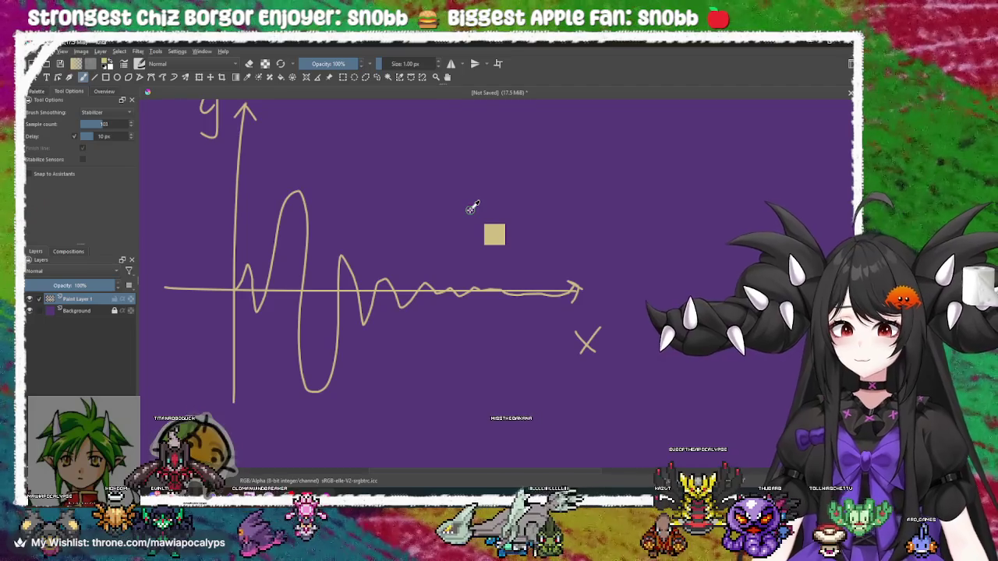
key(ctrl+z)
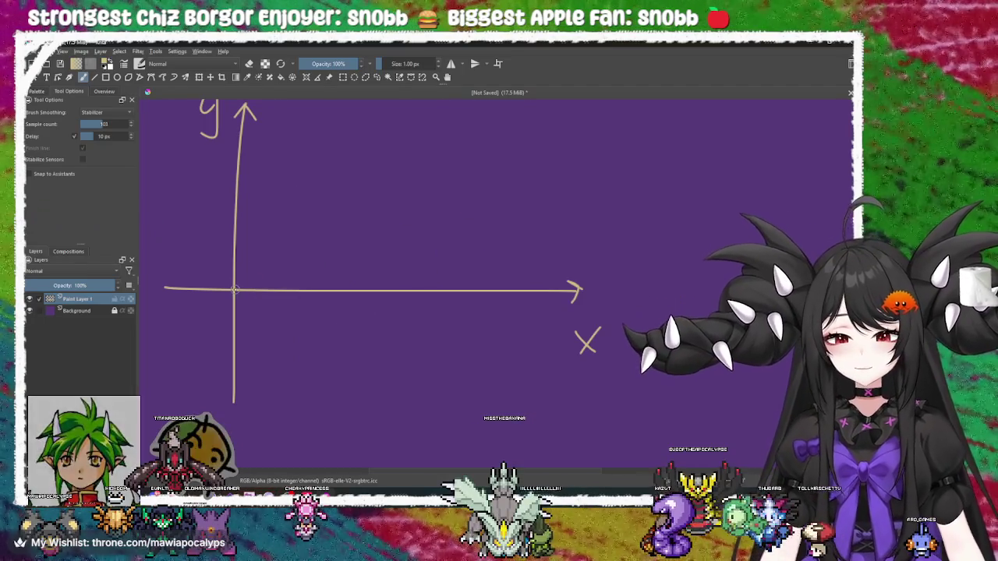
mouse_move(235, 290)
mouse_down()
mouse_move(312, 301)
mouse_move(346, 262)
mouse_move(379, 287)
mouse_move(581, 291)
mouse_up()
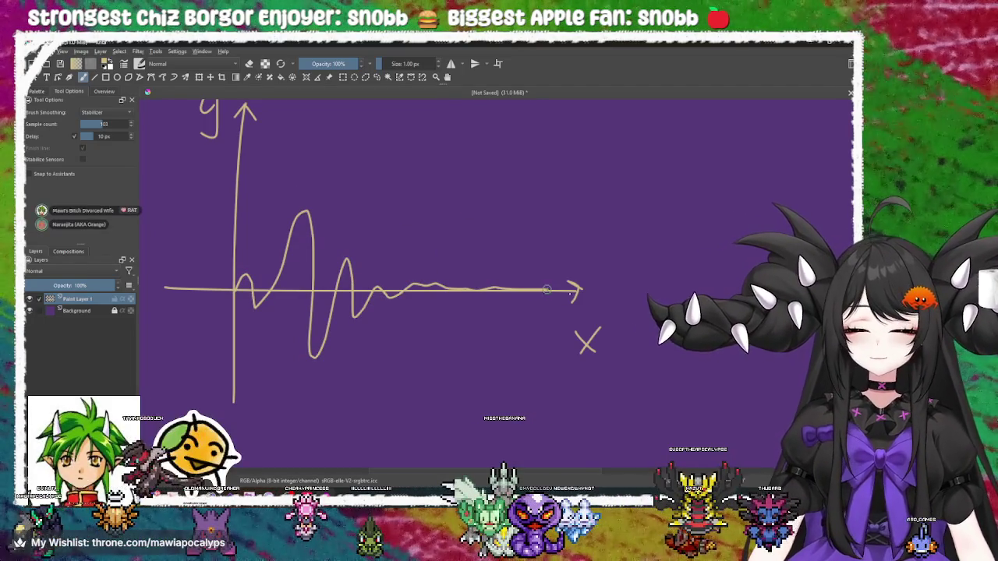
key(ctrl+z)
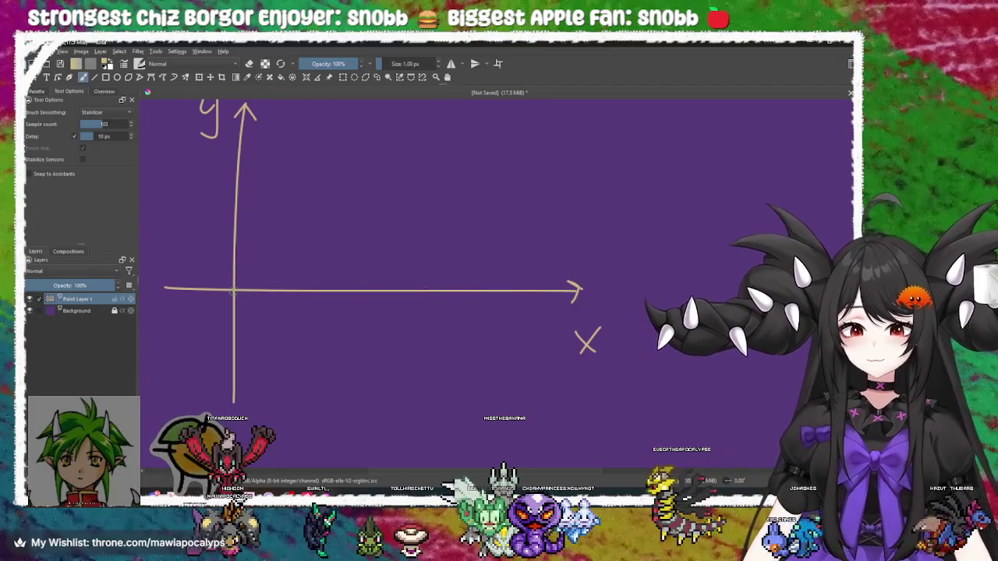
mouse_move(328, 271)
mouse_down()
mouse_move(363, 286)
mouse_move(424, 292)
mouse_move(593, 291)
mouse_up()
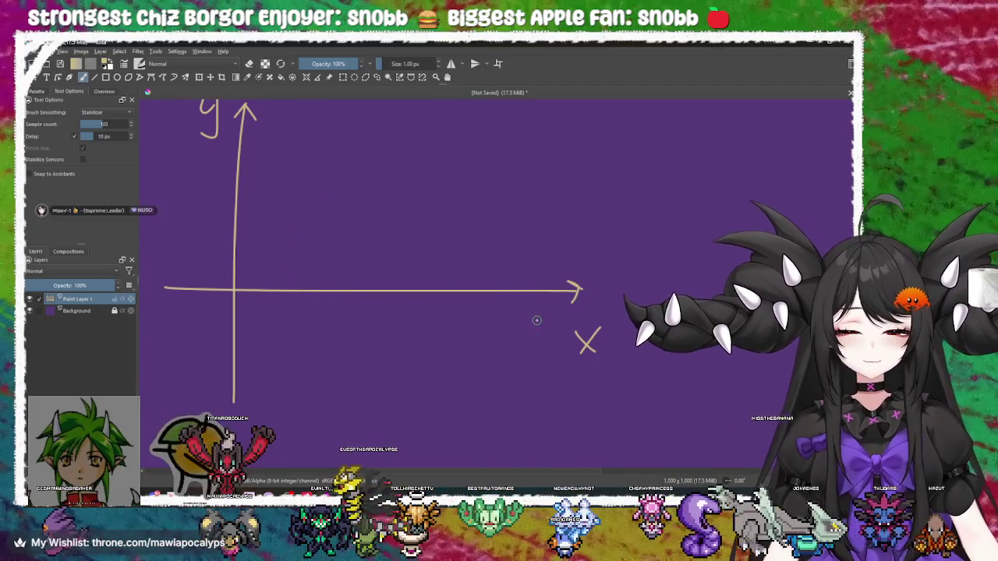
key(ctrl+z)
Draw and undo another damped wave, then settle on the spiral above the x-axis
drag(232, 290, 269, 205)
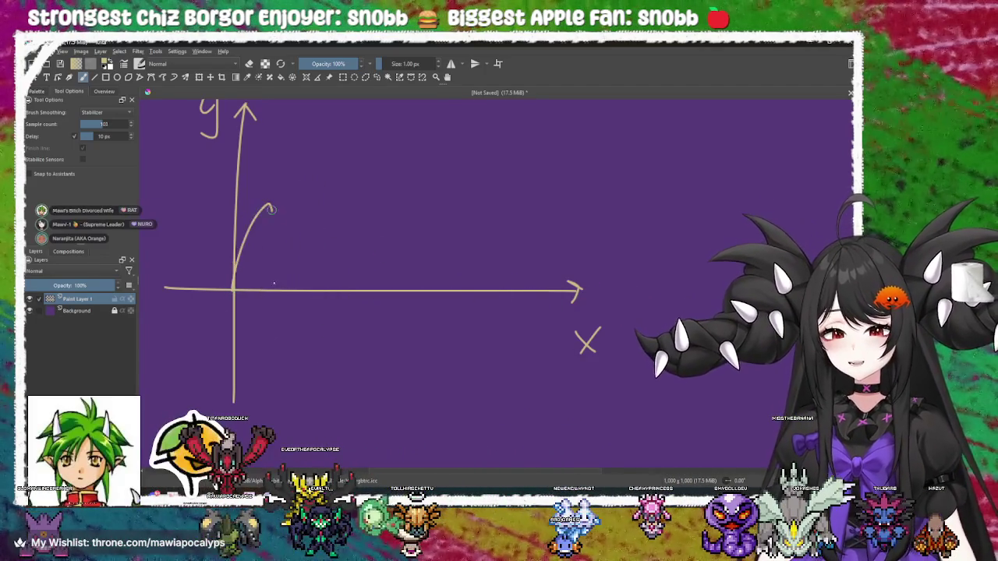
mouse_move(300, 318)
mouse_down()
mouse_move(345, 326)
mouse_move(434, 299)
mouse_up()
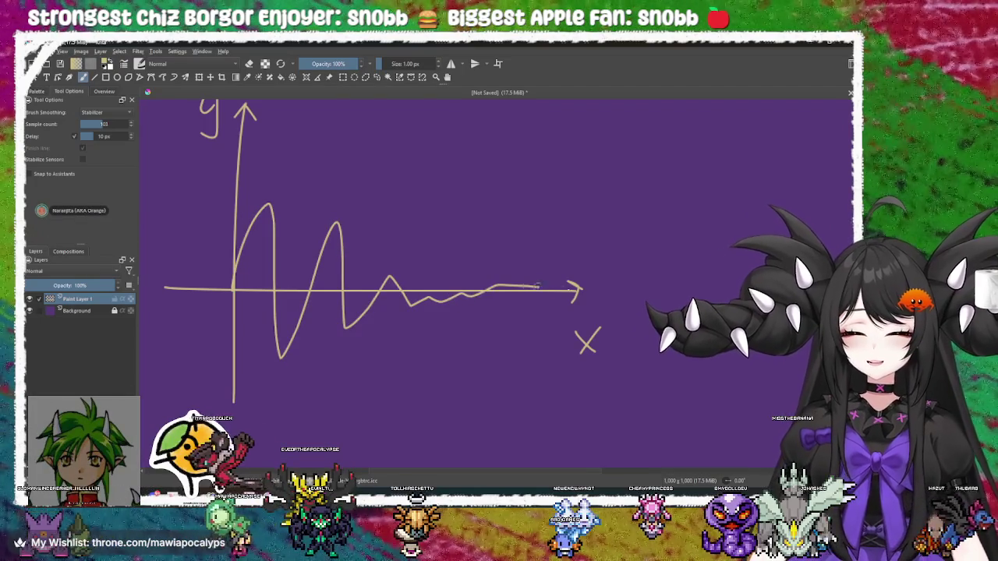
key(ctrl+z)
mouse_move(303, 218)
mouse_down()
mouse_move(292, 281)
mouse_move(315, 255)
mouse_move(372, 229)
mouse_move(317, 200)
mouse_move(331, 195)
mouse_move(326, 221)
mouse_up()
key(ctrl+z)
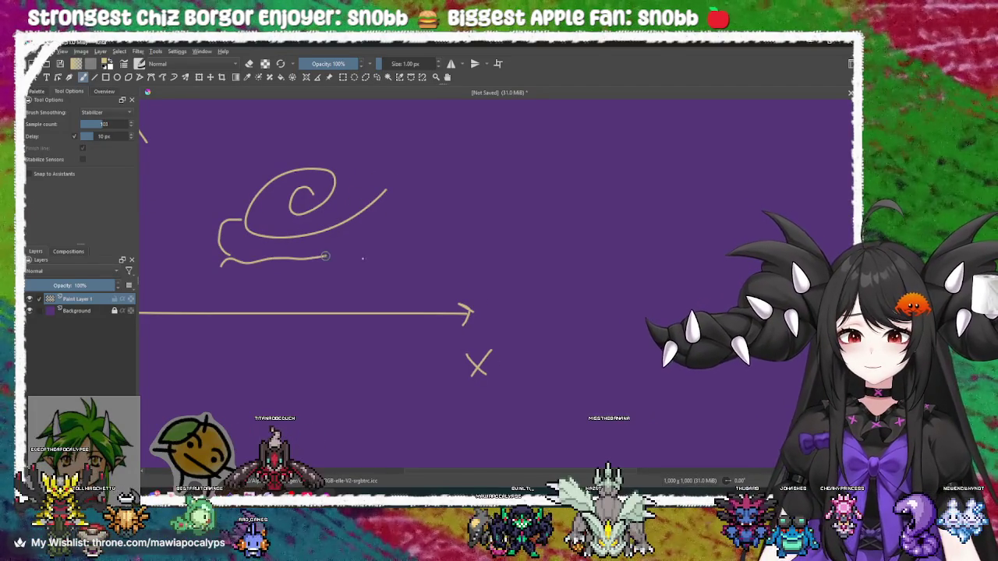
Draw the snail's bottom body line, its body curve and an eye stalk
drag(370, 282, 244, 283)
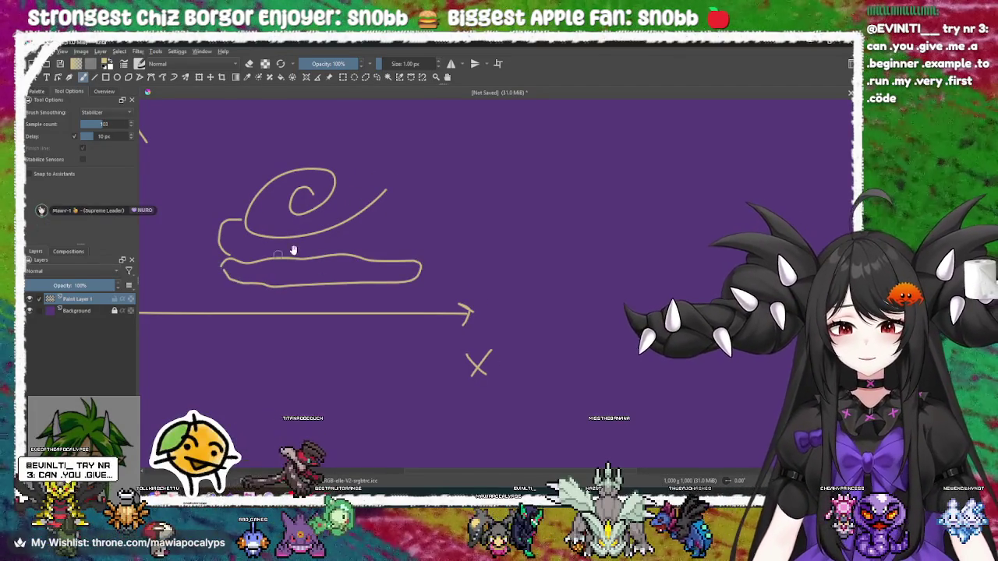
drag(379, 209, 341, 265)
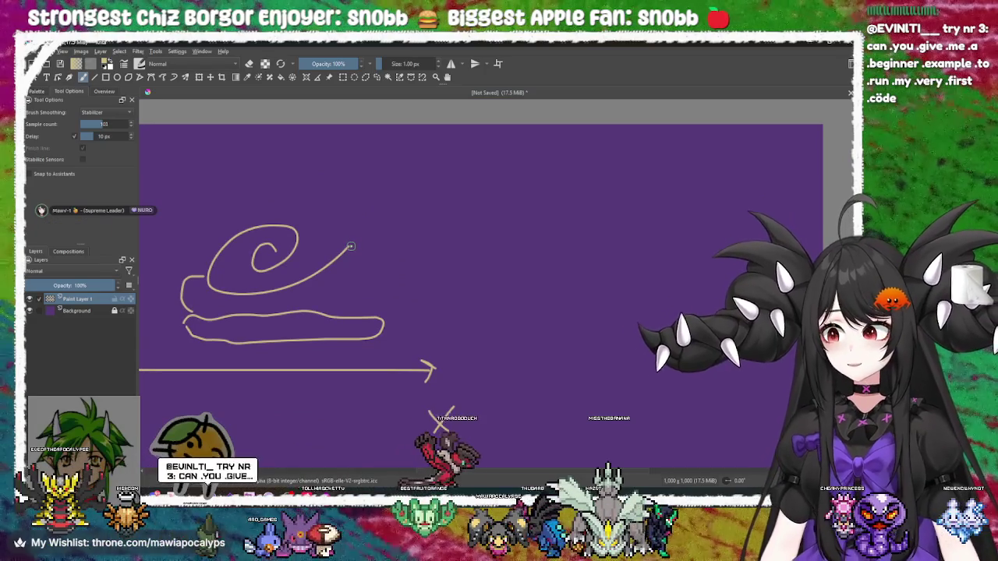
mouse_move(353, 219)
mouse_down()
mouse_move(402, 248)
mouse_move(380, 313)
mouse_up()
mouse_move(355, 200)
mouse_down()
mouse_move(349, 180)
mouse_move(394, 175)
mouse_move(343, 181)
mouse_up()
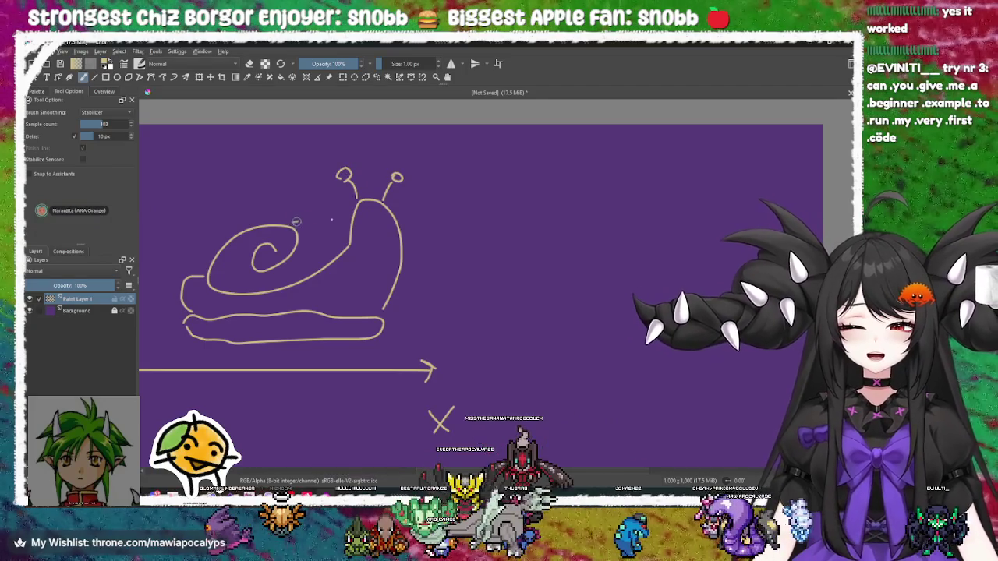
Connect the shell top to the snail's head, then start undoing the snail strokes
scroll(297, 223, down, 2)
mouse_move(286, 190)
mouse_down()
mouse_move(345, 209)
mouse_move(386, 246)
mouse_up()
scroll(380, 193, up, 3)
scroll(356, 200, down, 2)
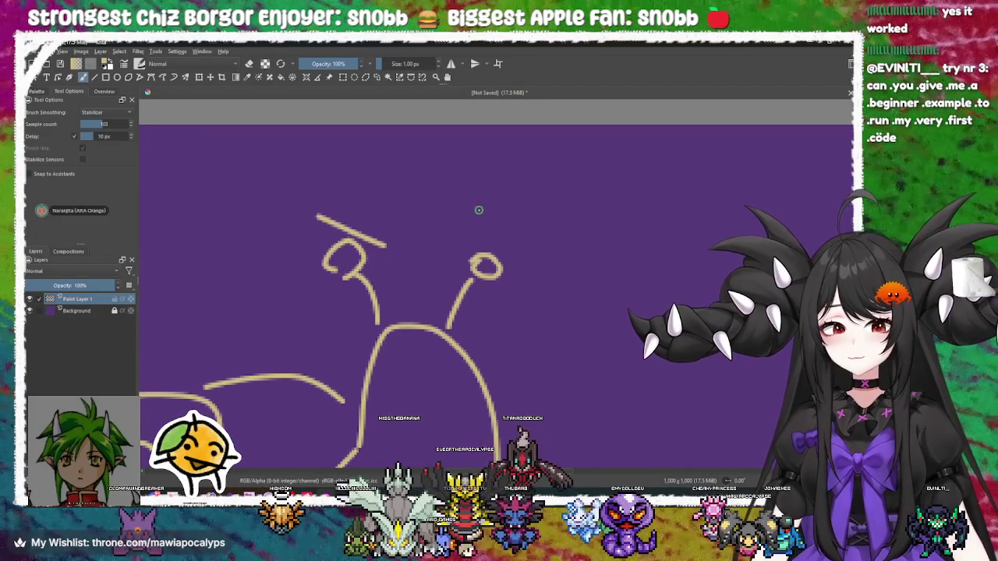
scroll(437, 205, down, 3)
scroll(423, 267, down, 2)
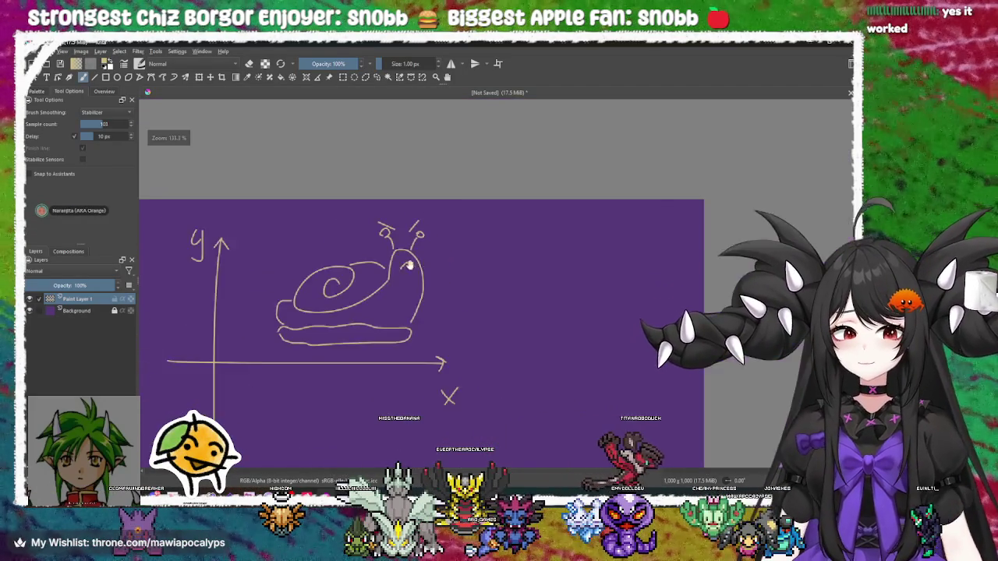
scroll(471, 288, down, 2)
scroll(471, 288, up, 1)
drag(414, 260, 437, 229)
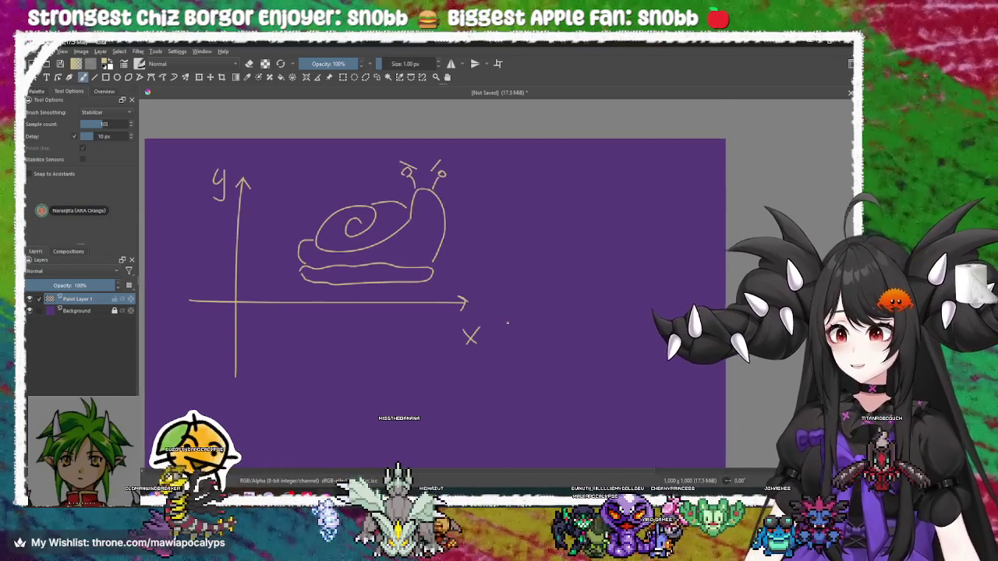
key(ctrl+z)
key(ctrl+z)
key(ctrl+z)
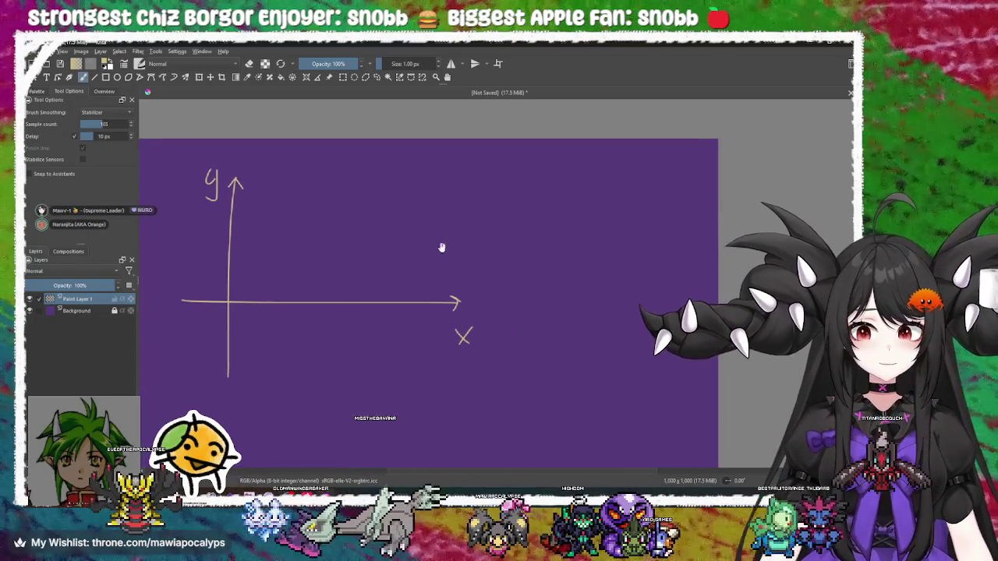
Draw and undo a test curve and a looping scribble, leaving only the labelled axes
scroll(441, 249, up, 3)
mouse_move(544, 292)
mouse_down()
mouse_move(416, 323)
mouse_move(492, 342)
mouse_move(424, 334)
mouse_move(561, 367)
mouse_up()
scroll(568, 240, down, 3)
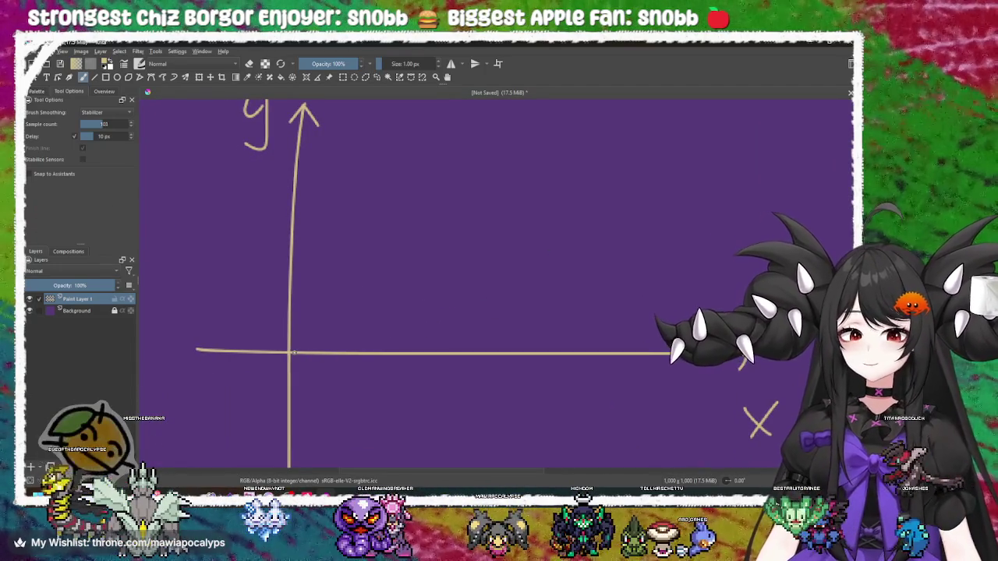
drag(290, 351, 477, 195)
key(ctrl+z)
mouse_move(317, 327)
mouse_down()
mouse_move(523, 234)
mouse_move(733, 179)
mouse_move(406, 203)
mouse_move(372, 339)
mouse_move(602, 368)
mouse_move(517, 204)
mouse_move(384, 164)
mouse_up()
key(ctrl+z)
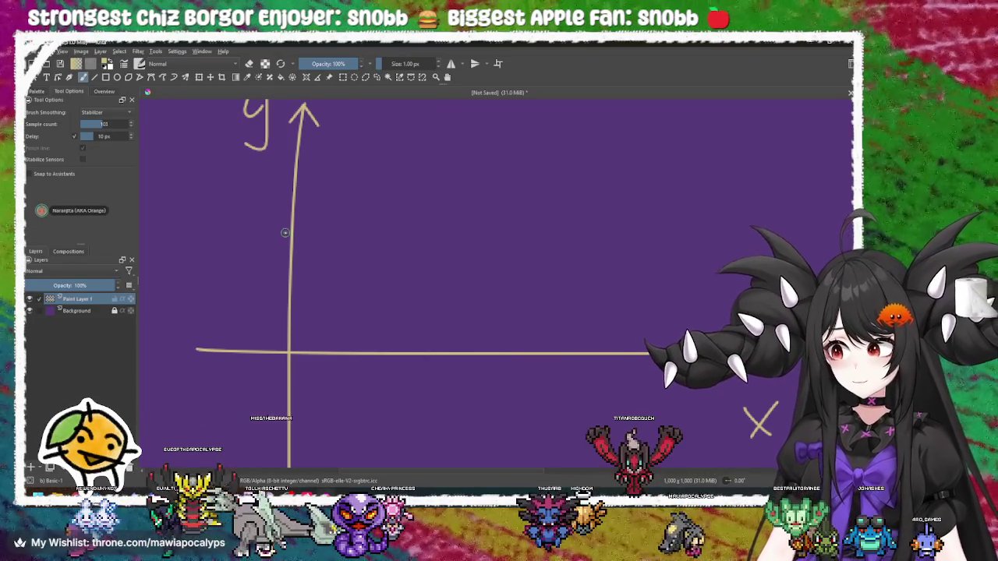
Draw a curved stroke above the x-axis with a rounded bump and small curls
mouse_move(413, 250)
mouse_down()
mouse_move(471, 231)
mouse_move(509, 305)
mouse_up()
drag(412, 268, 408, 343)
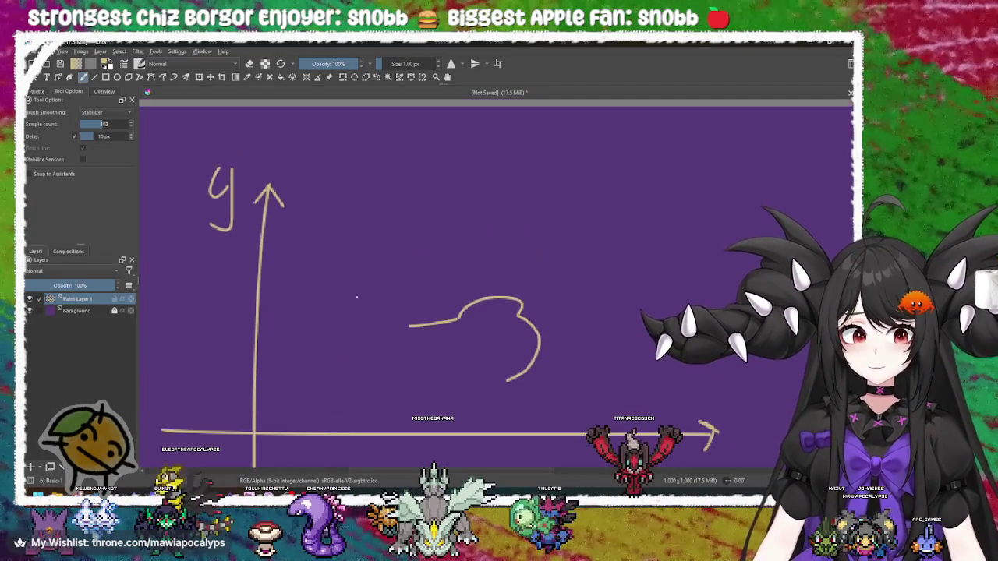
drag(435, 301, 442, 292)
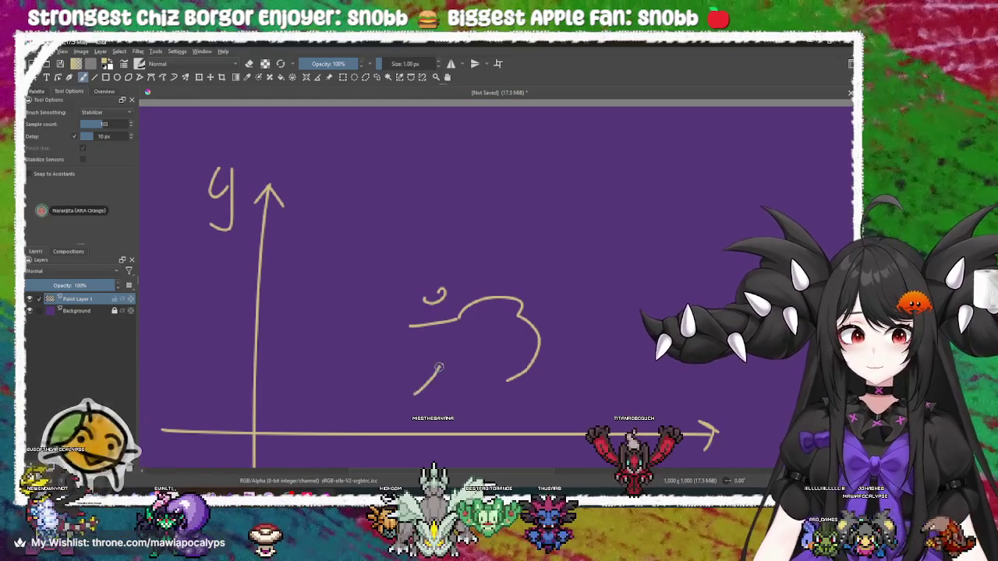
drag(434, 379, 452, 379)
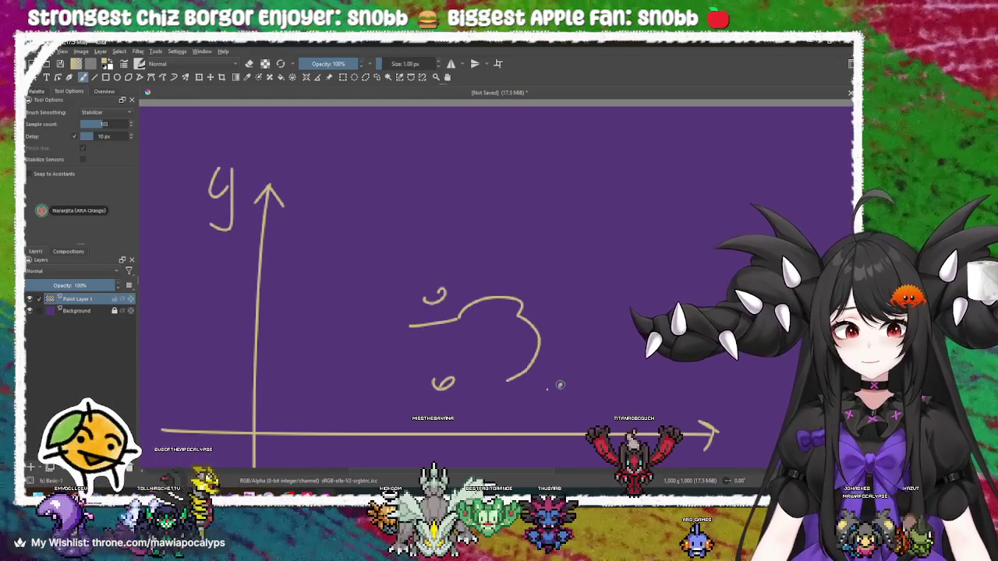
drag(560, 385, 561, 381)
drag(546, 367, 585, 390)
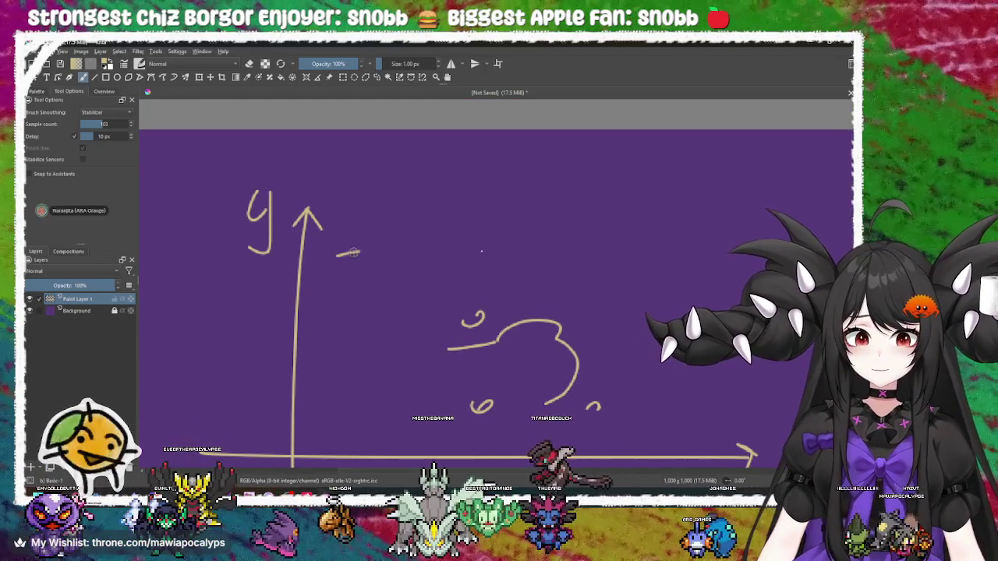
Add a horizontal brow line with small arrowheads at both ends
drag(340, 255, 473, 249)
mouse_move(338, 226)
mouse_down()
mouse_move(347, 238)
mouse_move(340, 254)
mouse_up()
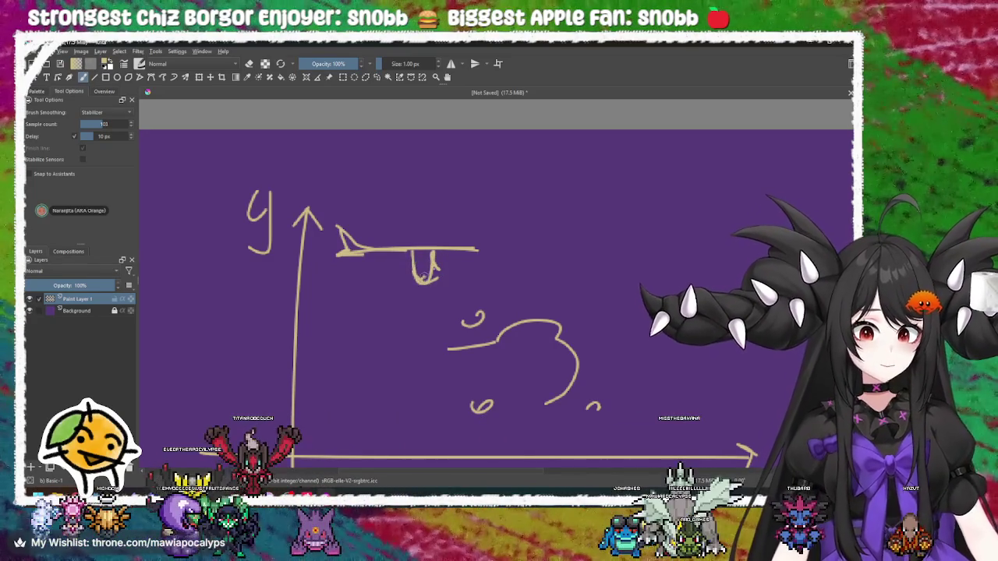
scroll(547, 265, right, 1)
drag(471, 244, 603, 237)
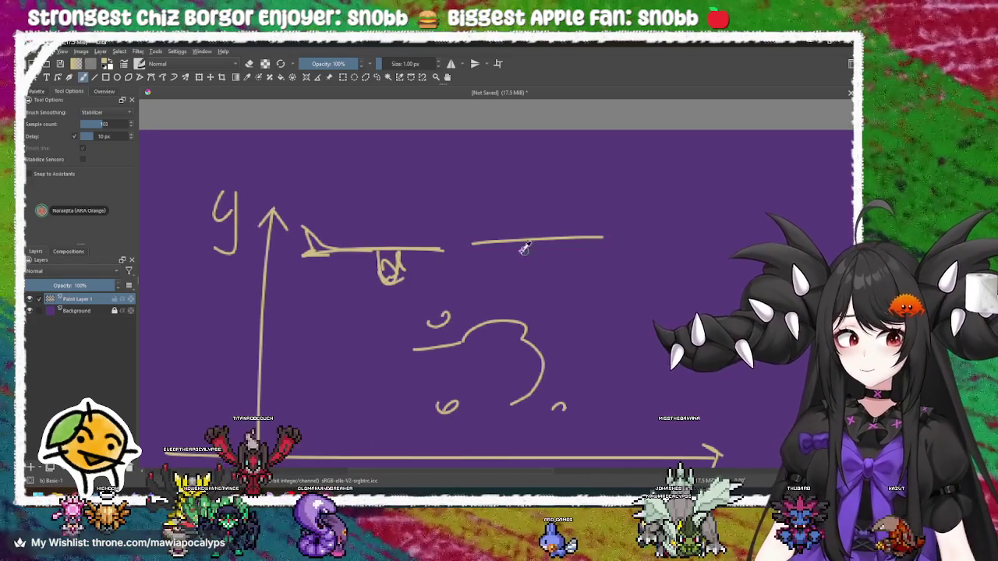
key(ctrl+z)
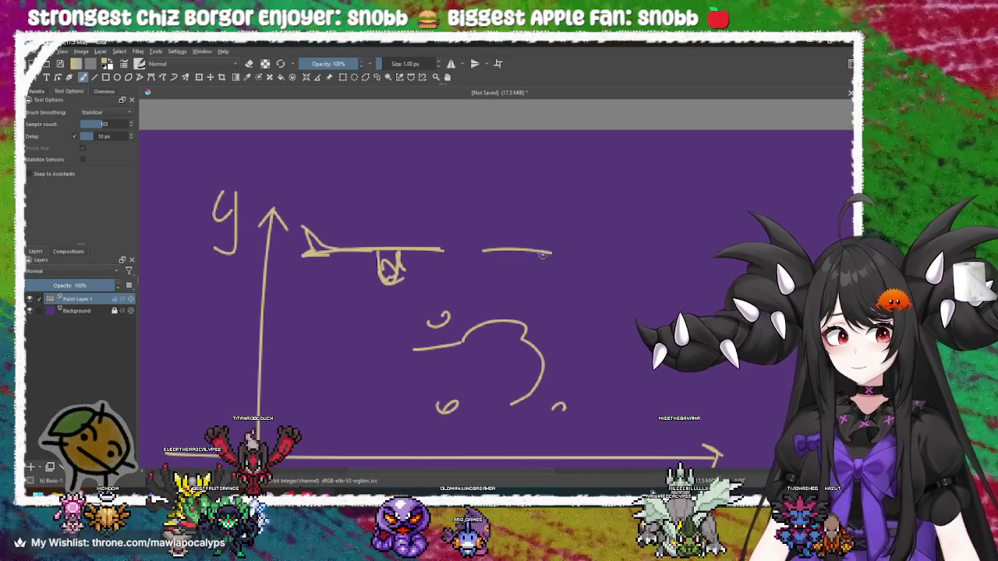
drag(547, 241, 555, 251)
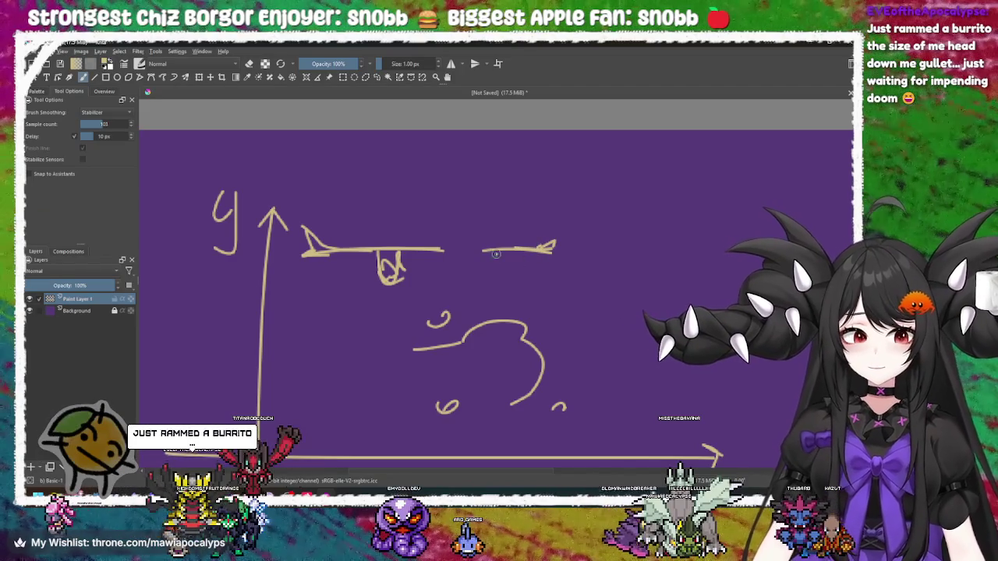
Draw the long jaw curve down the right and along the bottom, plus a short lower stroke
drag(461, 311, 492, 285)
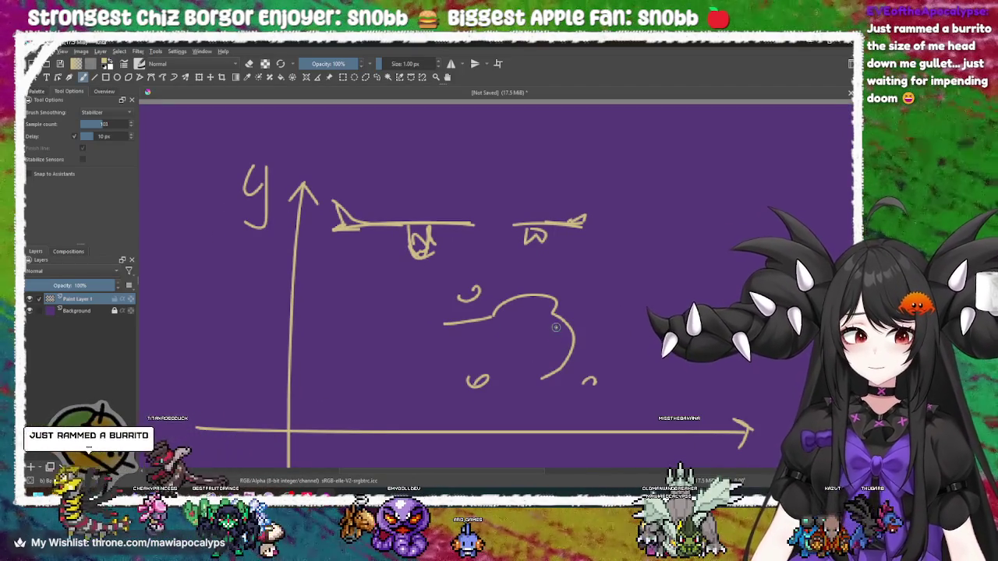
drag(375, 353, 393, 325)
mouse_move(591, 245)
mouse_down()
mouse_move(643, 335)
mouse_move(348, 351)
mouse_up()
scroll(414, 340, down, 3)
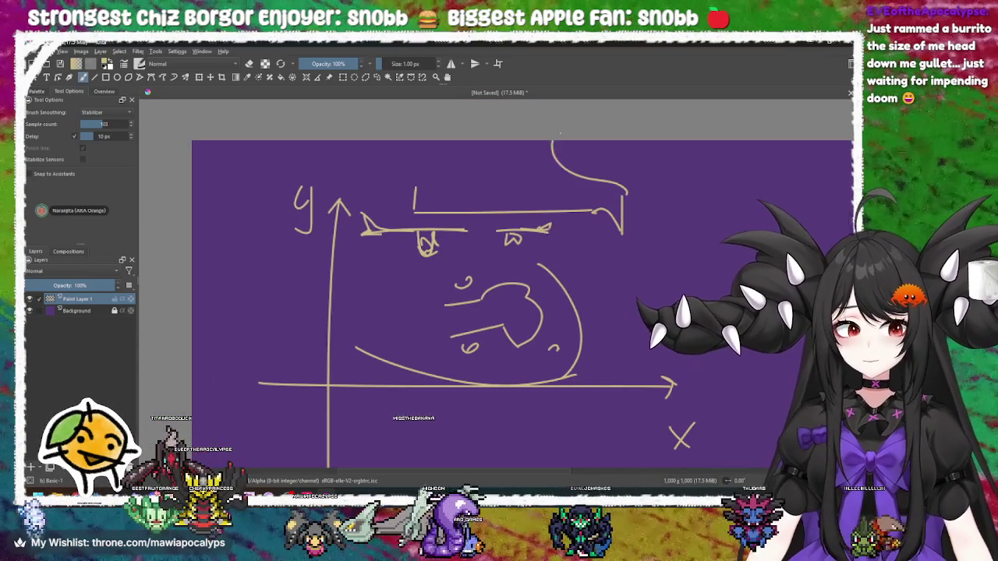
drag(412, 191, 499, 174)
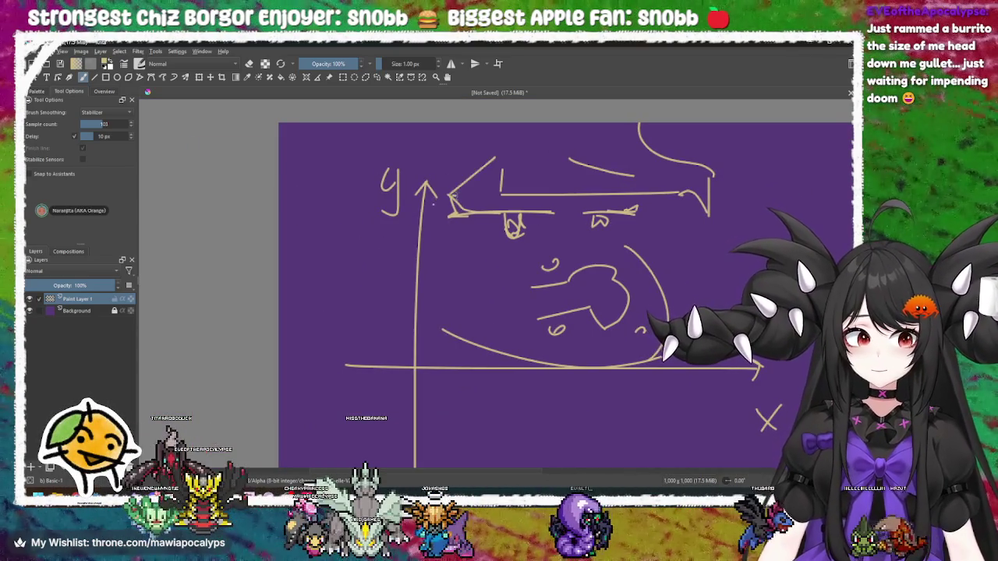
drag(460, 333, 499, 350)
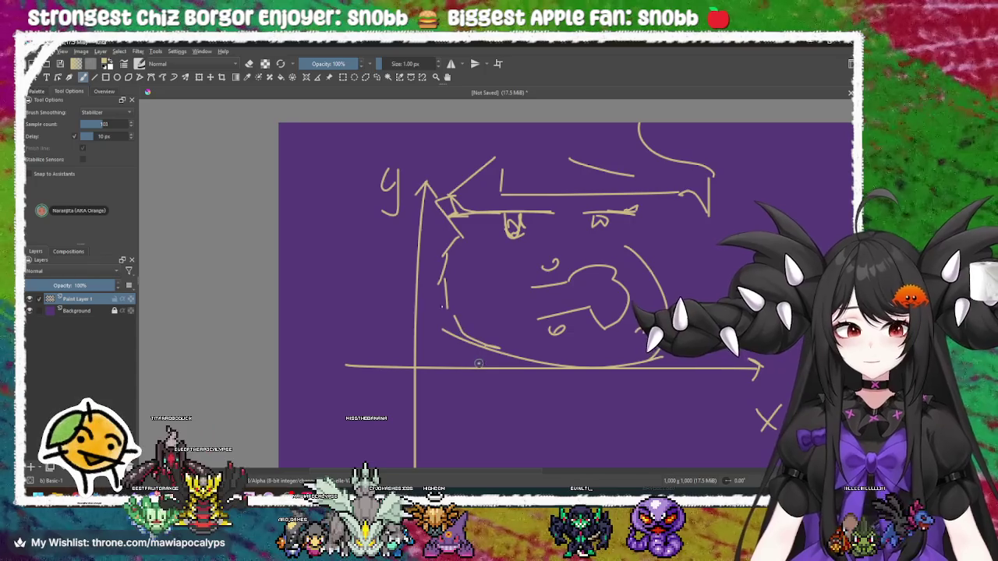
drag(411, 164, 254, 175)
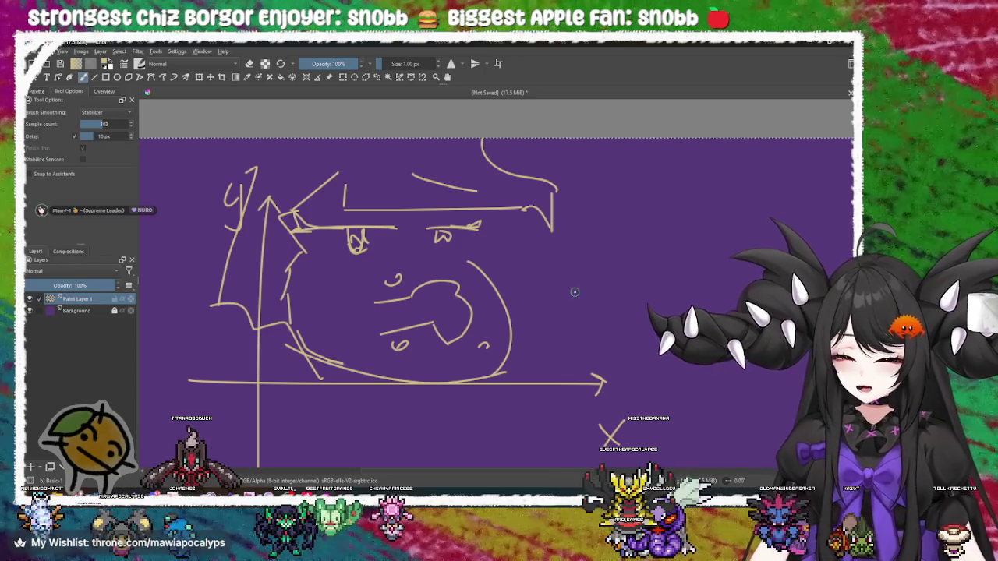
Undo the face sketch strokes and the small squiggle beside the axes
scroll(575, 291, down, 5)
scroll(486, 276, up, 2)
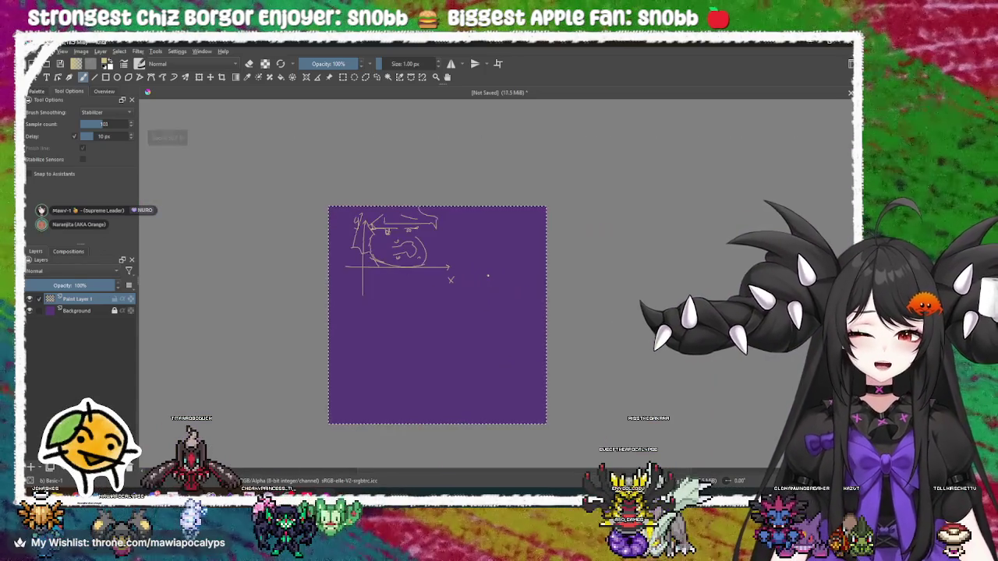
key(ctrl+z)
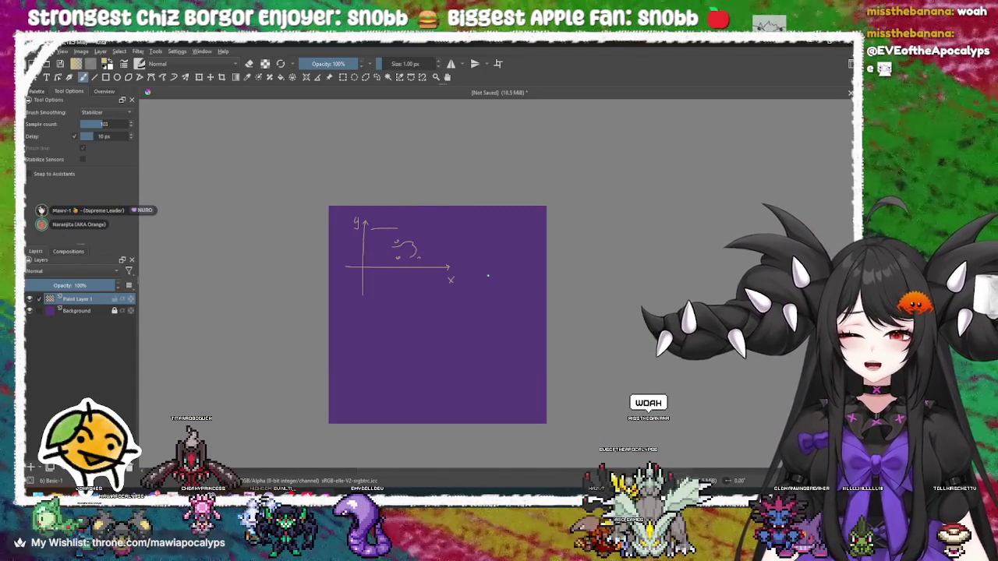
key(ctrl+z)
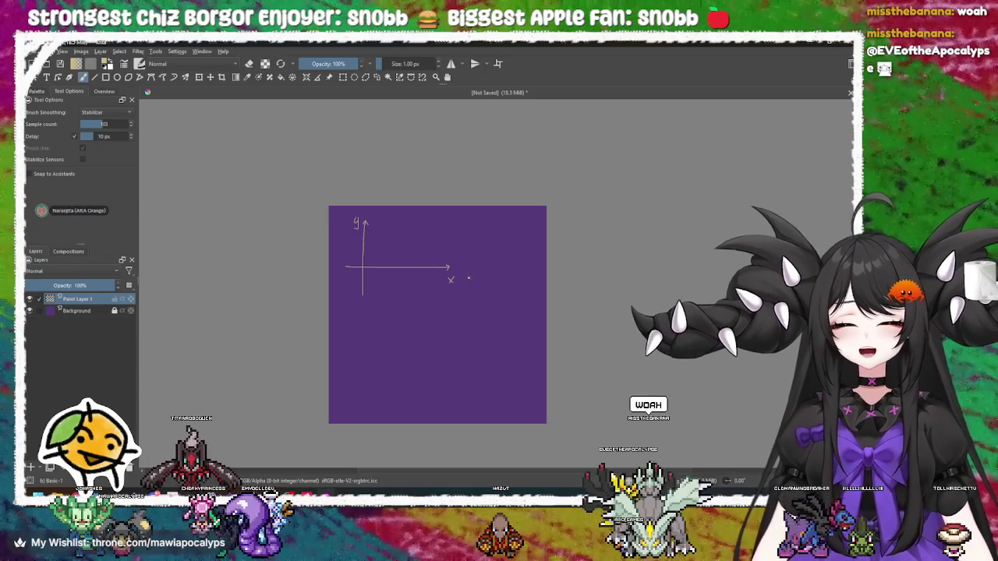
scroll(417, 303, up, 2)
scroll(417, 302, up, 5)
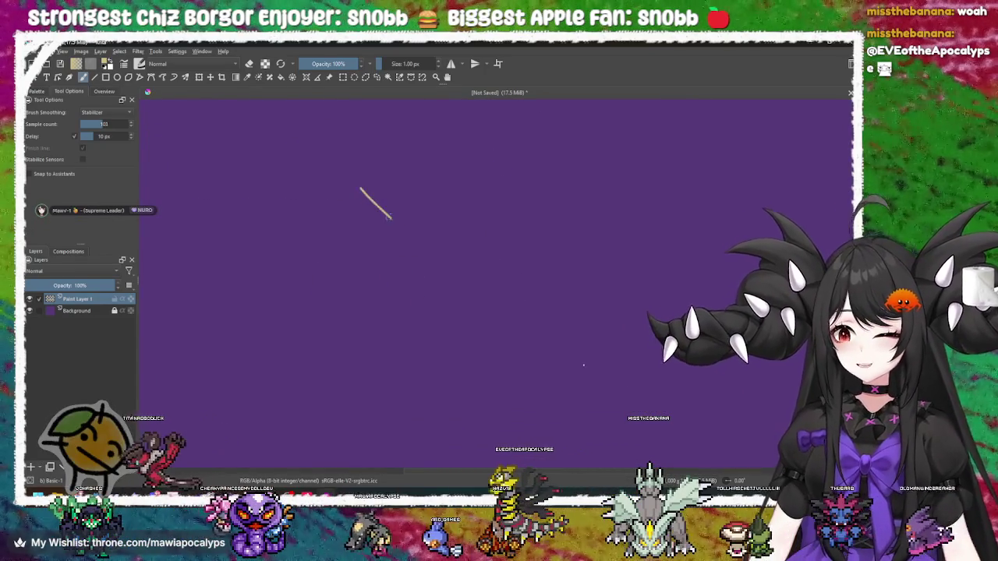
Draw a large test X across the axes, then undo and redo it before removing it
drag(360, 190, 646, 403)
drag(628, 183, 383, 441)
key(ctrl+z)
key(ctrl+z)
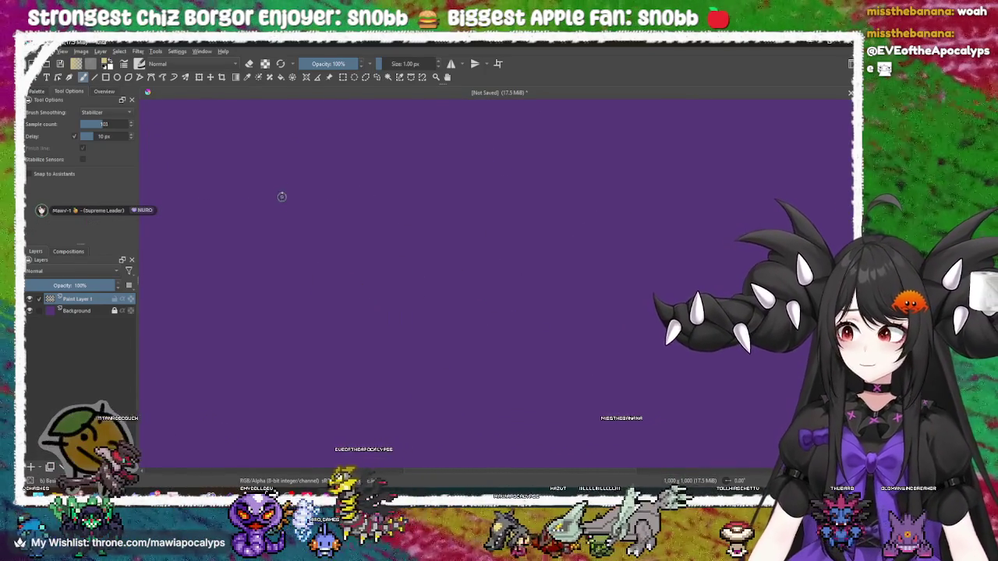
drag(282, 201, 525, 416)
key(ctrl+z)
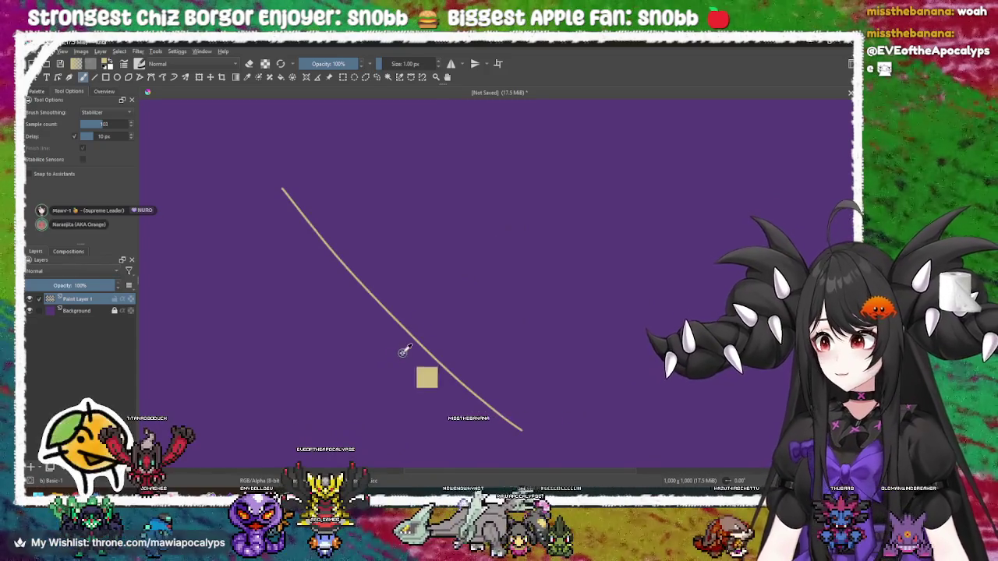
key(ctrl+z)
drag(356, 199, 545, 416)
key(ctrl+z)
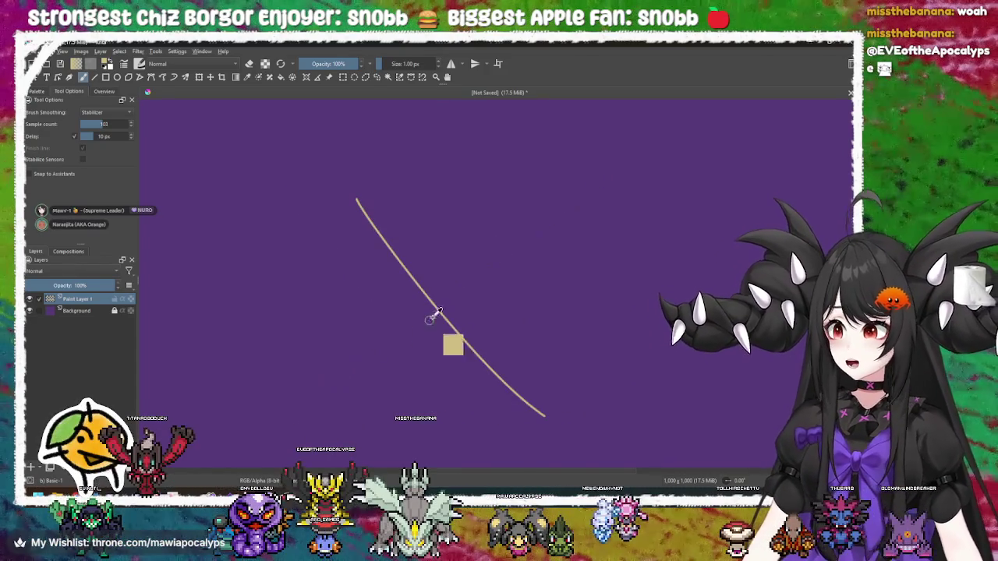
key(ctrl+z)
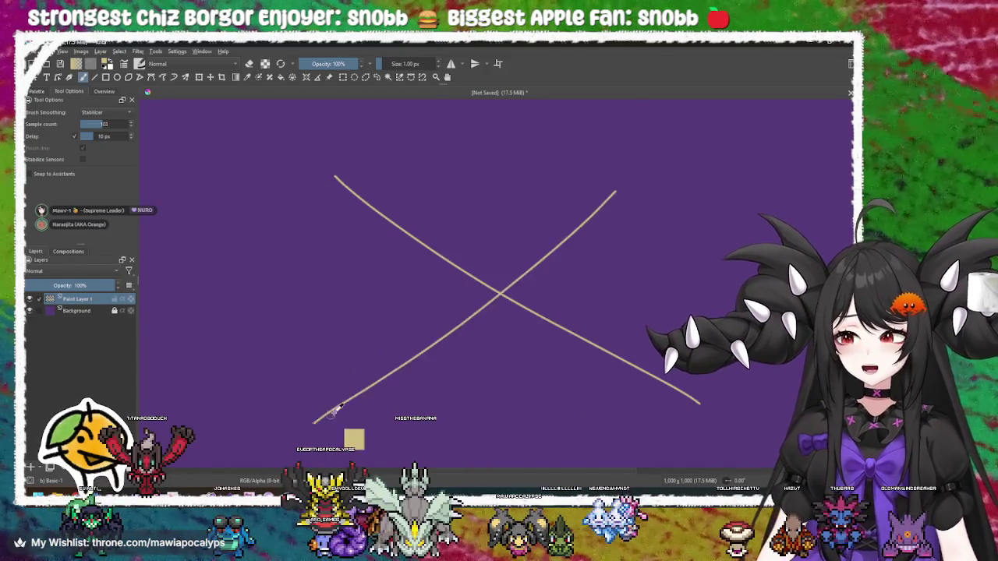
key(ctrl+z)
key(ctrl+z)
key(ctrl+shift+z)
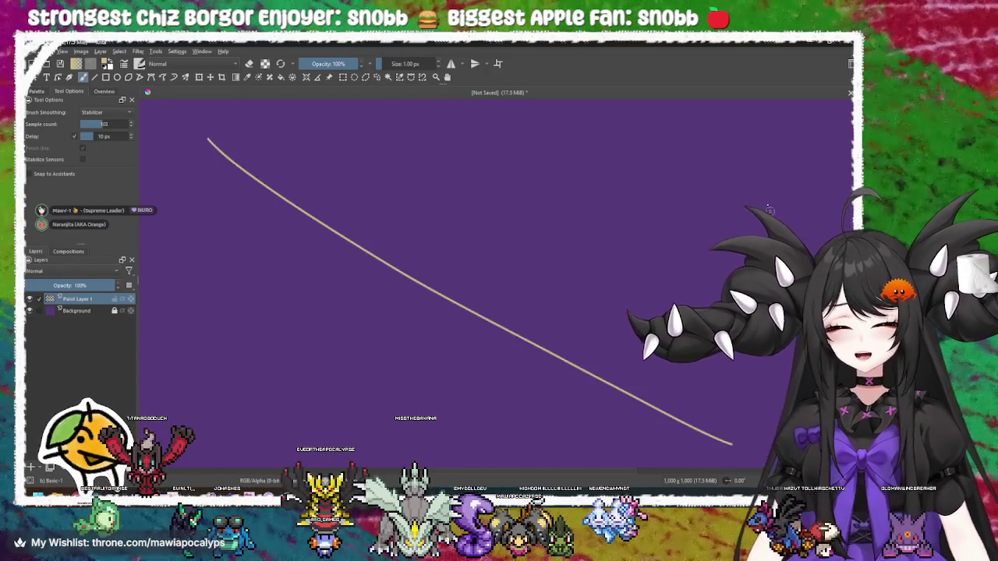
key(ctrl+shift+z)
key(ctrl+z)
key(ctrl+z)
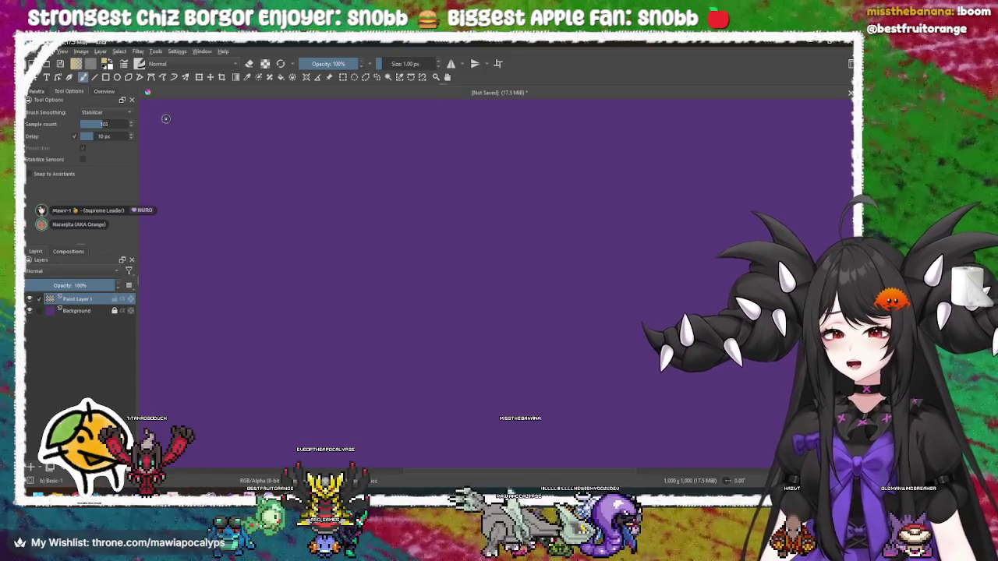
key(ctrl+shift+z)
key(ctrl+shift+z)
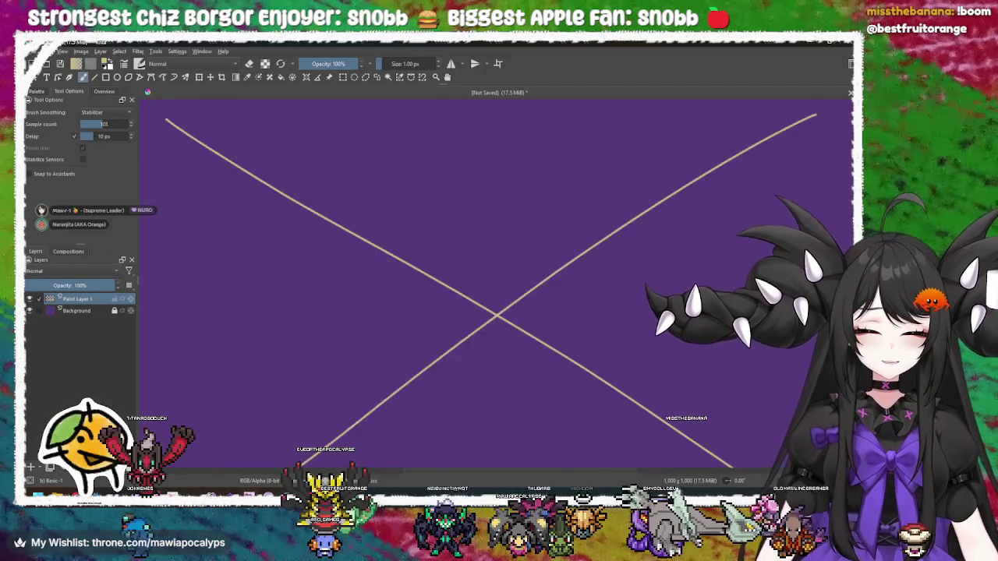
key(ctrl+z)
Draw and undo more crossing diagonal strokes, then zoom in on the clean axes
key(ctrl+z)
drag(157, 112, 687, 399)
key(ctrl+z)
drag(619, 143, 289, 334)
drag(272, 211, 635, 441)
key(ctrl+z)
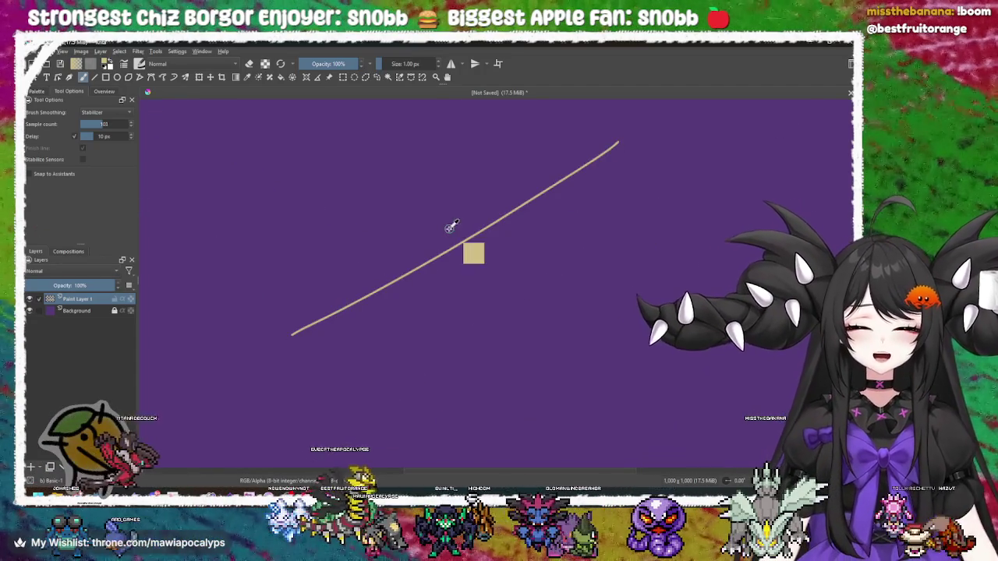
key(ctrl+z)
scroll(422, 273, down, 5)
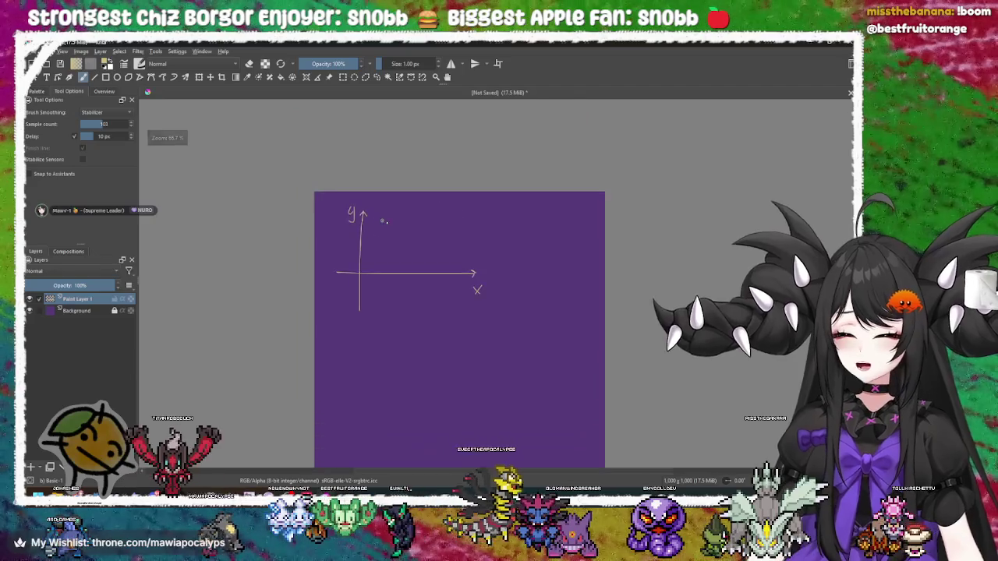
scroll(403, 261, up, 8)
scroll(466, 225, down, 5)
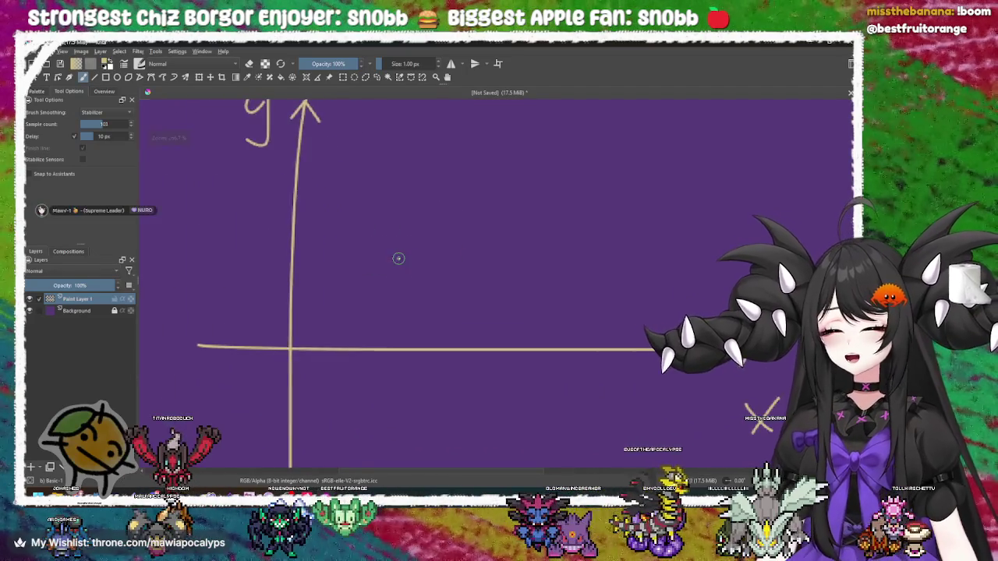
Try two wavy curves along the x-axis from the origin, undoing both
drag(376, 252, 366, 258)
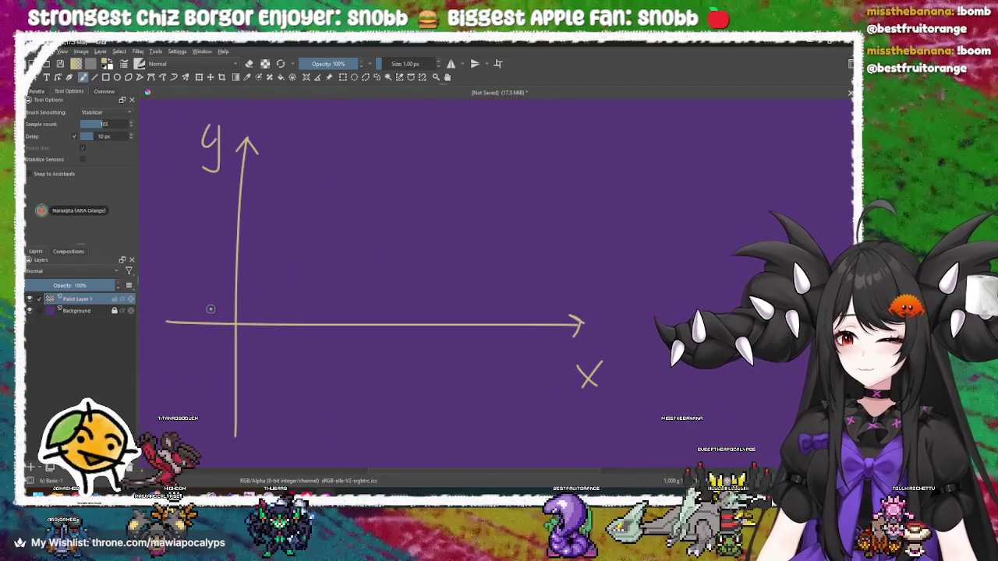
mouse_move(187, 317)
mouse_down()
mouse_move(225, 269)
mouse_move(234, 273)
mouse_move(242, 355)
mouse_move(276, 299)
mouse_move(300, 328)
mouse_move(355, 347)
mouse_move(406, 265)
mouse_move(446, 401)
mouse_move(486, 304)
mouse_move(557, 316)
mouse_up()
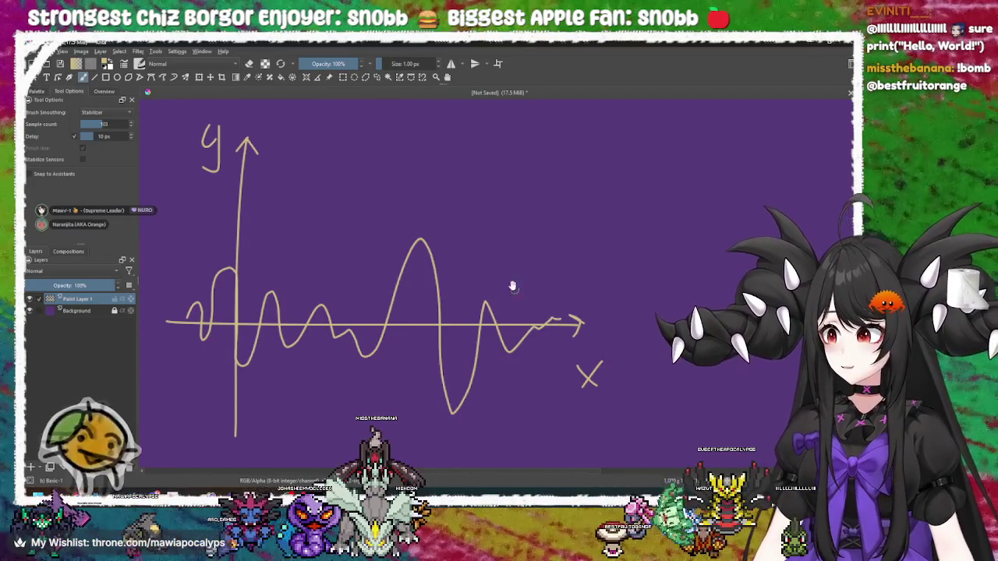
key(ctrl+z)
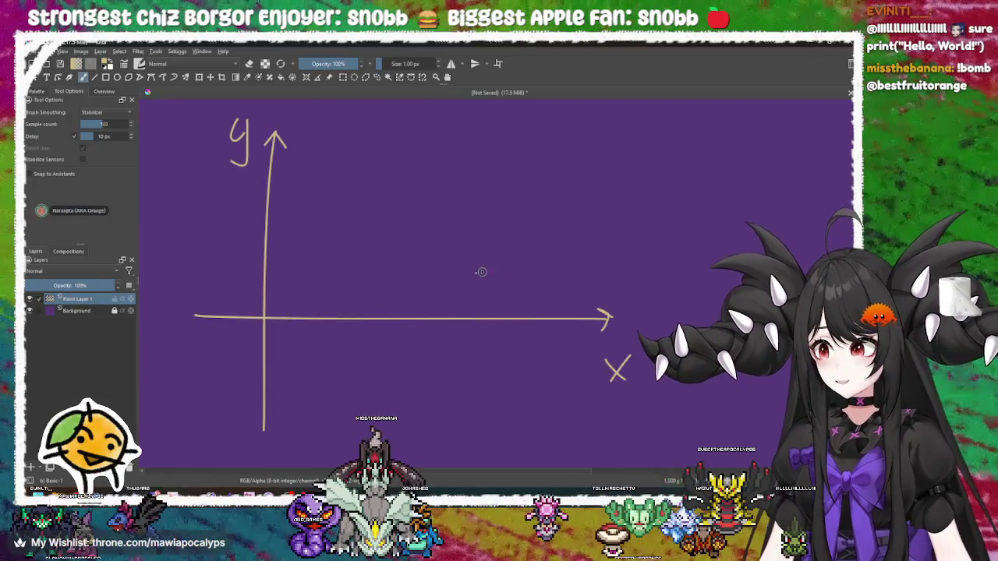
mouse_move(247, 318)
mouse_down()
mouse_move(277, 339)
mouse_move(328, 312)
mouse_move(389, 312)
mouse_move(454, 201)
mouse_up()
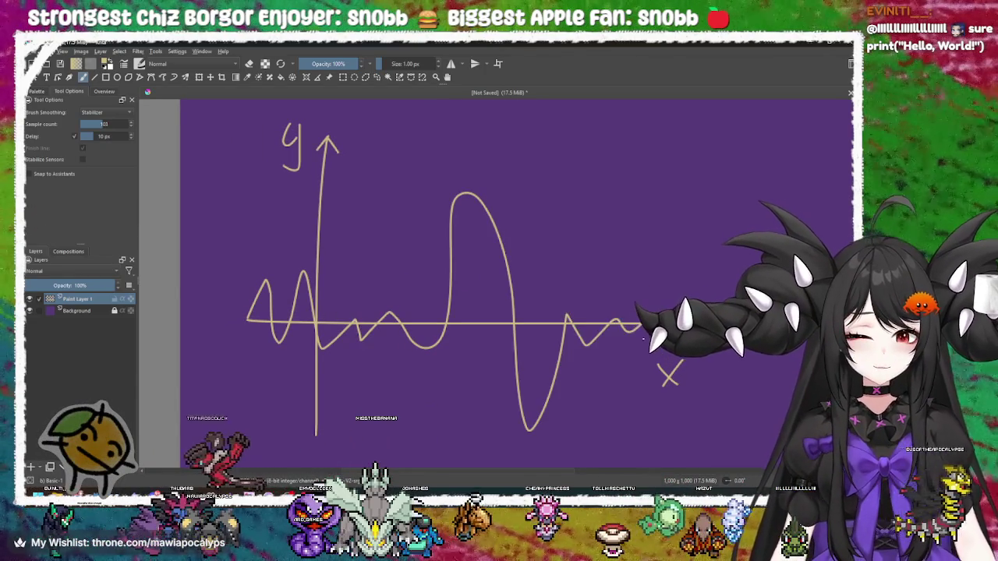
key(ctrl+z)
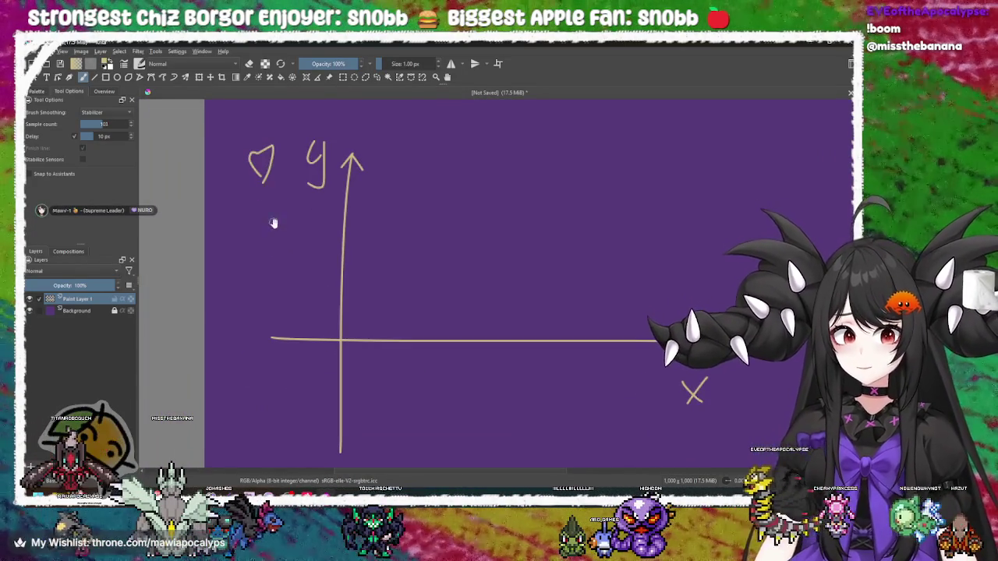
Write a 4 under the heart, a mark below the x label, and a tall curve from the origin
drag(247, 195, 265, 221)
drag(584, 351, 585, 412)
drag(403, 304, 465, 355)
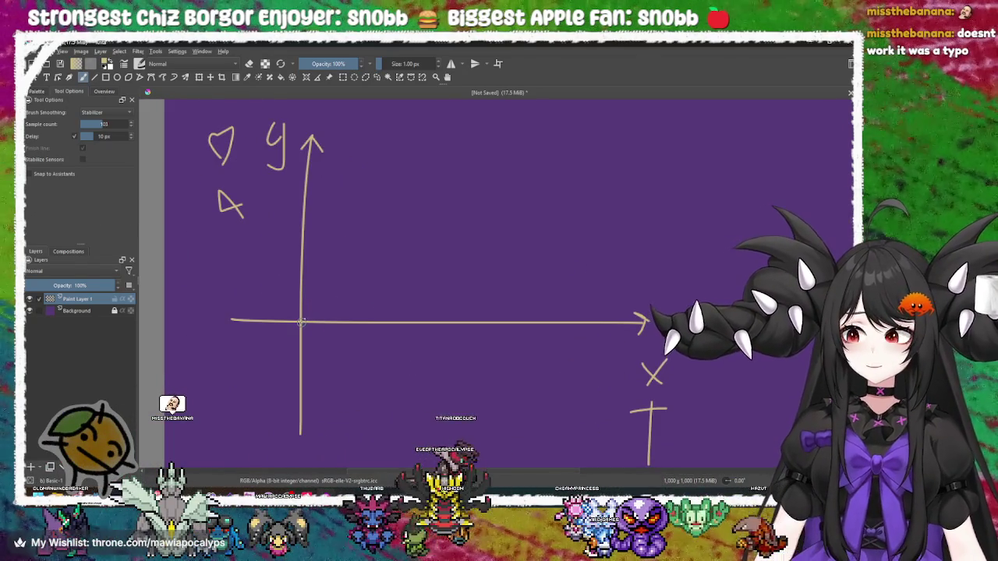
mouse_move(302, 322)
mouse_down()
mouse_move(333, 211)
mouse_move(364, 318)
mouse_move(395, 200)
mouse_move(319, 118)
mouse_up()
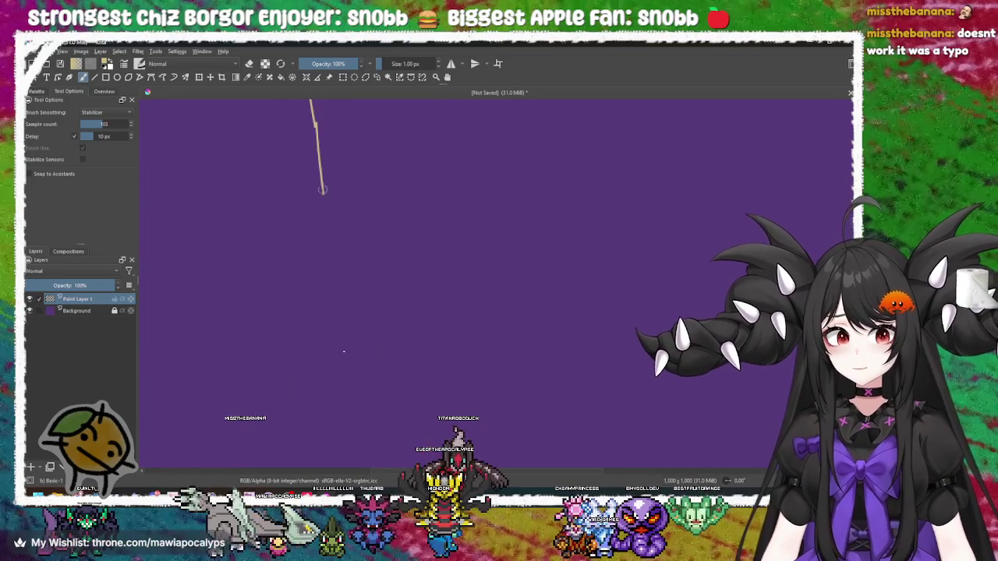
drag(320, 169, 352, 283)
scroll(351, 283, down, 2)
drag(336, 216, 358, 382)
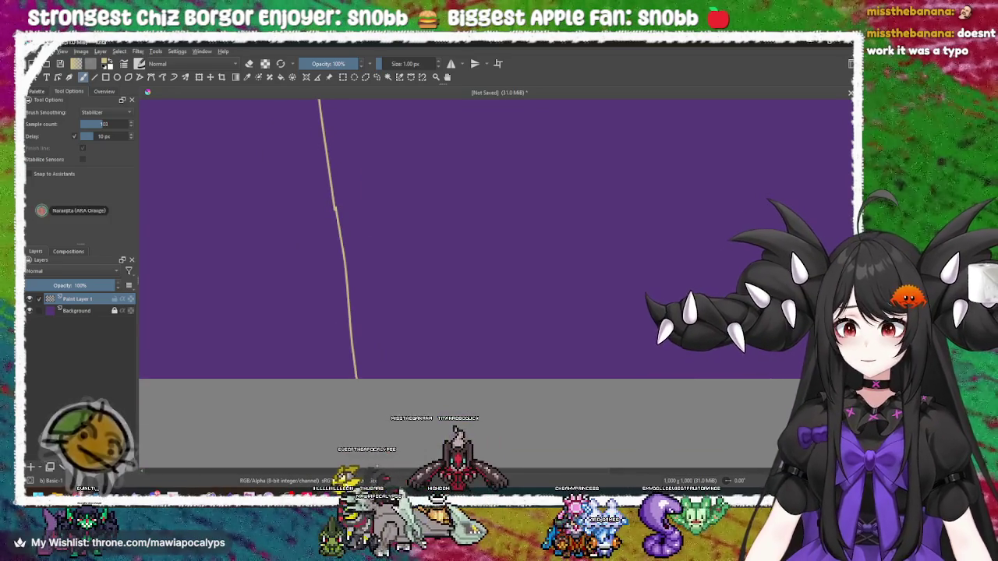
Zoom and pan around the doodle to bring the small stroke at the page top into view
ctrl+scroll(356, 378, down, 6)
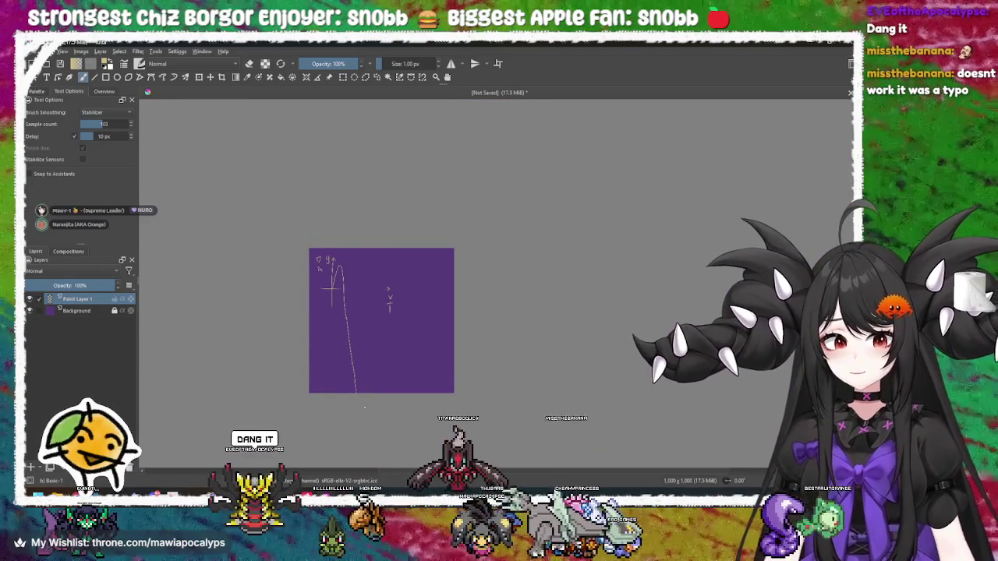
ctrl+scroll(365, 406, up, 6)
scroll(388, 398, up, 3)
scroll(387, 398, up, 2)
scroll(383, 363, down, 1)
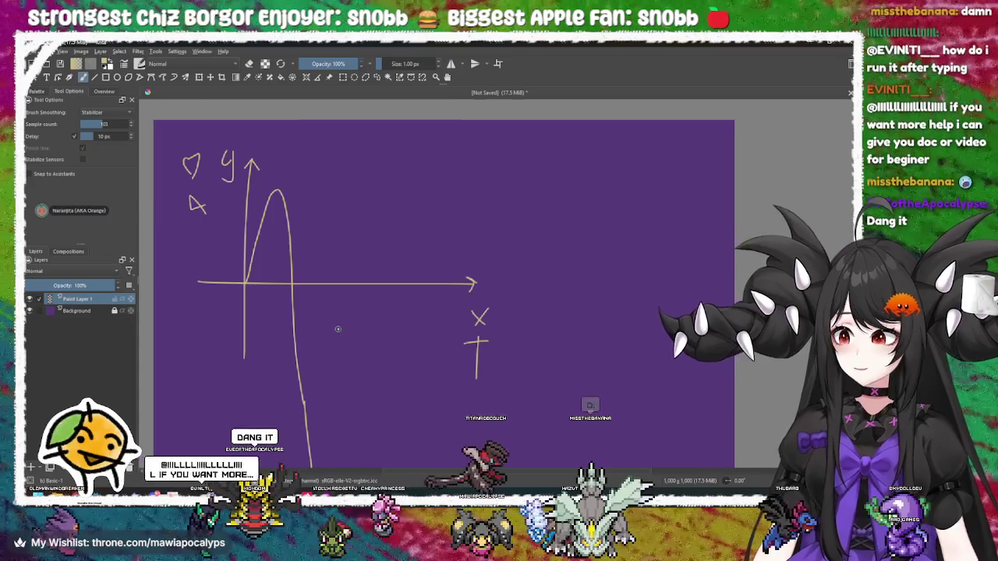
ctrl+scroll(338, 329, up, 2)
ctrl+scroll(348, 369, up, 1)
scroll(348, 361, up, 3)
ctrl+scroll(366, 350, up, 3)
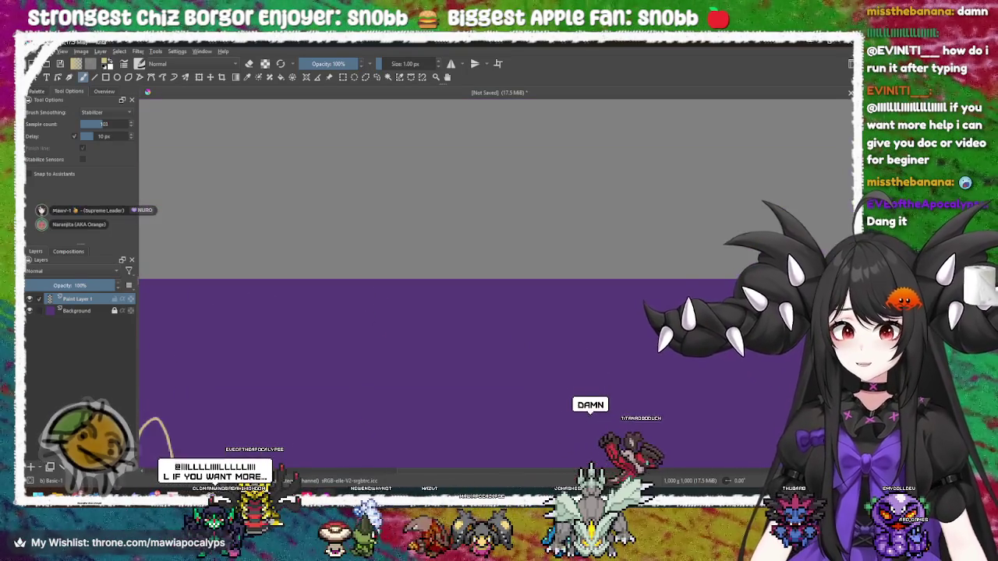
scroll(383, 364, up, 2)
scroll(427, 344, down, 3)
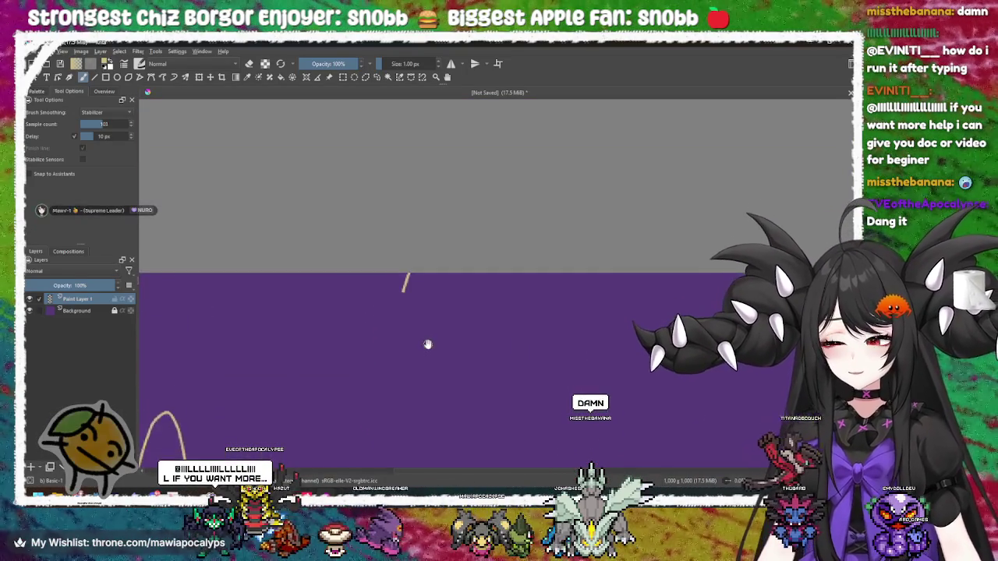
ctrl+scroll(427, 344, down, 2)
ctrl+scroll(423, 395, up, 1)
scroll(423, 312, down, 2)
scroll(421, 203, down, 1)
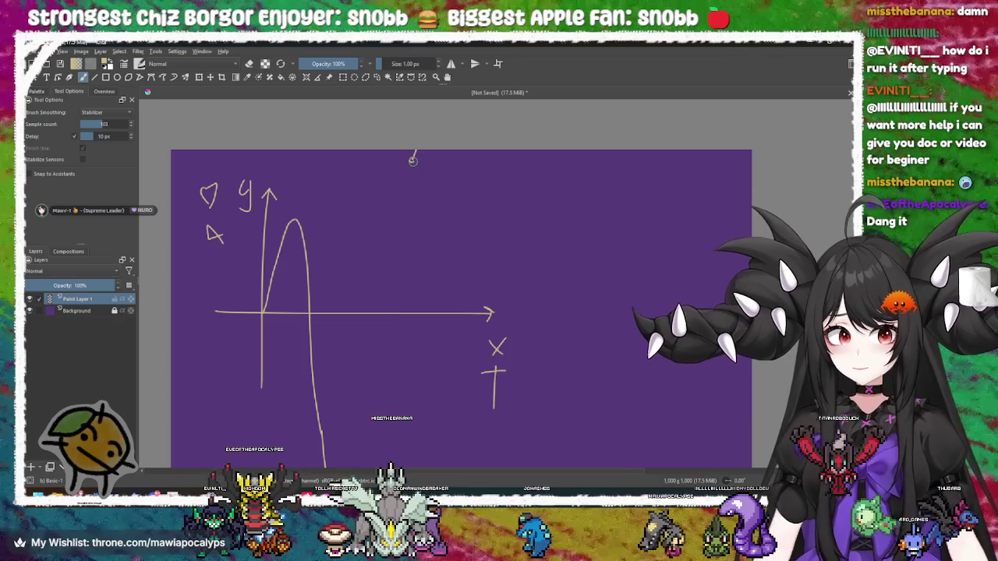
ctrl+scroll(424, 325, up, 4)
drag(519, 339, 405, 218)
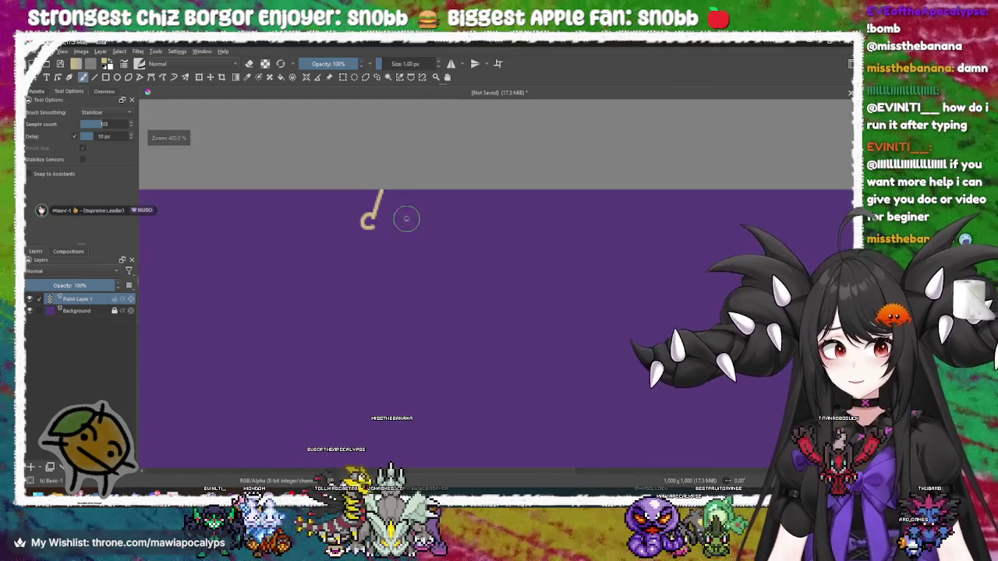
Undo the small stray stroke drawn above the arch
ctrl+scroll(373, 315, down, 5)
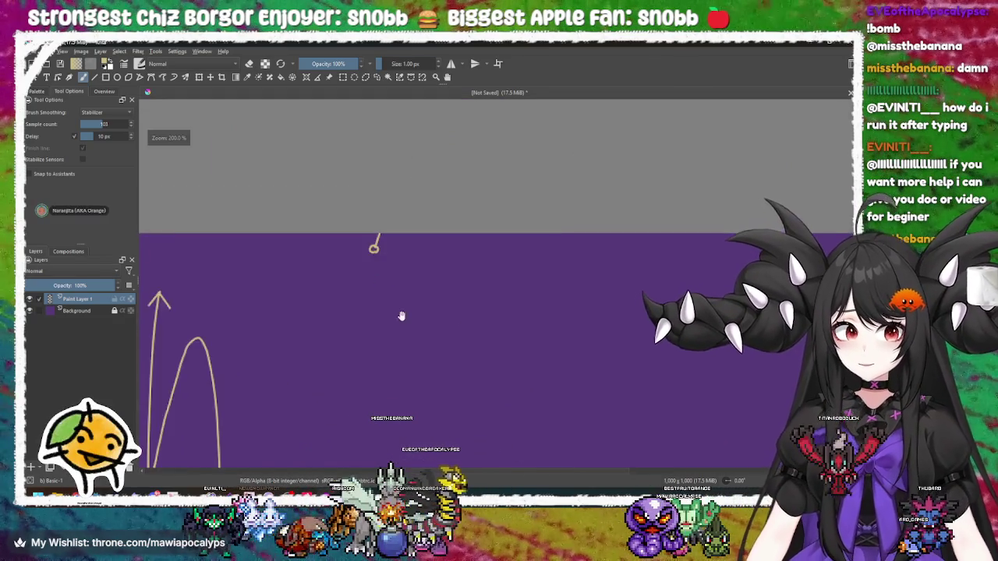
scroll(373, 315, down, 3)
scroll(386, 249, up, 3)
scroll(379, 263, up, 5)
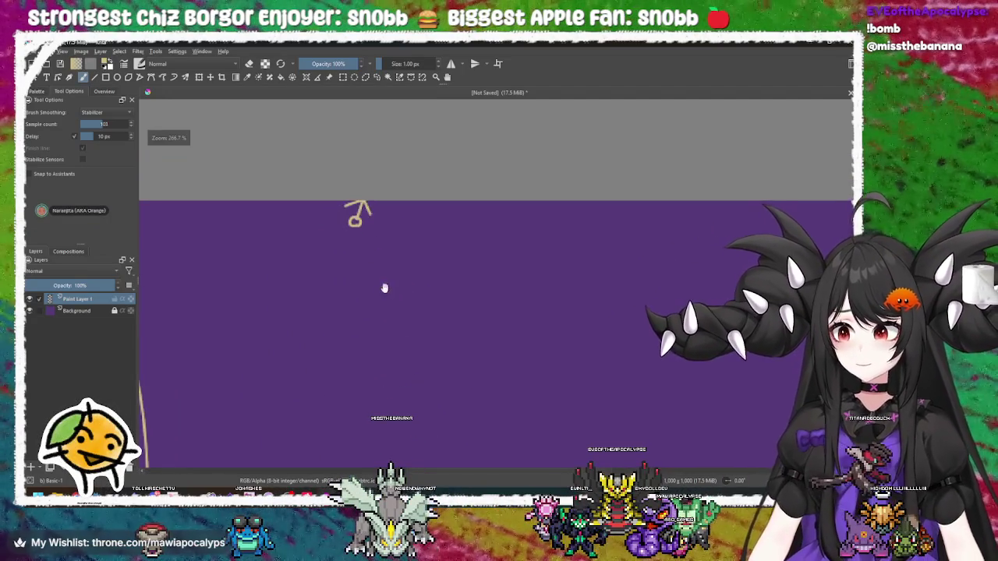
scroll(412, 267, down, 3)
scroll(419, 270, down, 4)
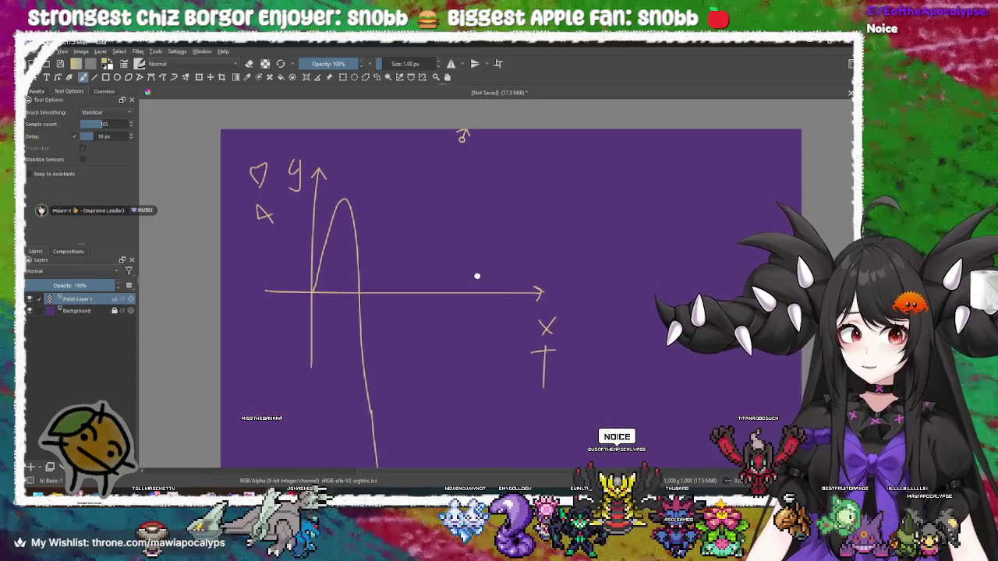
key(ctrl)
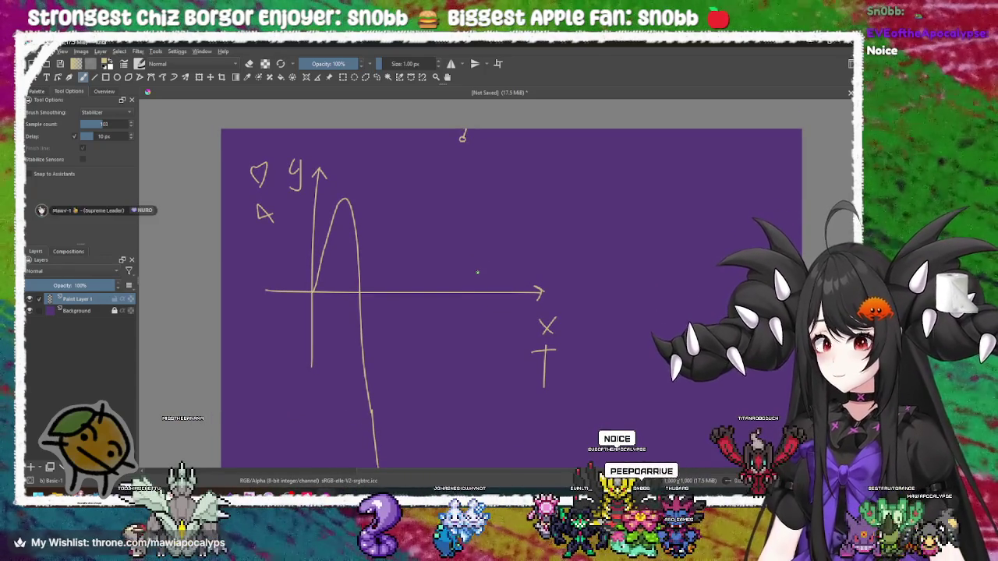
key(ctrl+z)
Draw and undo a test zigzag along the horizontal axis, leaving an empty purple canvas
scroll(470, 276, up, 4)
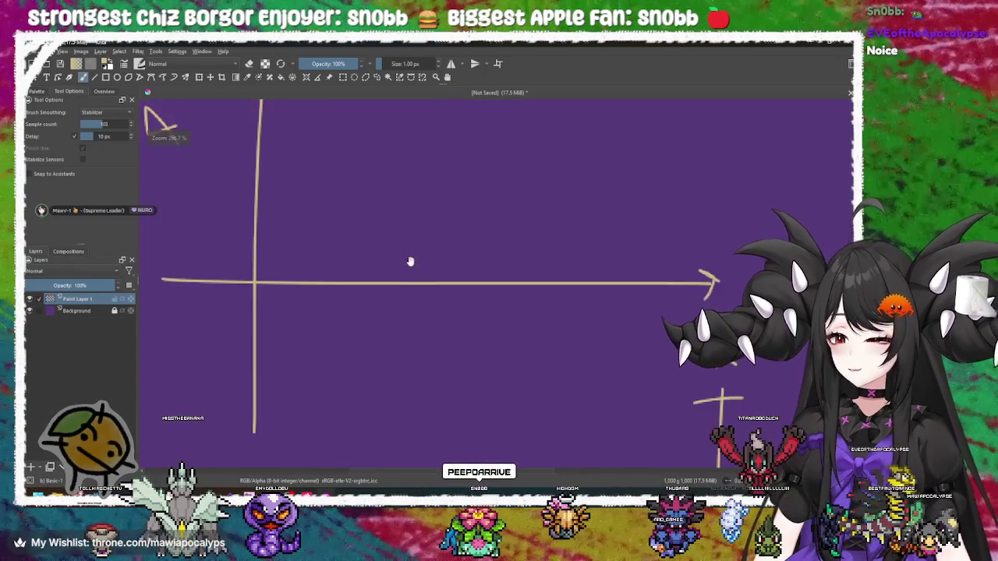
drag(372, 279, 376, 277)
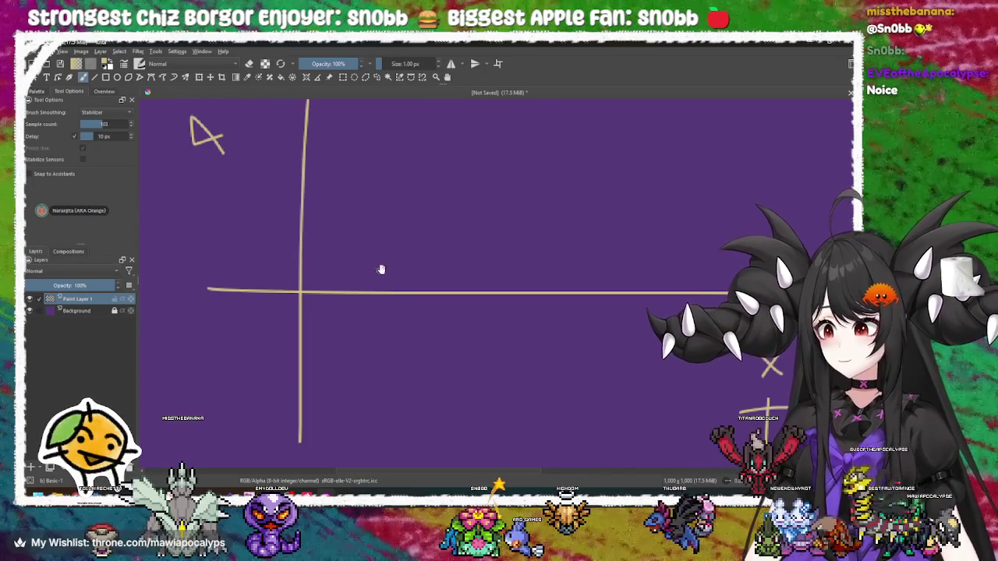
drag(445, 301, 573, 305)
key(ctrl+z)
mouse_move(345, 241)
mouse_down()
mouse_move(301, 241)
mouse_move(378, 293)
mouse_move(290, 265)
mouse_move(435, 214)
mouse_move(265, 262)
mouse_up()
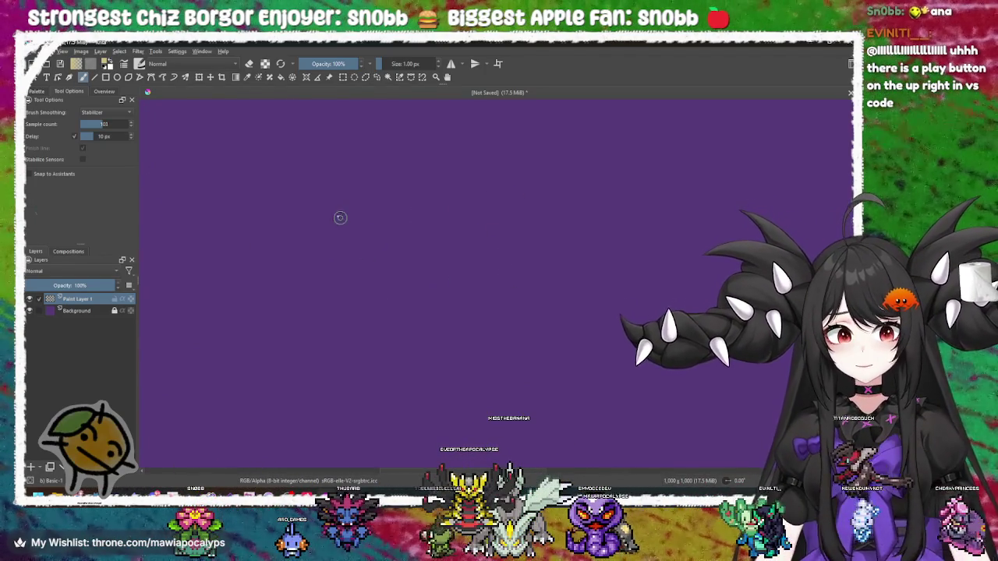
Draw the witch hat's curved brim, a short dash and hooked strokes beneath it
mouse_move(502, 202)
mouse_down()
mouse_move(352, 179)
mouse_move(347, 205)
mouse_move(433, 217)
mouse_move(436, 121)
mouse_move(475, 174)
mouse_up()
drag(406, 244, 369, 214)
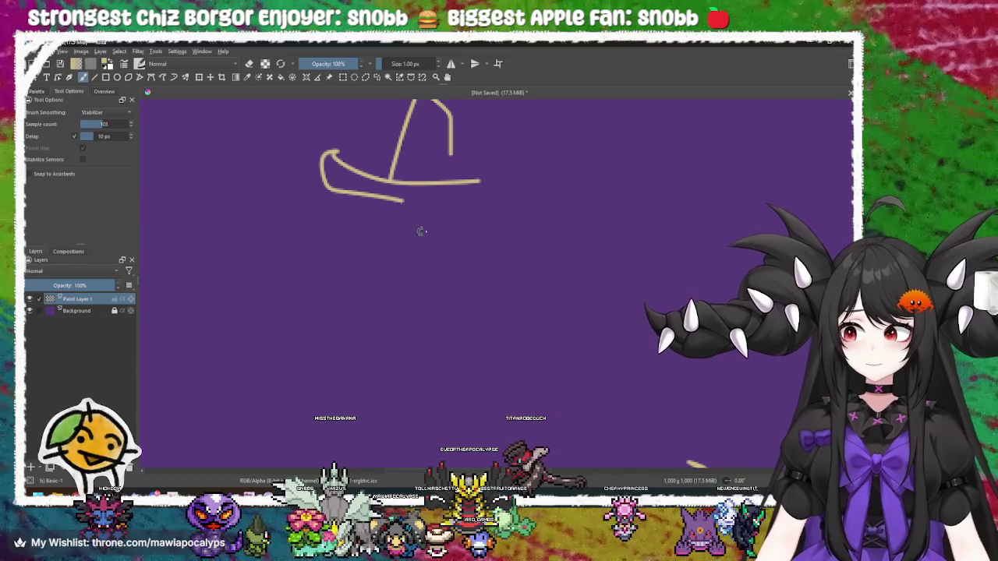
mouse_move(529, 177)
mouse_down()
mouse_move(537, 247)
mouse_move(494, 206)
mouse_move(536, 193)
mouse_move(535, 256)
mouse_move(555, 269)
mouse_up()
drag(517, 235, 505, 259)
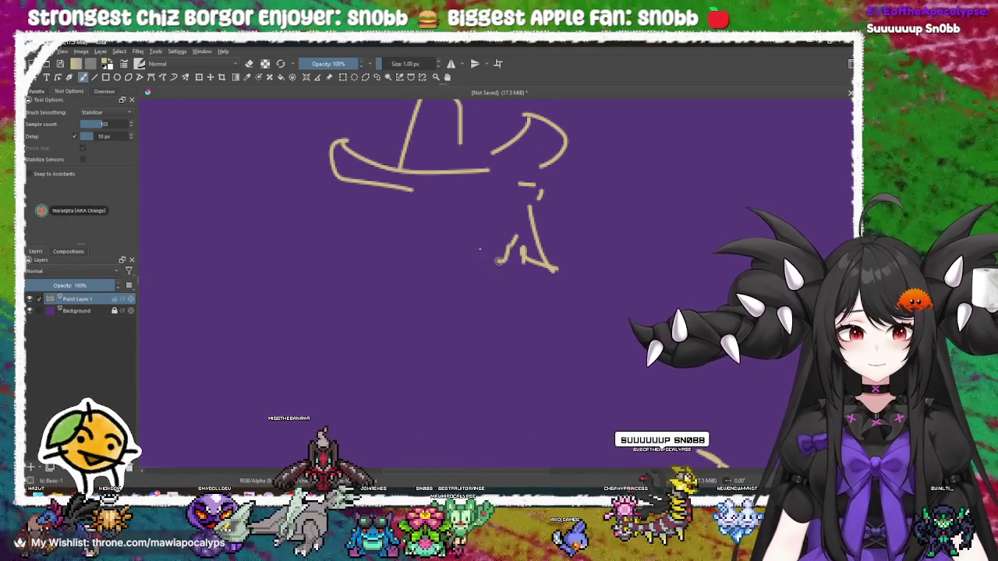
drag(472, 226, 508, 256)
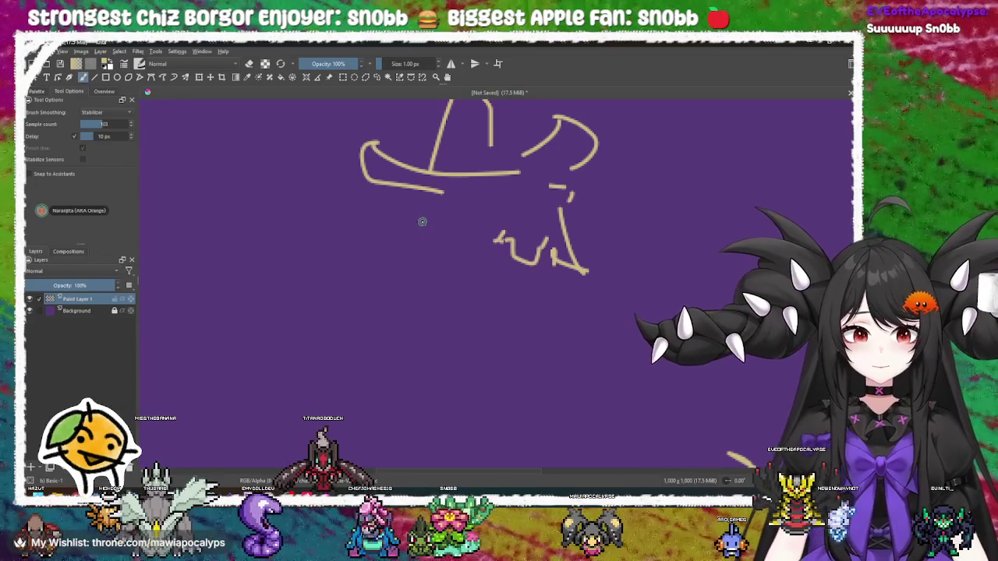
drag(404, 273, 434, 277)
mouse_move(427, 283)
mouse_down()
mouse_move(431, 292)
mouse_move(392, 287)
mouse_up()
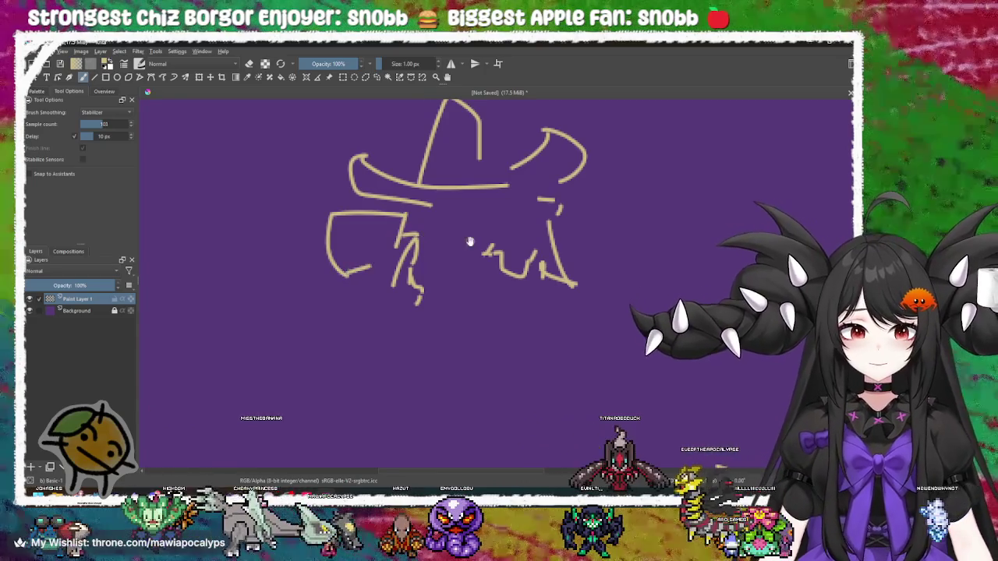
Add curved strokes for the figure's body and a curved line under it
drag(465, 242, 402, 231)
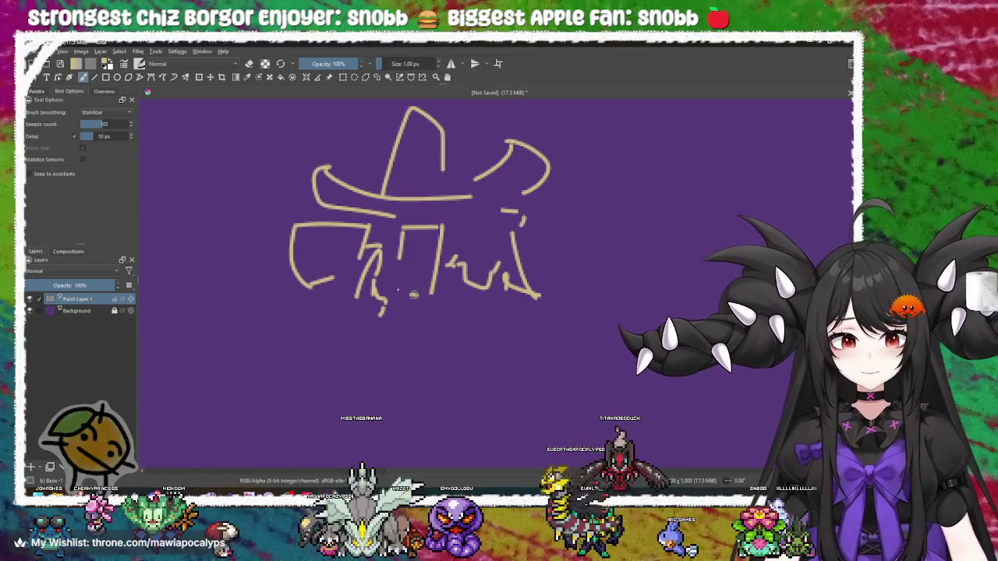
mouse_move(419, 306)
mouse_down()
mouse_move(418, 290)
mouse_move(445, 283)
mouse_move(474, 296)
mouse_move(462, 303)
mouse_up()
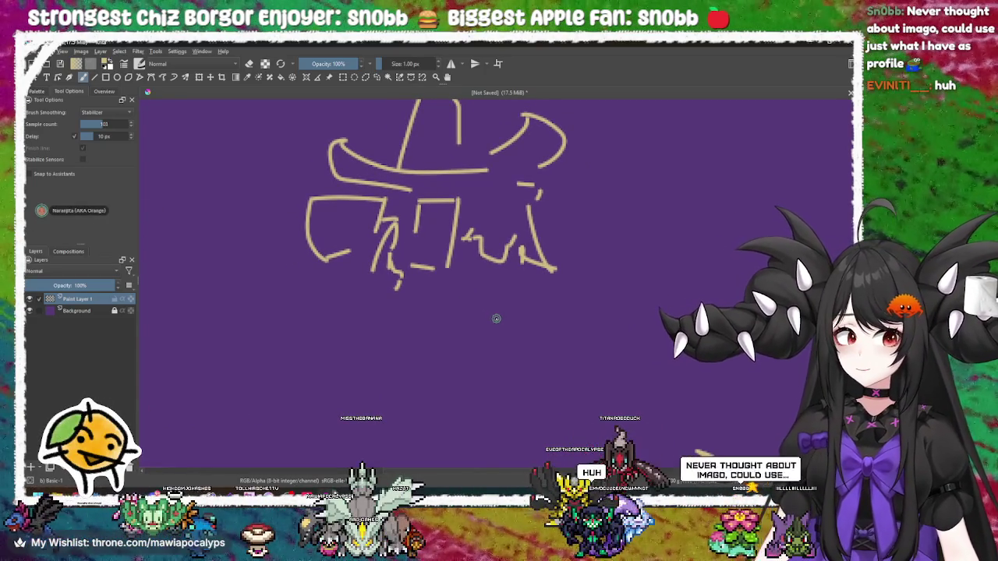
drag(488, 338, 473, 307)
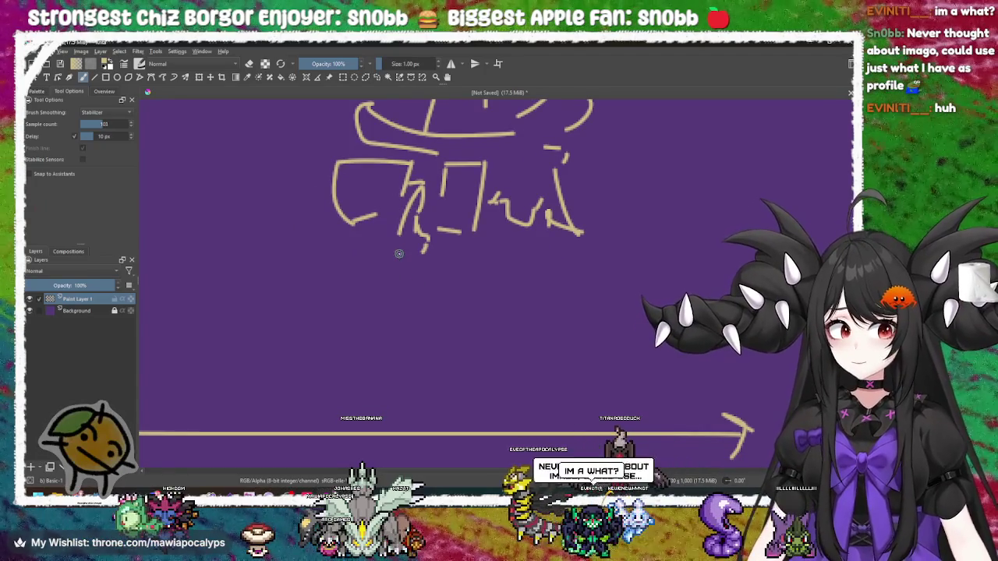
drag(425, 268, 473, 367)
mouse_move(522, 345)
mouse_down()
mouse_move(437, 285)
mouse_move(401, 285)
mouse_up()
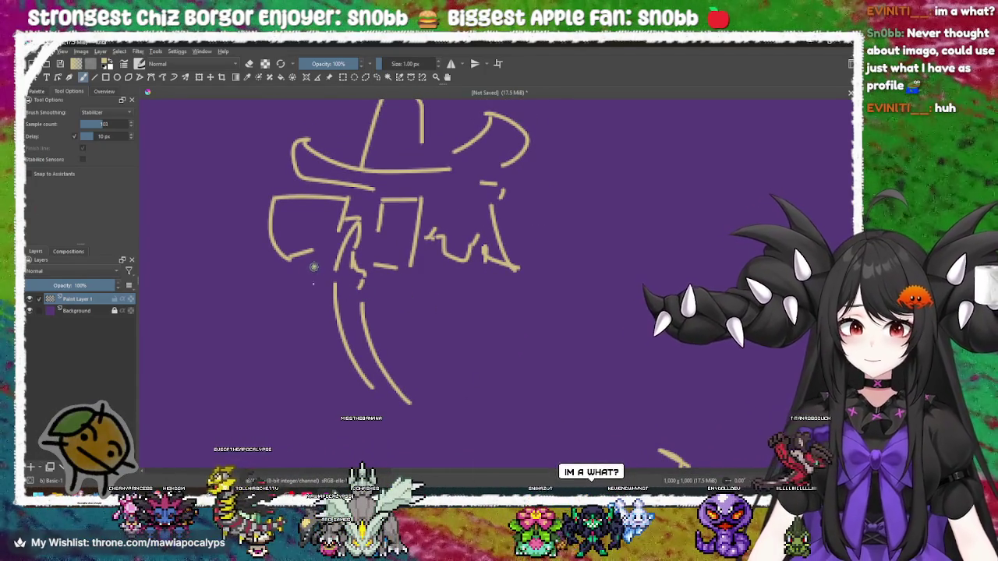
mouse_move(410, 322)
mouse_down()
mouse_move(383, 312)
mouse_move(450, 298)
mouse_up()
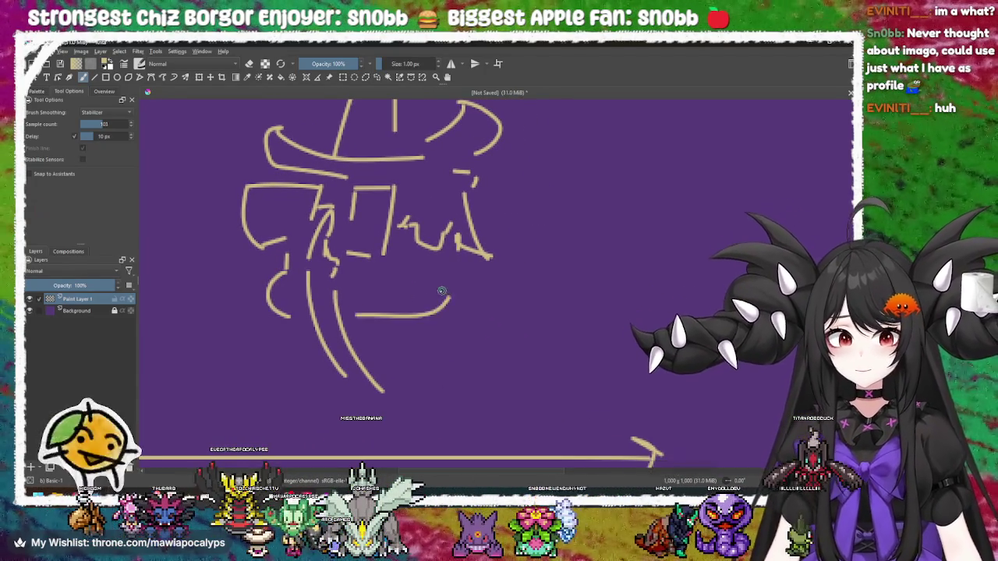
mouse_move(417, 268)
mouse_down()
mouse_move(471, 299)
mouse_move(430, 292)
mouse_up()
mouse_move(509, 316)
mouse_down()
mouse_move(499, 304)
mouse_move(530, 312)
mouse_move(555, 300)
mouse_move(542, 296)
mouse_move(546, 306)
mouse_up()
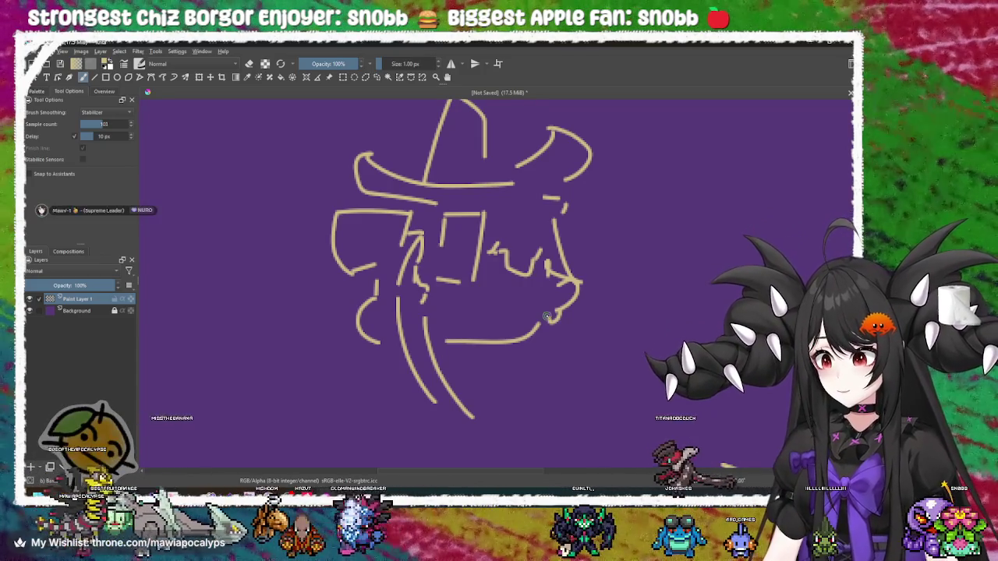
mouse_move(567, 322)
mouse_down()
mouse_move(557, 338)
mouse_move(608, 314)
mouse_move(569, 332)
mouse_move(499, 325)
mouse_move(420, 265)
mouse_up()
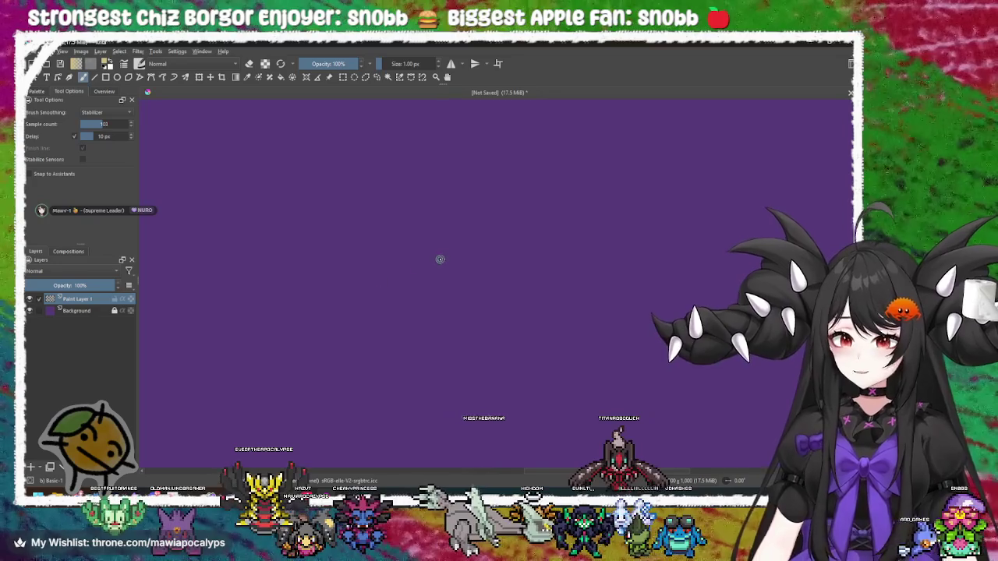
Draw a tall arched face outline with eyes and a frowning mouth, undoing false starts
mouse_move(337, 180)
mouse_down()
mouse_move(557, 304)
mouse_move(558, 327)
mouse_up()
drag(428, 266, 521, 259)
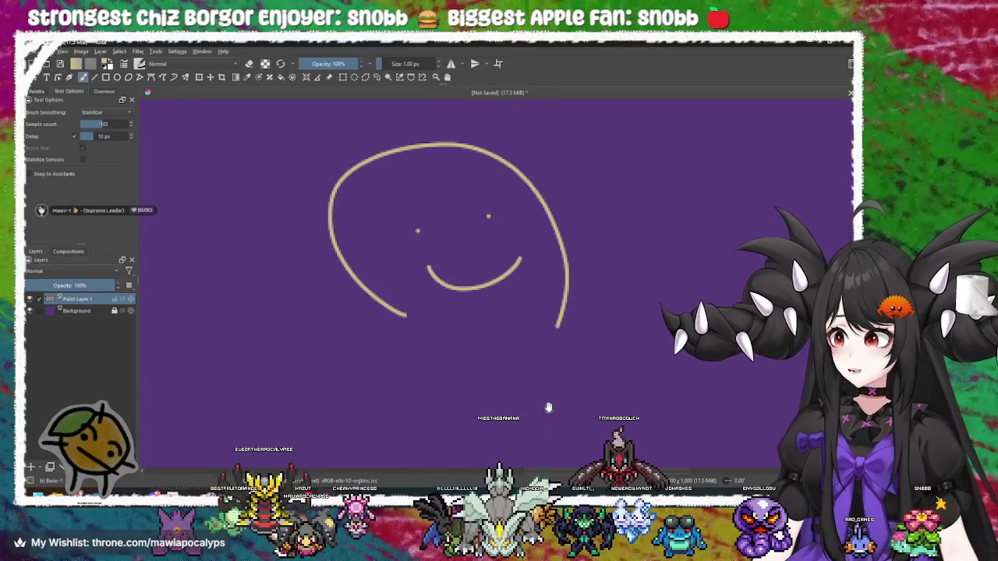
key(ctrl+z)
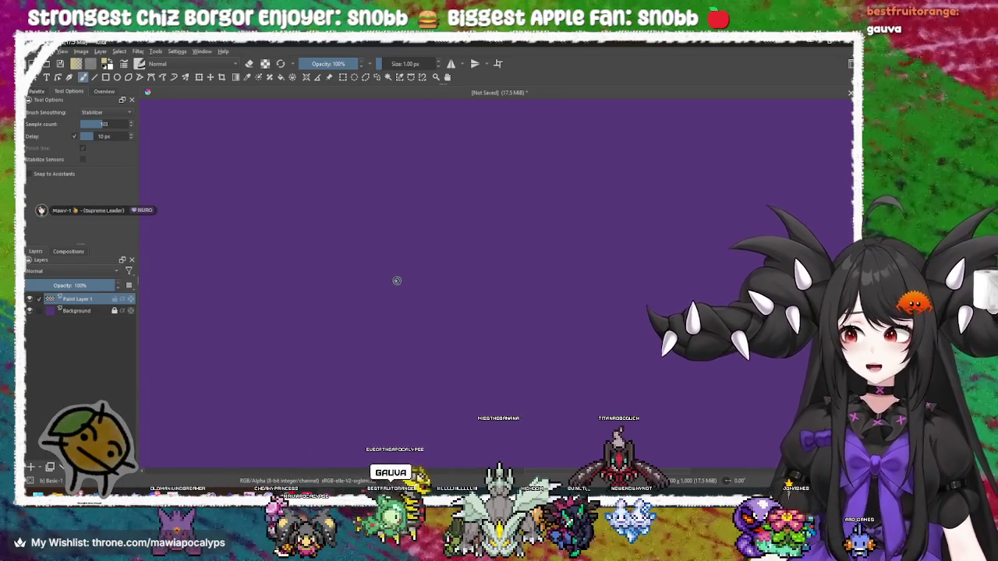
drag(443, 180, 468, 397)
key(ctrl+z)
drag(304, 399, 503, 398)
drag(345, 310, 472, 286)
Pan the view so the face sits left, freeing empty canvas on the right
mouse_move(348, 230)
mouse_down()
mouse_move(324, 253)
mouse_move(457, 224)
mouse_up()
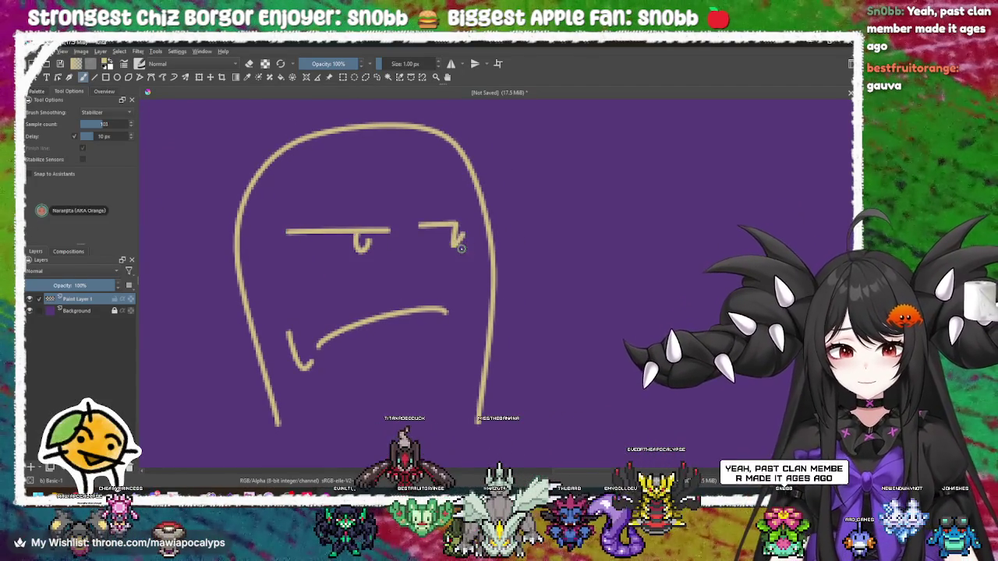
scroll(460, 248, down, 3)
mouse_move(452, 283)
mouse_down()
mouse_move(487, 353)
mouse_move(438, 342)
mouse_up()
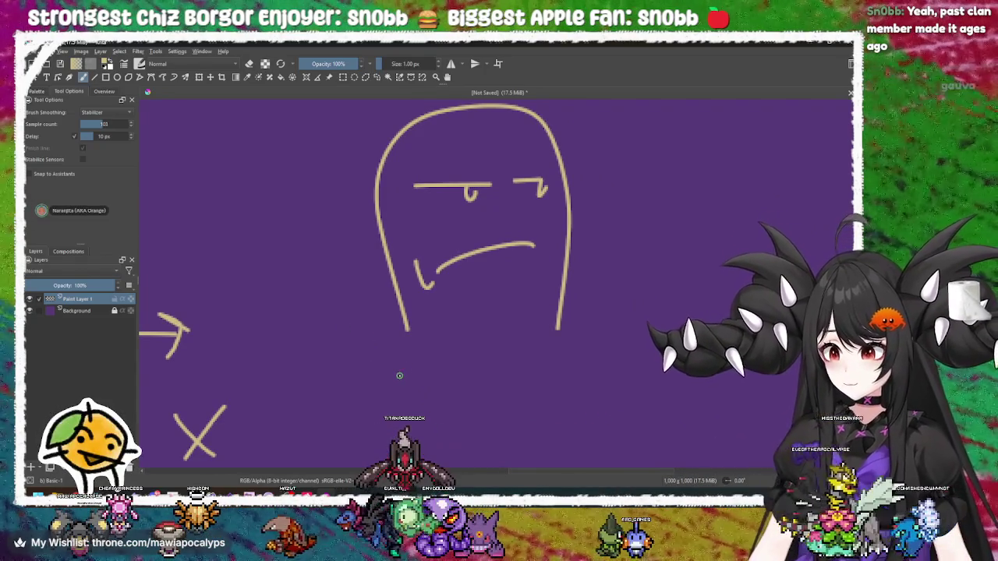
mouse_move(434, 361)
mouse_down()
mouse_move(404, 415)
mouse_move(290, 409)
mouse_up()
mouse_move(308, 231)
mouse_down()
mouse_move(321, 340)
mouse_move(362, 296)
mouse_up()
mouse_move(613, 269)
mouse_down()
mouse_move(387, 269)
mouse_move(535, 291)
mouse_up()
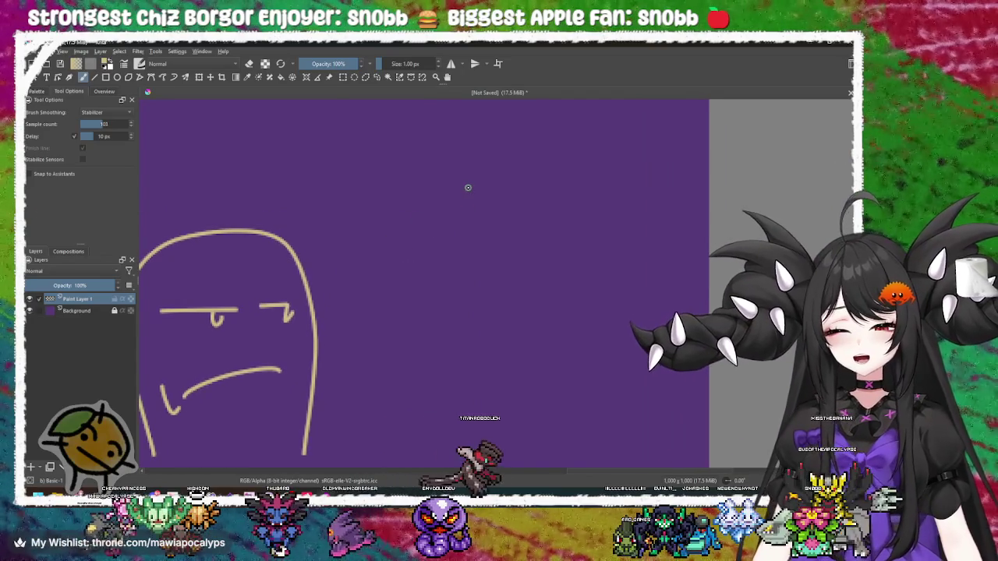
Draw a tall pointed-hood figure beside the blob face, with eye marks and a mouth
drag(484, 174, 530, 427)
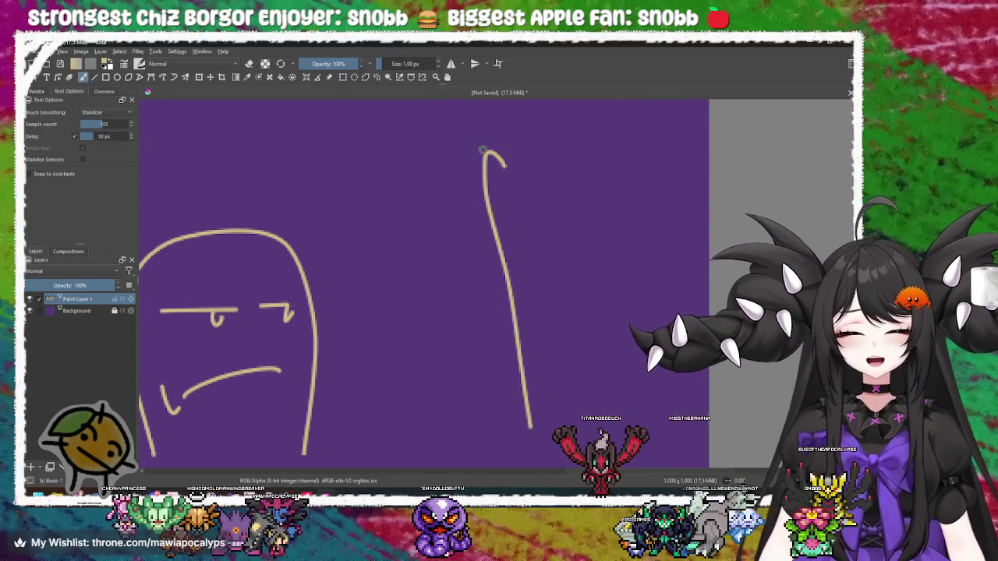
mouse_move(506, 163)
mouse_down()
mouse_move(441, 155)
mouse_move(417, 345)
mouse_up()
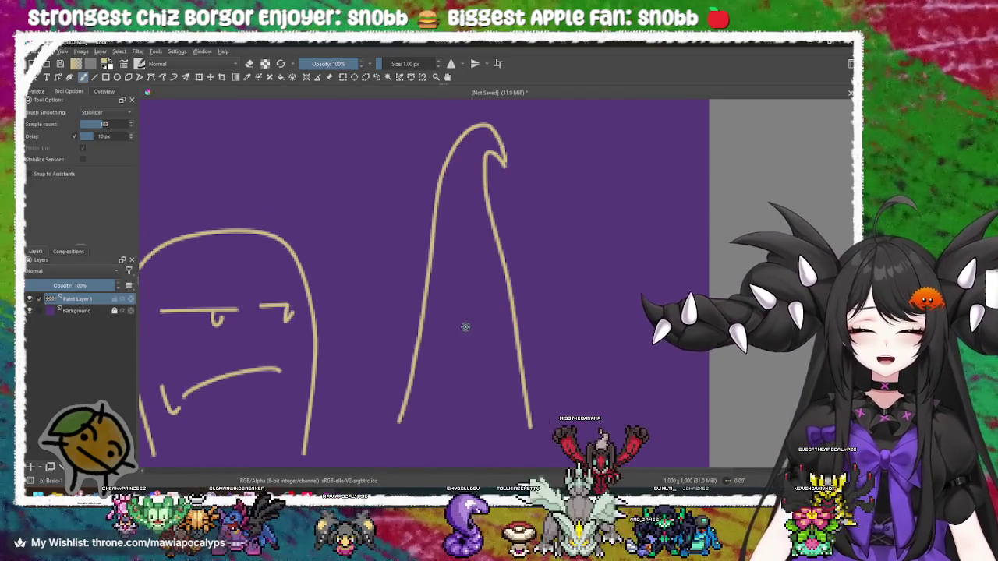
scroll(449, 306, up, 1)
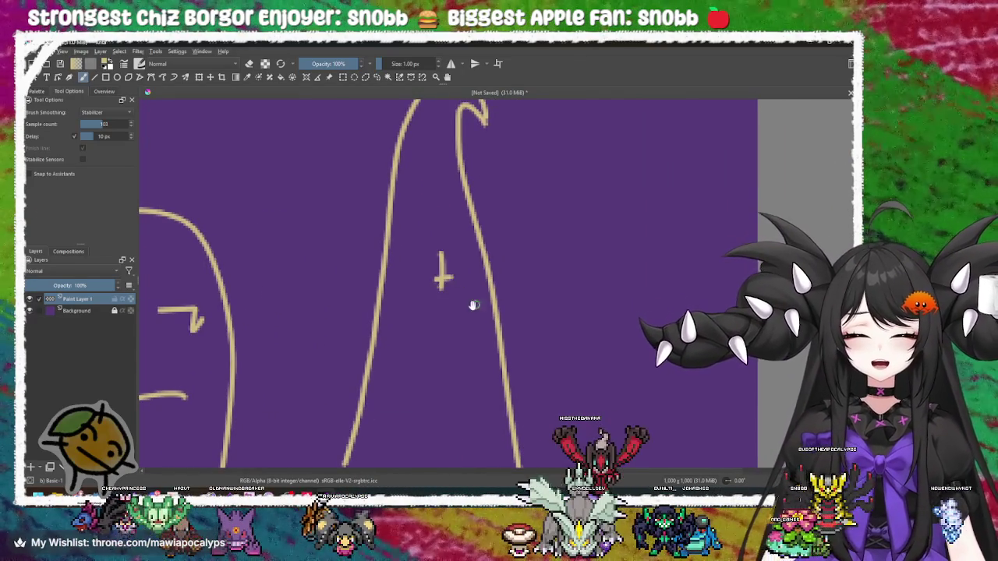
scroll(469, 290, down, 1)
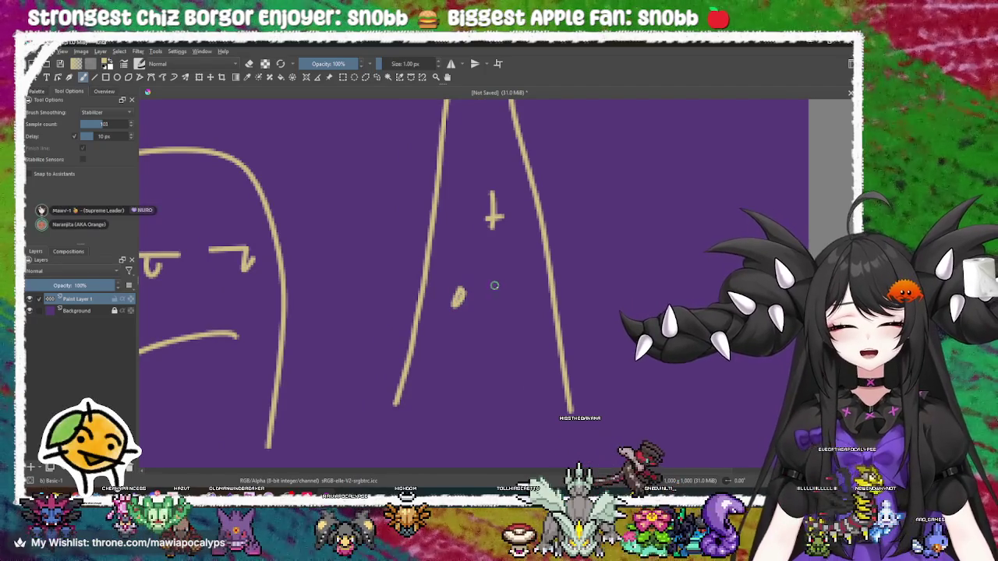
click(511, 292)
drag(514, 306, 445, 241)
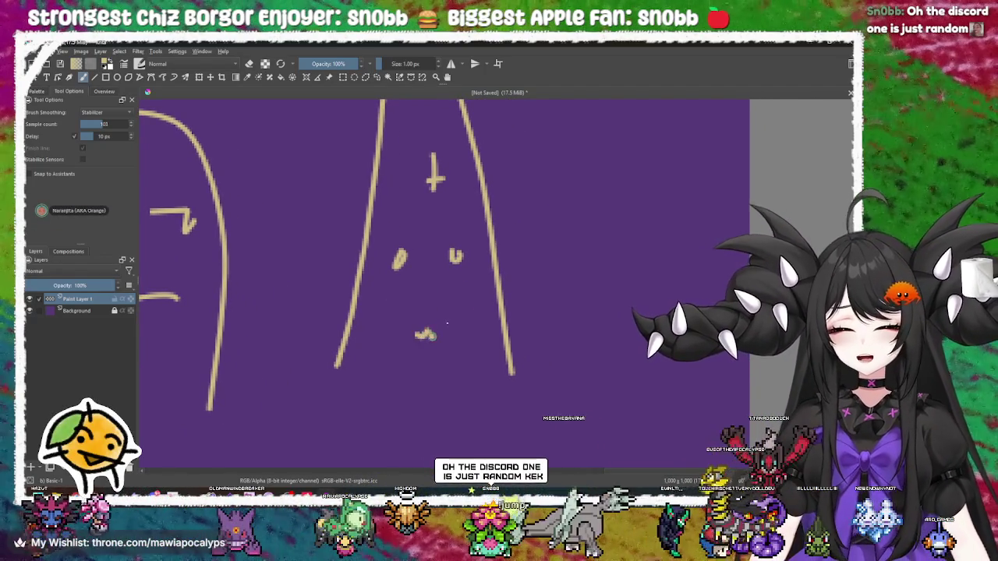
drag(447, 323, 423, 334)
scroll(336, 341, down, 2)
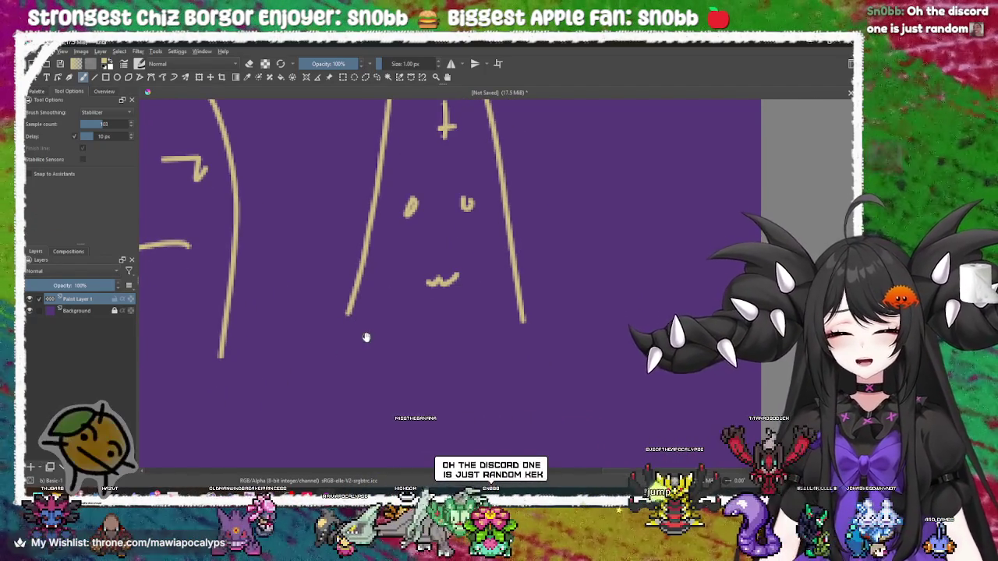
scroll(366, 337, down, 2)
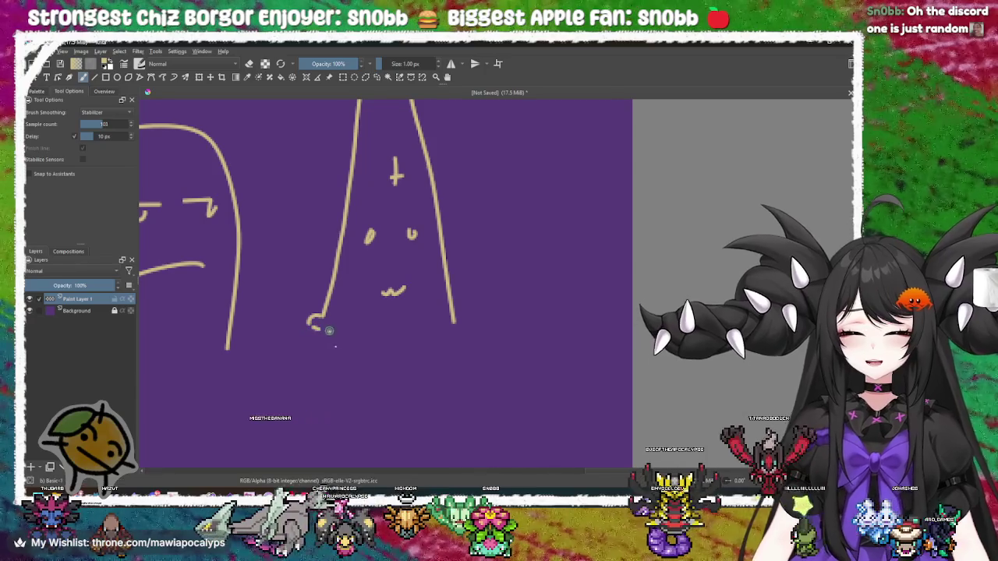
drag(476, 325, 348, 347)
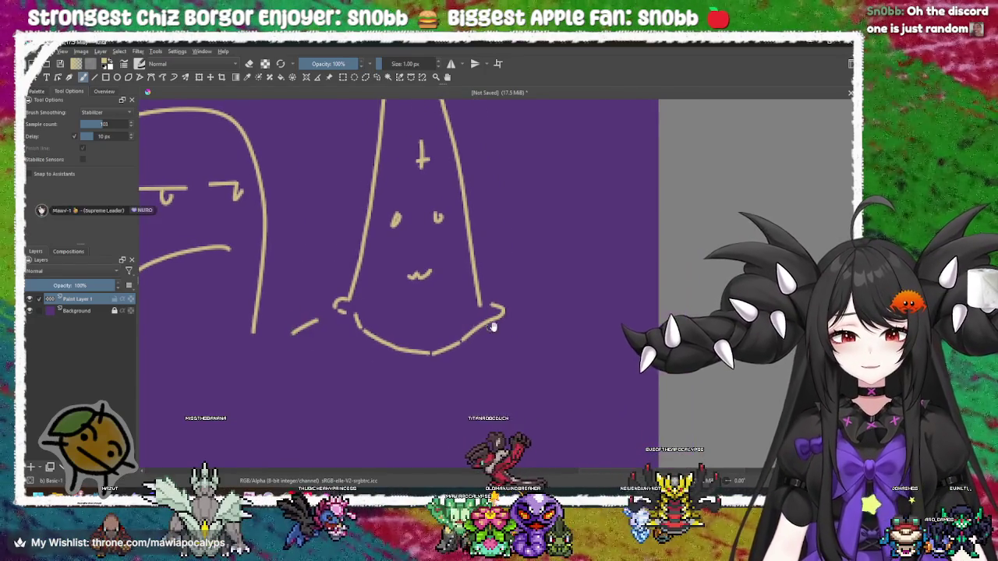
scroll(497, 355, down, 3)
scroll(496, 356, up, 2)
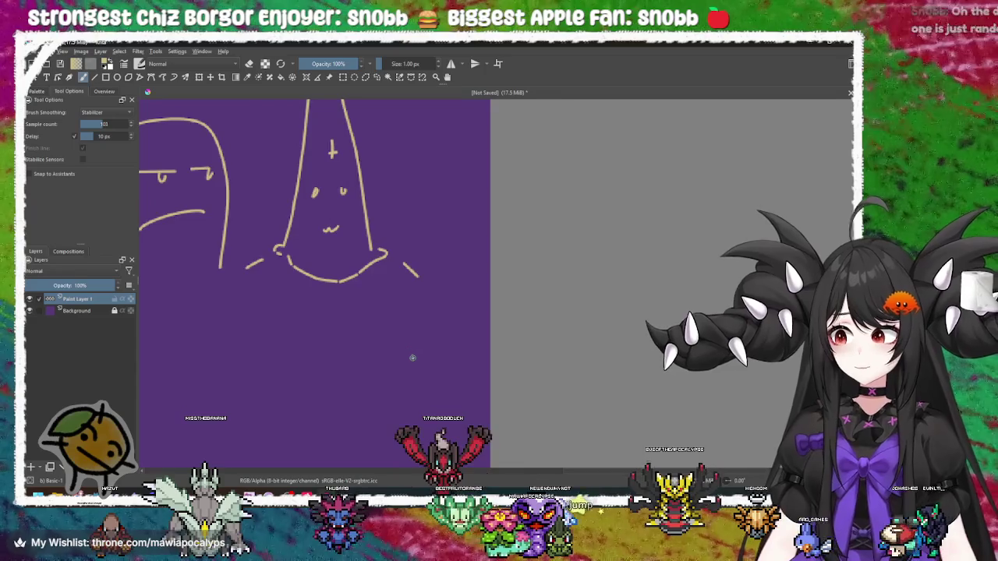
scroll(413, 358, up, 1)
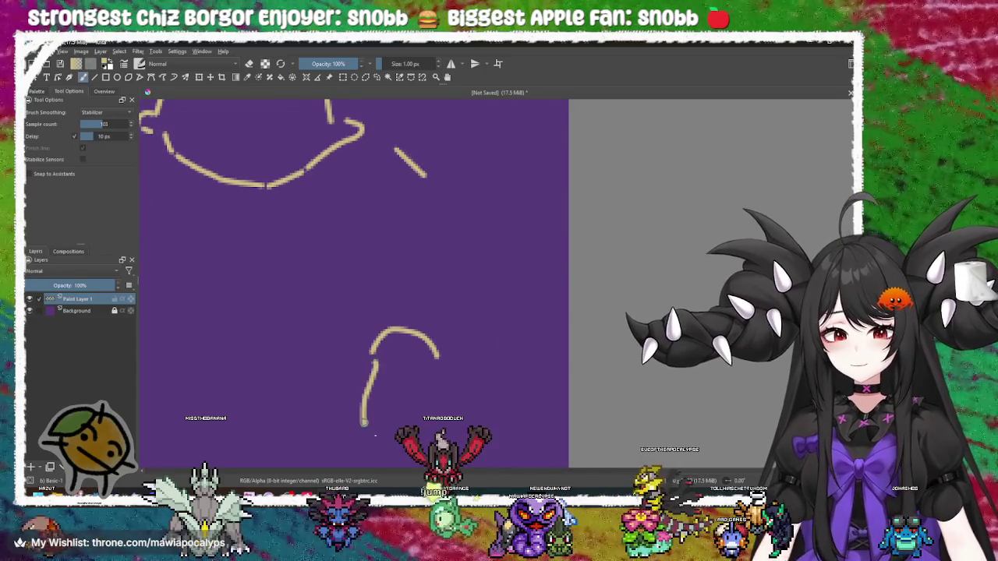
Draw the long spear shaft with a loop at its top and doubled shaft lines
drag(367, 383, 439, 177)
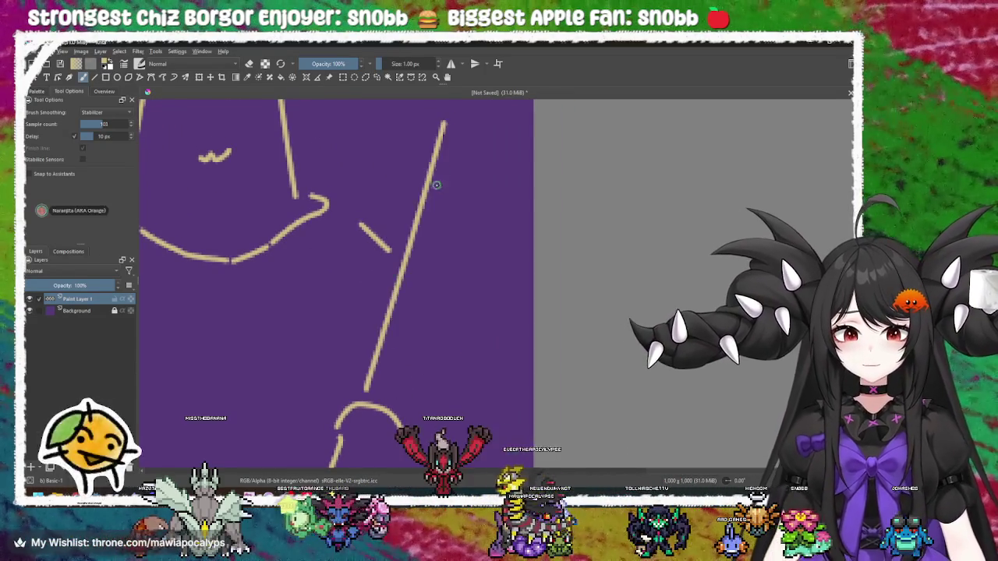
scroll(415, 263, down, 1)
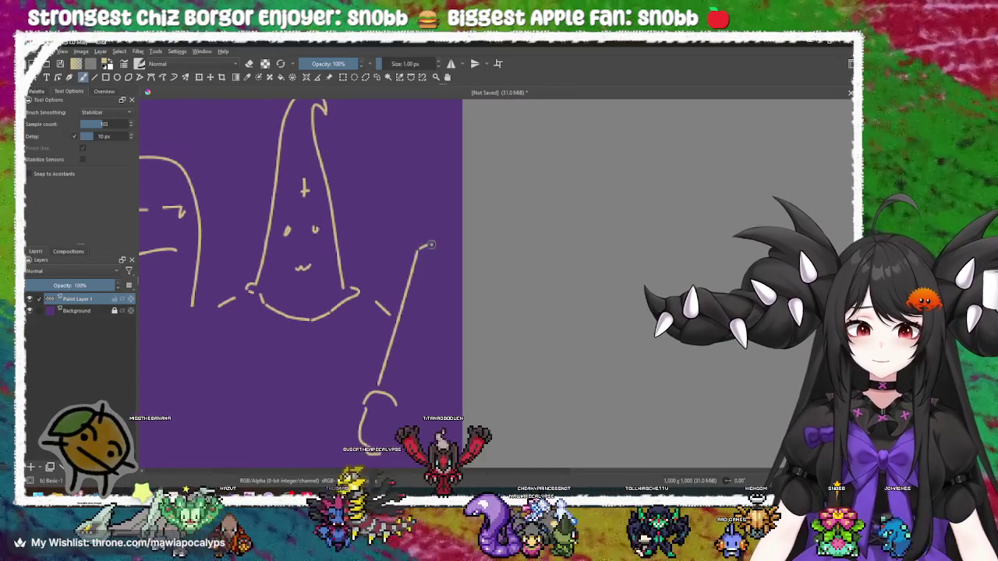
drag(419, 249, 436, 187)
scroll(420, 240, down, 1)
drag(380, 337, 438, 177)
drag(416, 281, 398, 332)
drag(429, 284, 388, 417)
drag(375, 223, 370, 340)
scroll(369, 336, down, 3)
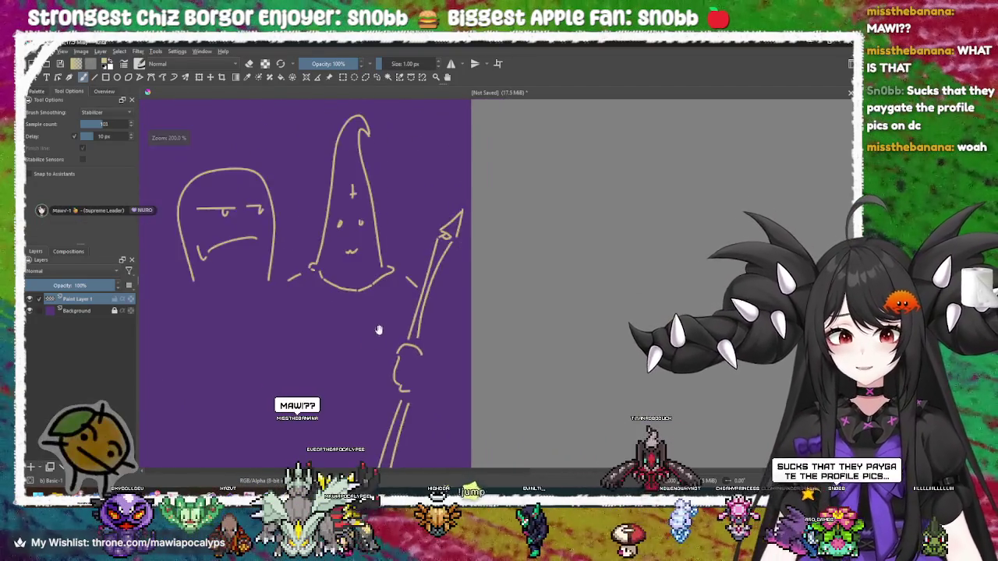
scroll(348, 248, up, 2)
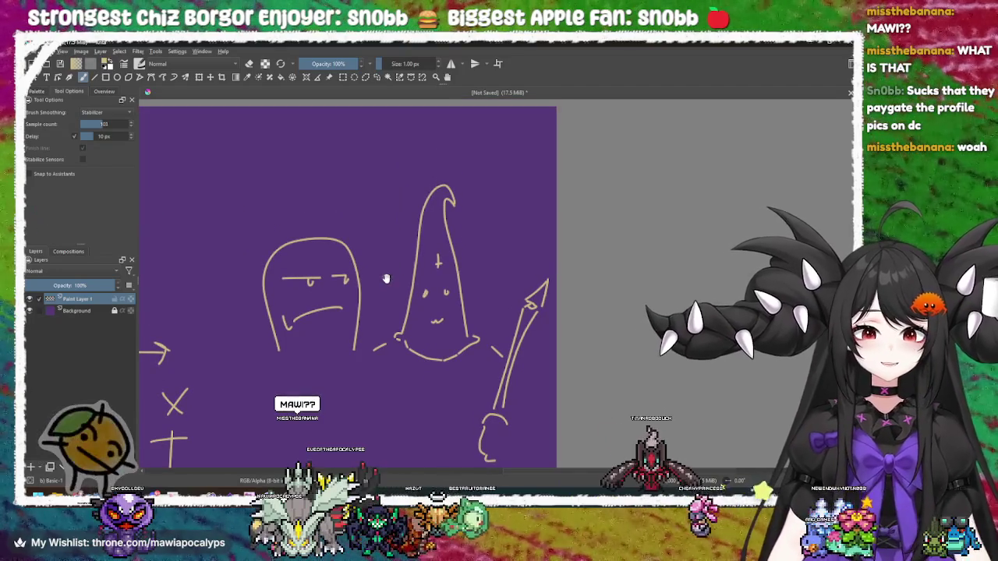
scroll(390, 272, down, 2)
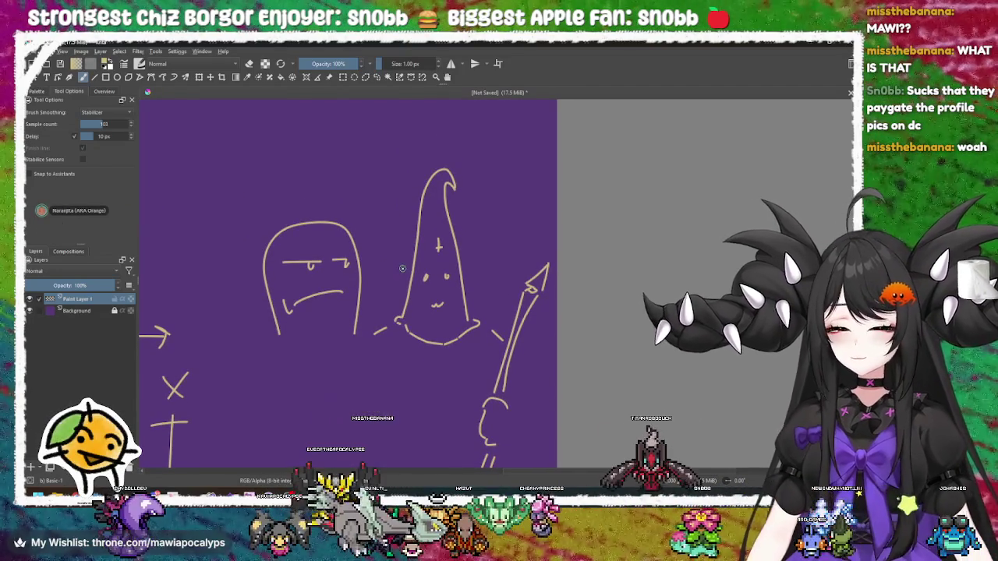
scroll(367, 234, up, 1)
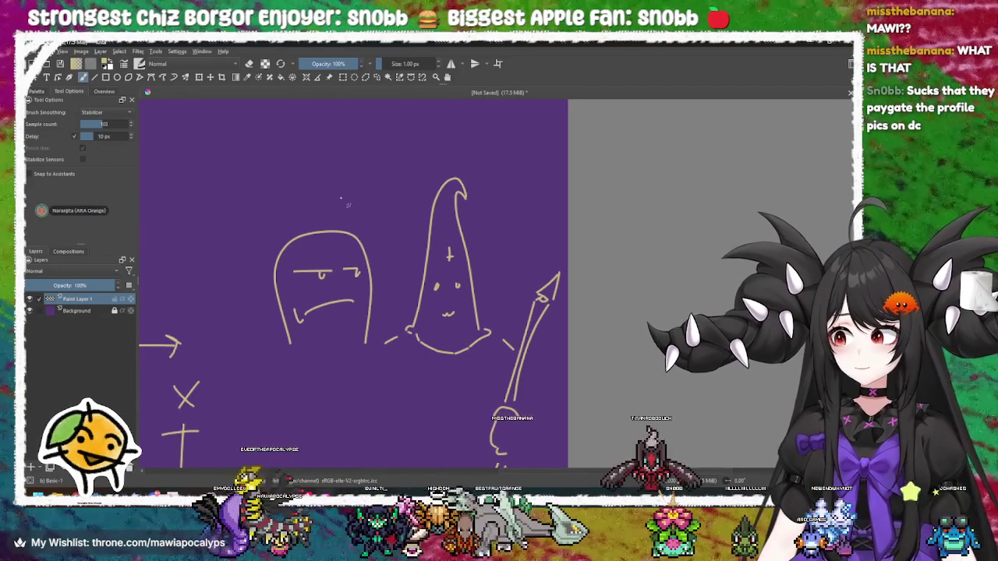
Undo a stray S-shaped stroke near the top left and pan around the canvas
drag(259, 122, 234, 207)
key(ctrl+z)
mouse_move(339, 183)
mouse_down()
mouse_move(350, 211)
mouse_move(408, 261)
mouse_up()
scroll(408, 261, down, 3)
scroll(398, 249, right, 5)
scroll(374, 245, up, 5)
scroll(369, 261, left, 4)
scroll(383, 234, down, 3)
scroll(393, 269, right, 2)
scroll(428, 345, left, 8)
scroll(452, 248, left, 5)
scroll(452, 248, up, 3)
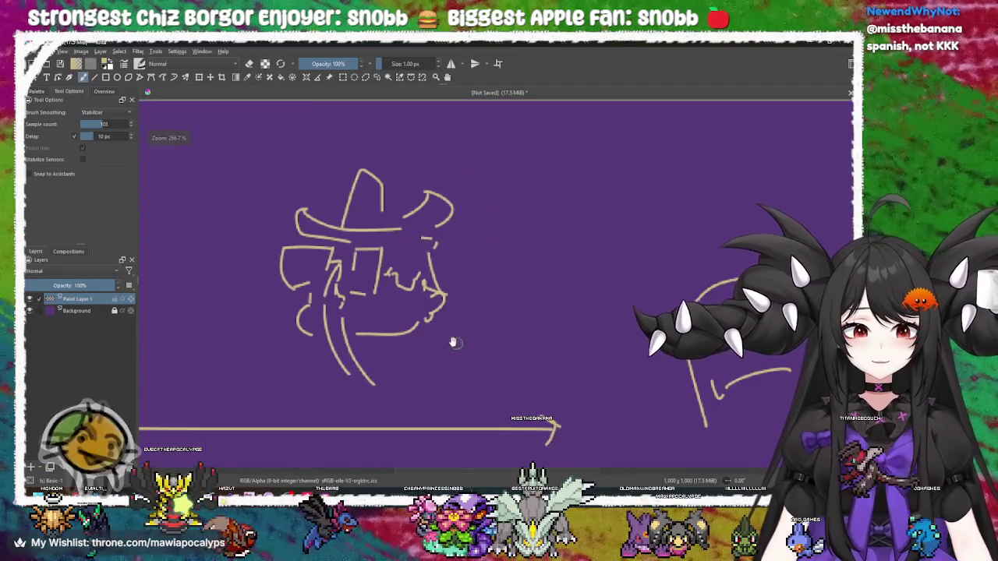
scroll(445, 341, up, 2)
scroll(408, 320, down, 2)
scroll(408, 320, down, 1)
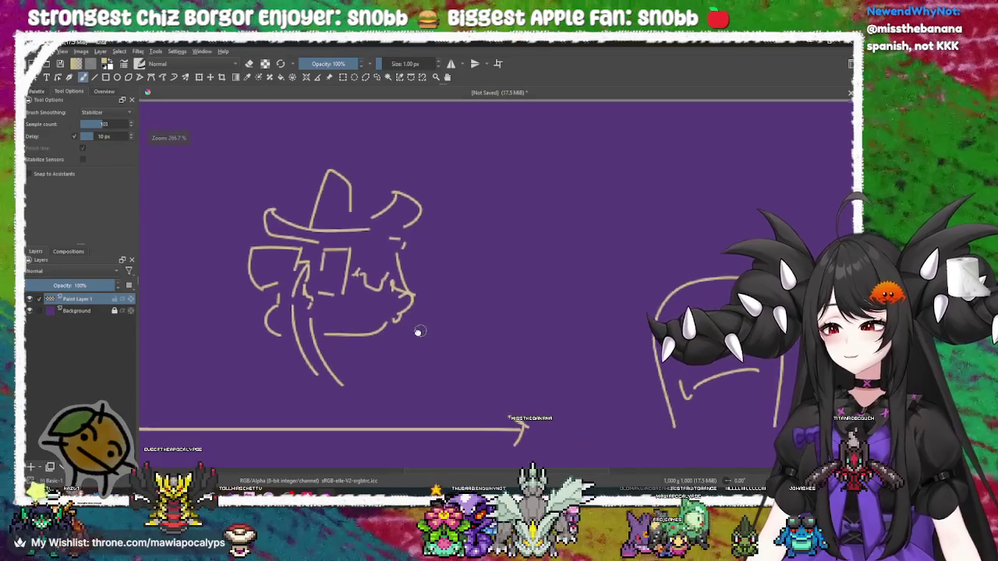
scroll(492, 329, right, 8)
scroll(363, 302, down, 2)
scroll(364, 302, left, 3)
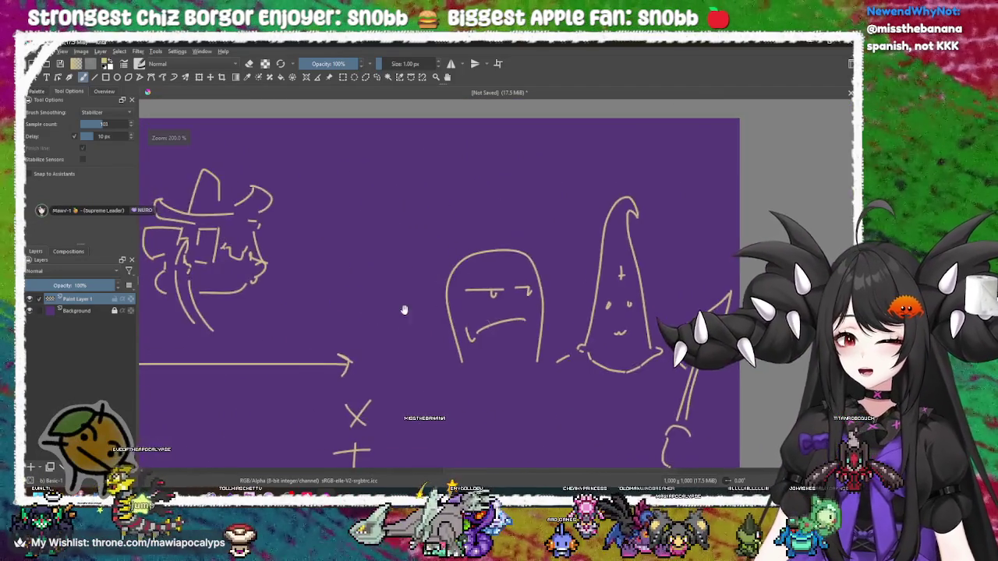
scroll(544, 328, left, 2)
scroll(539, 285, right, 3)
scroll(518, 283, up, 2)
scroll(517, 282, down, 2)
scroll(298, 318, up, 4)
Sketch a boxy head outline above the hat figure and inspect it close up
drag(293, 276, 308, 335)
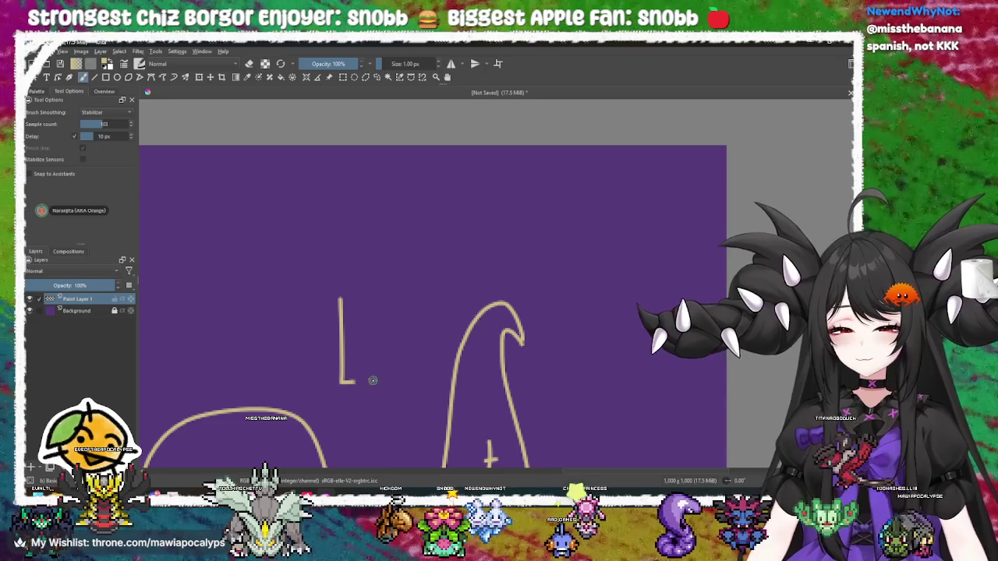
mouse_move(400, 270)
mouse_down()
mouse_move(370, 233)
mouse_move(310, 238)
mouse_move(299, 274)
mouse_move(329, 300)
mouse_move(357, 287)
mouse_up()
mouse_move(361, 377)
mouse_down()
mouse_move(312, 318)
mouse_move(309, 236)
mouse_move(340, 189)
mouse_move(376, 191)
mouse_move(386, 209)
mouse_move(420, 212)
mouse_move(427, 233)
mouse_move(446, 234)
mouse_move(437, 341)
mouse_up()
scroll(435, 356, down, 4)
scroll(435, 357, up, 3)
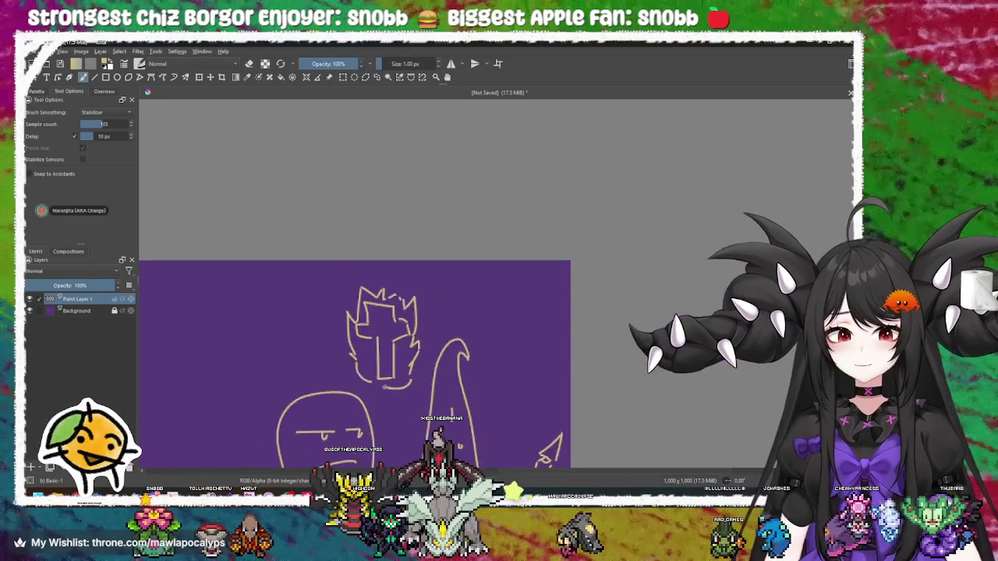
scroll(441, 378, up, 1)
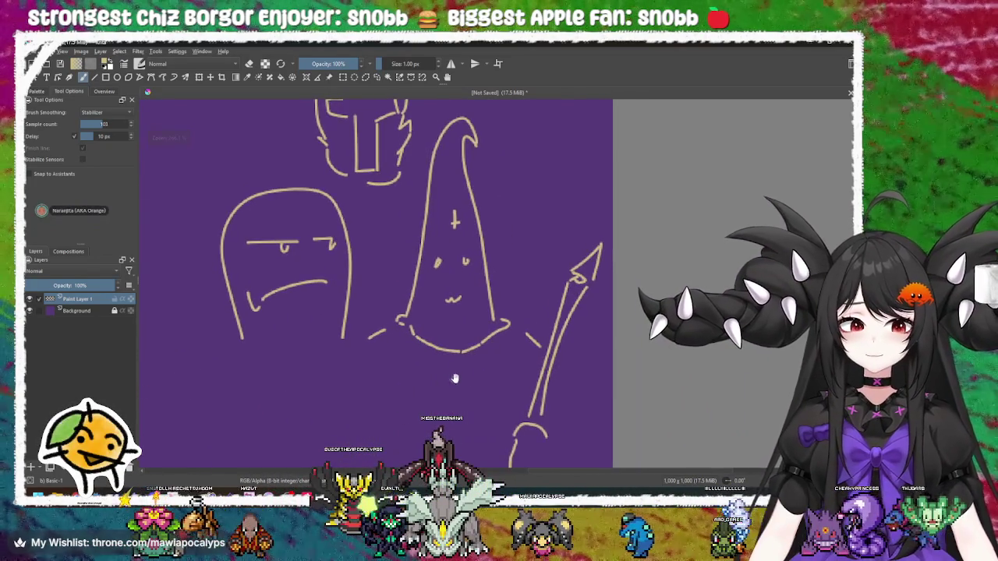
scroll(438, 316, up, 2)
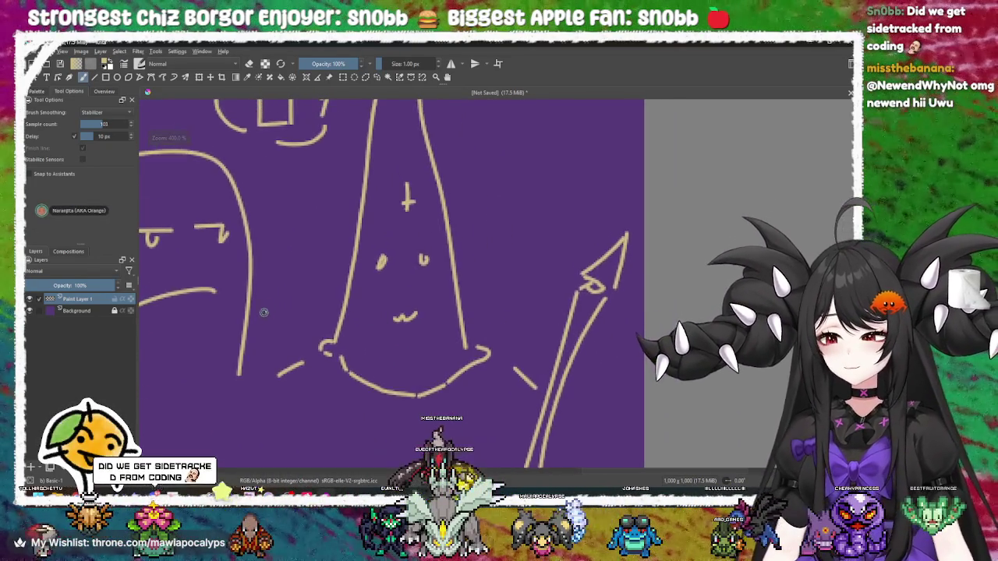
scroll(390, 329, up, 4)
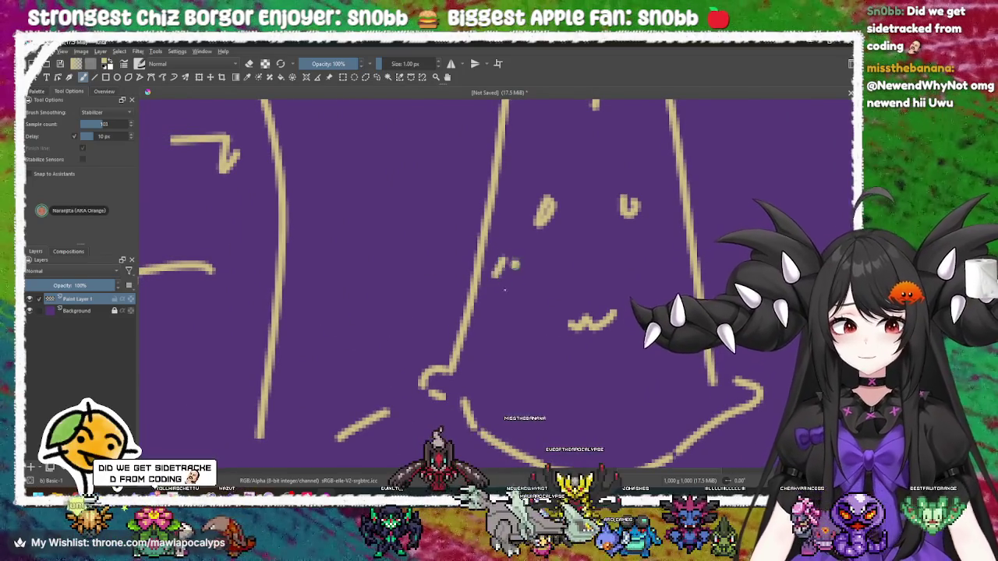
drag(501, 319, 455, 321)
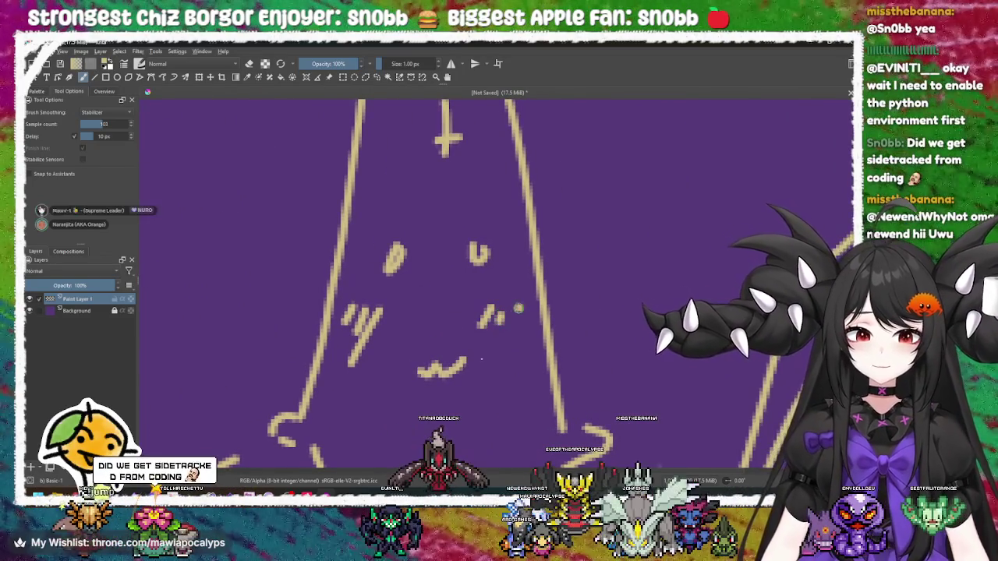
scroll(514, 312, down, 5)
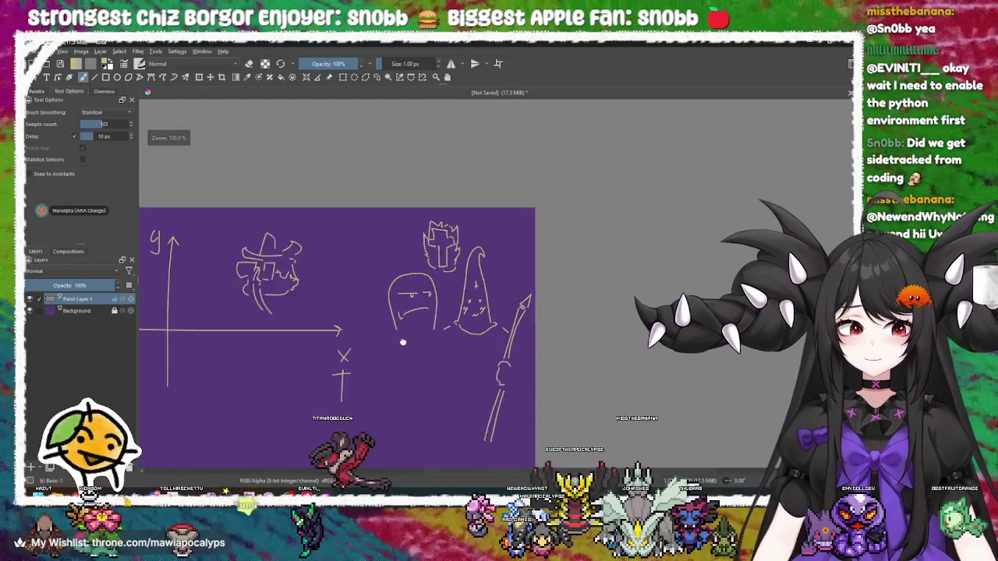
scroll(404, 341, up, 4)
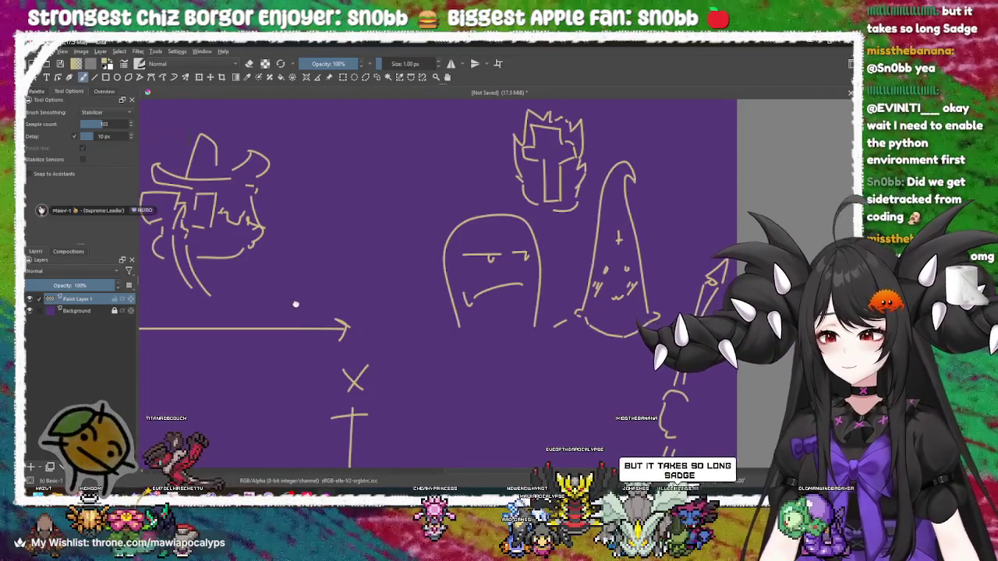
drag(294, 304, 359, 315)
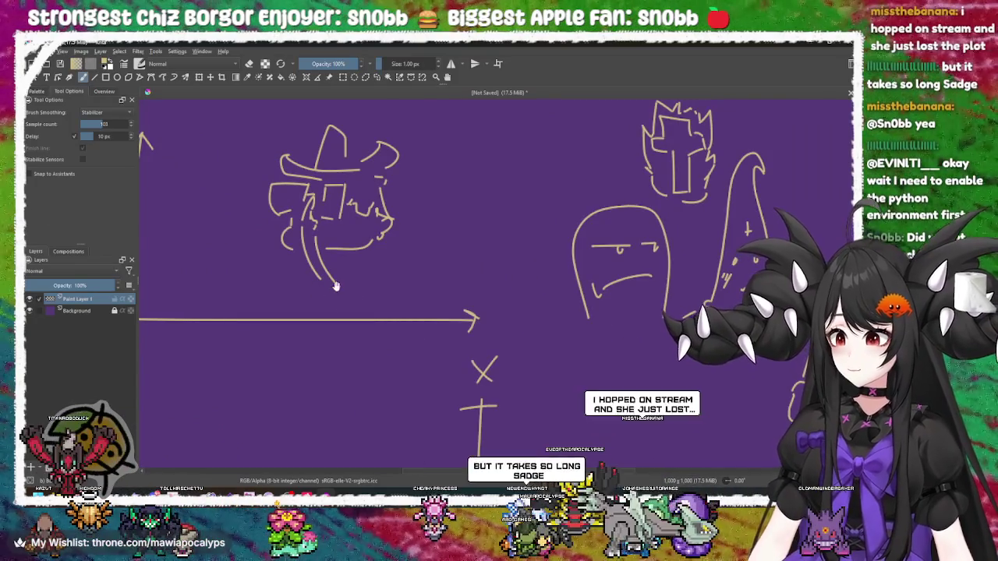
scroll(439, 352, down, 4)
drag(251, 269, 309, 291)
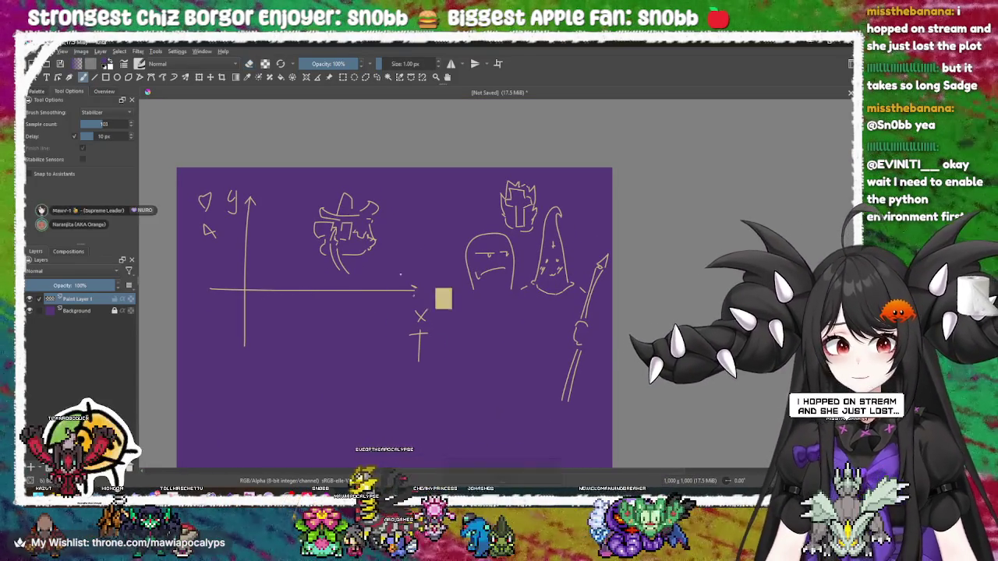
Erase all the sketches from the canvas with a huge eraser brush
key(e)
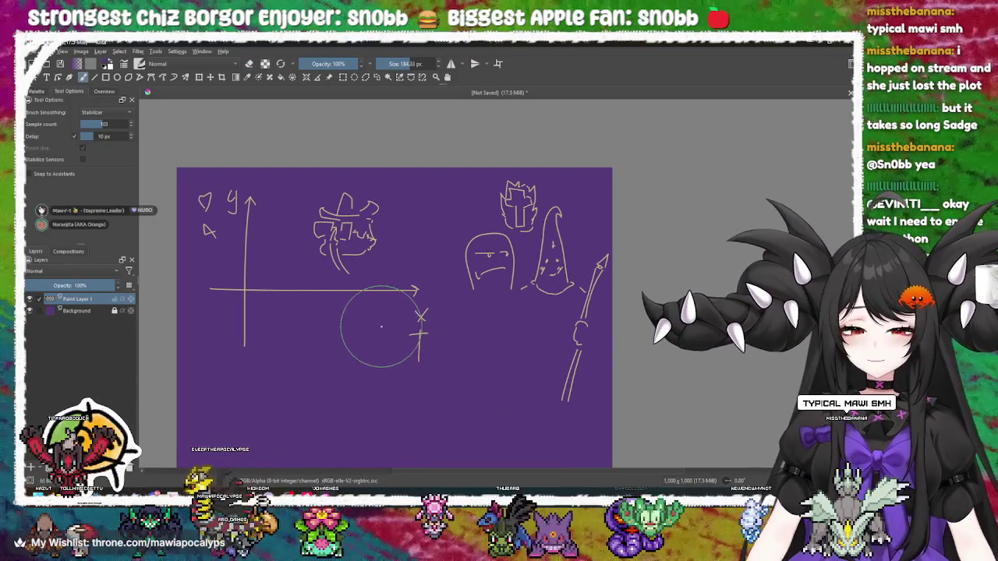
mouse_move(289, 412)
mouse_down()
mouse_move(289, 423)
mouse_move(390, 290)
mouse_move(331, 181)
mouse_move(624, 156)
mouse_move(423, 460)
mouse_up()
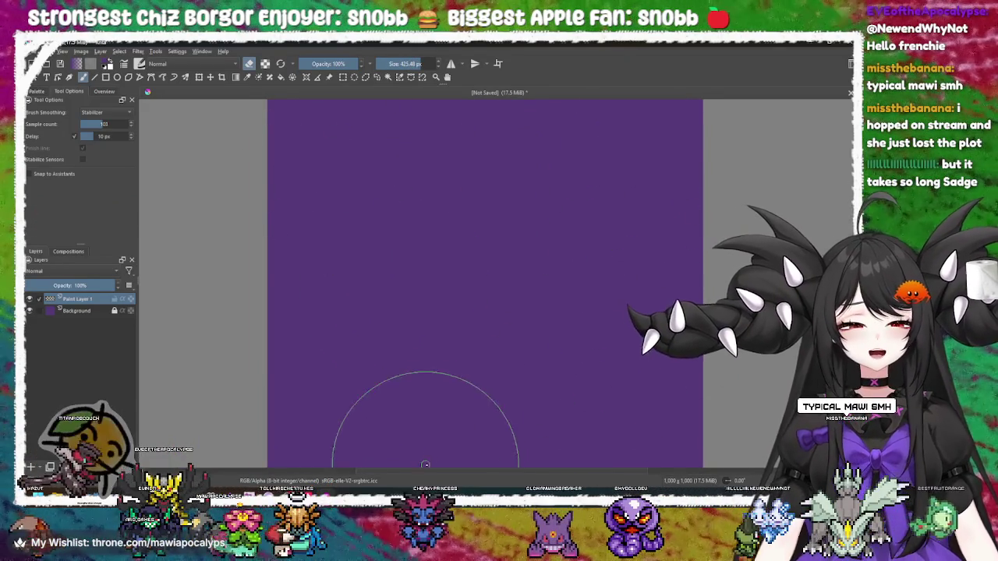
scroll(397, 280, down, 3)
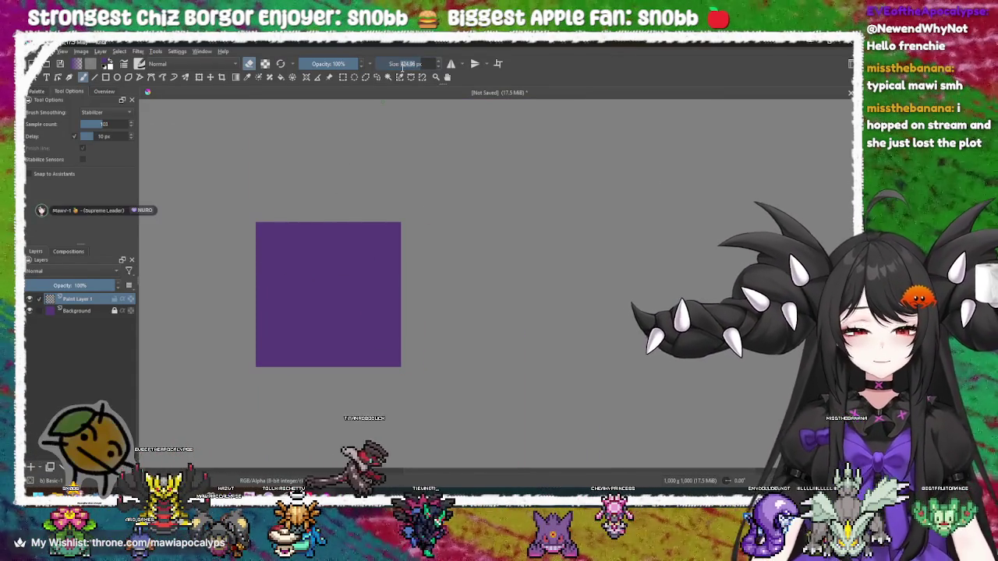
Reset the brush to 1 px in a pale cream colour, then return to Godot
drag(405, 63, 379, 63)
right_click(335, 276)
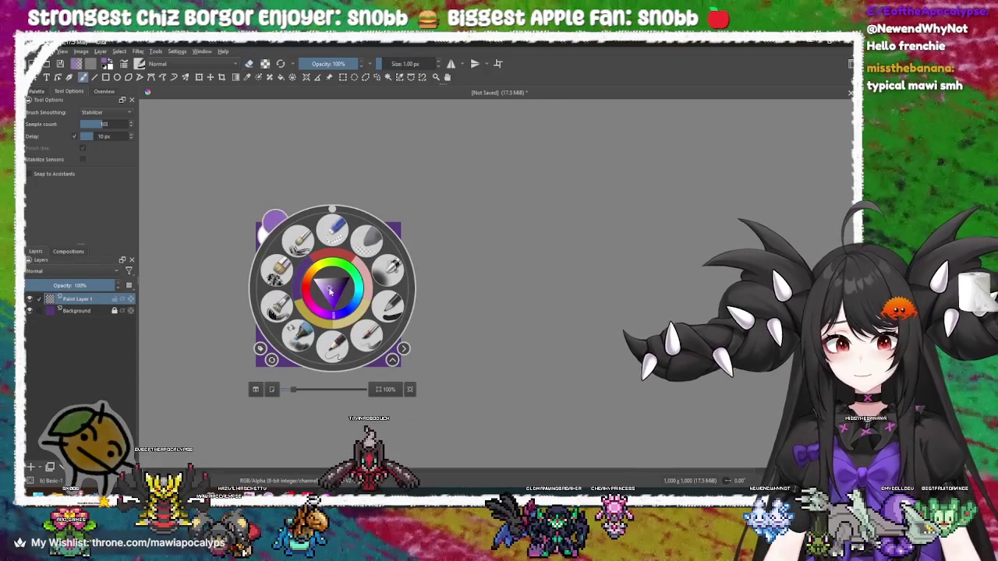
drag(318, 305, 323, 294)
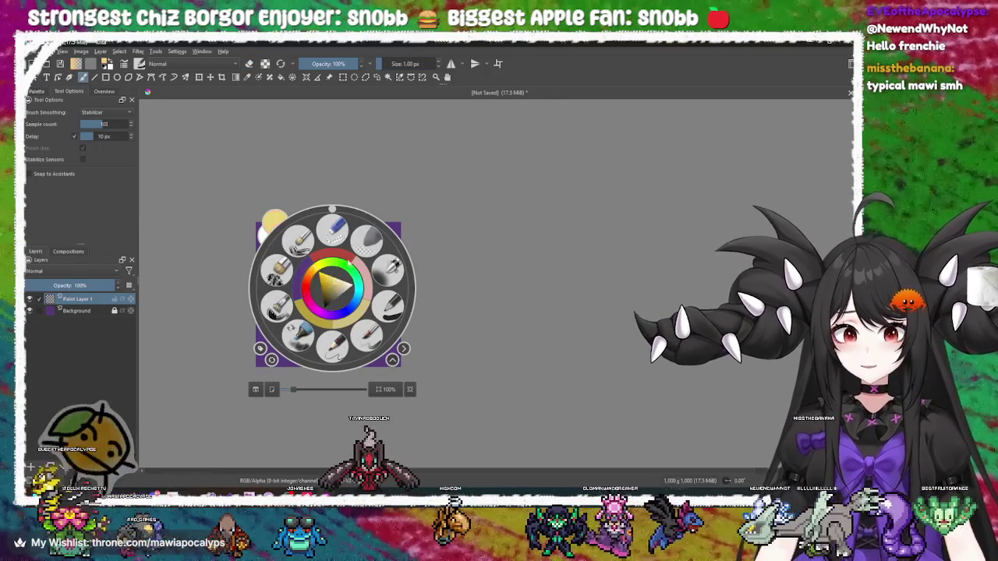
scroll(511, 241, up, 5)
scroll(312, 218, down, 2)
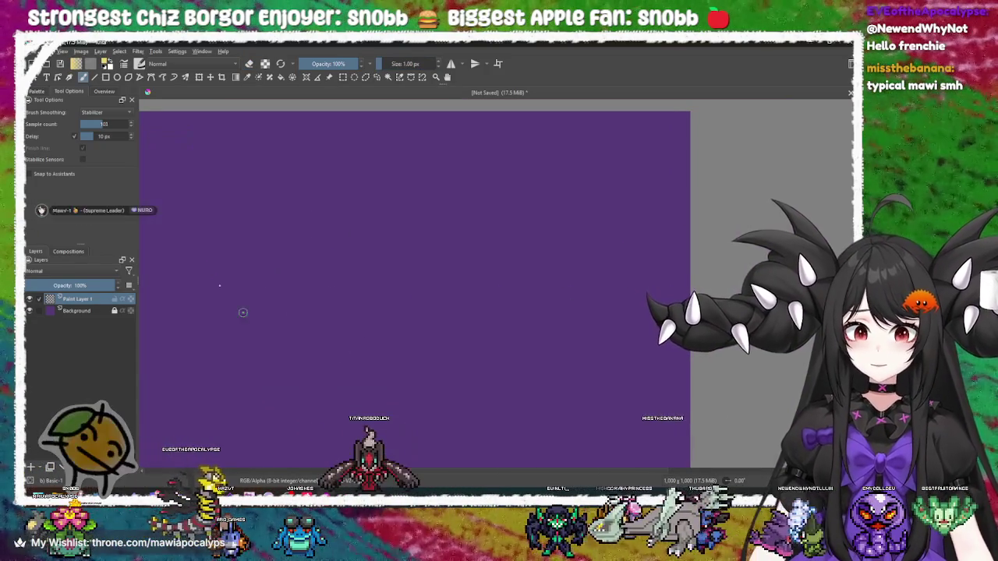
scroll(437, 304, up, 4)
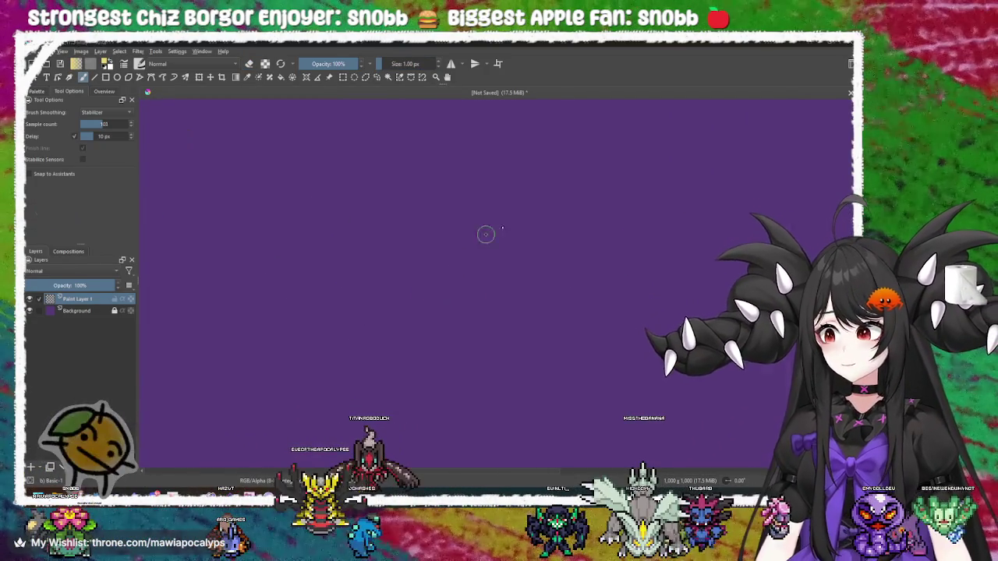
key(alt+Tab)
click(691, 177)
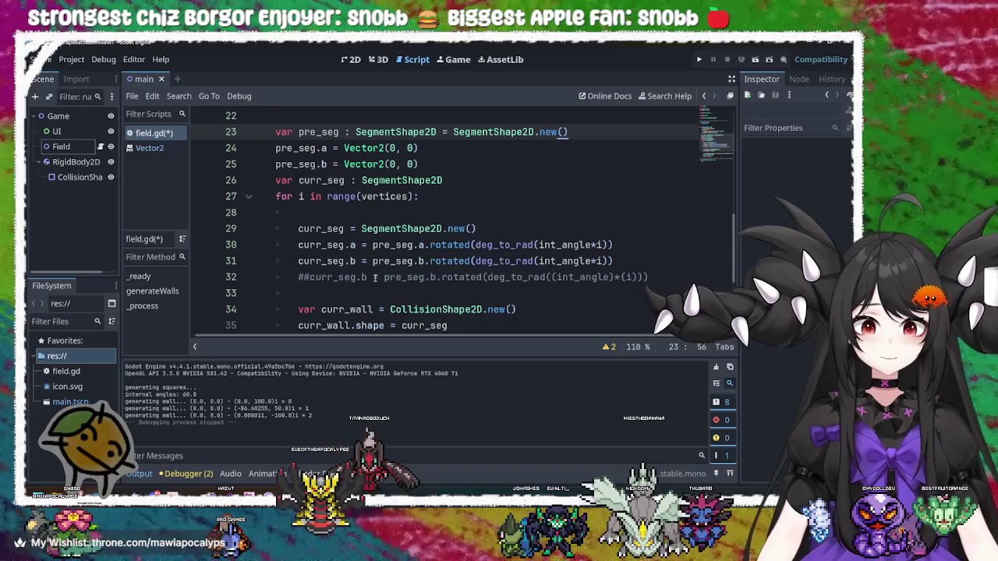
click(473, 261)
double_click(393, 261)
double_click(451, 261)
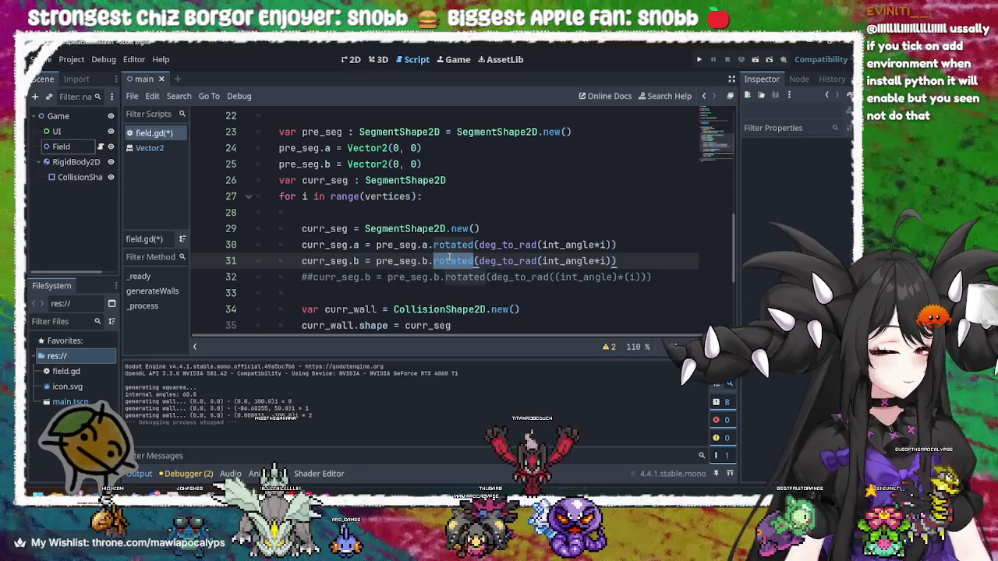
click(498, 244)
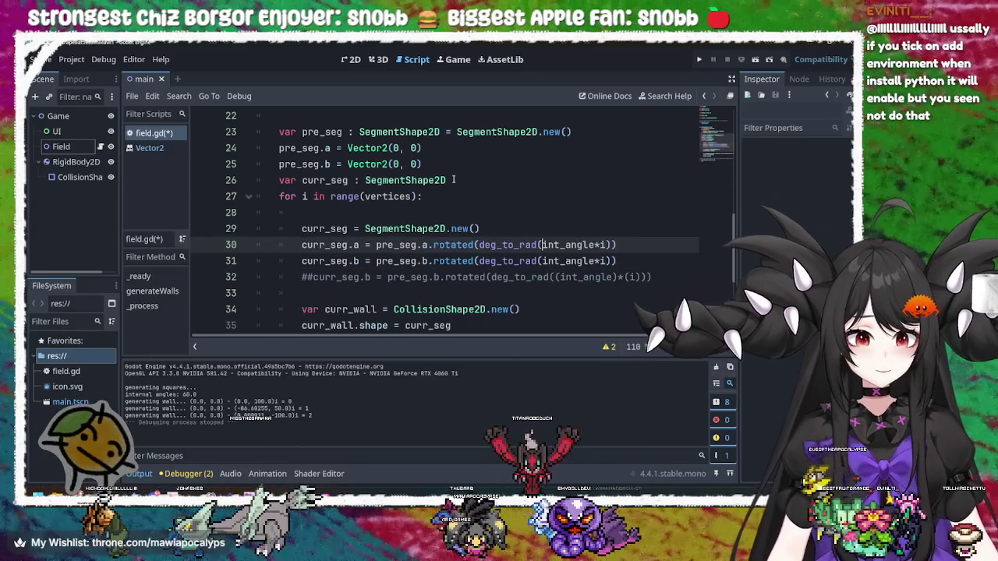
click(514, 228)
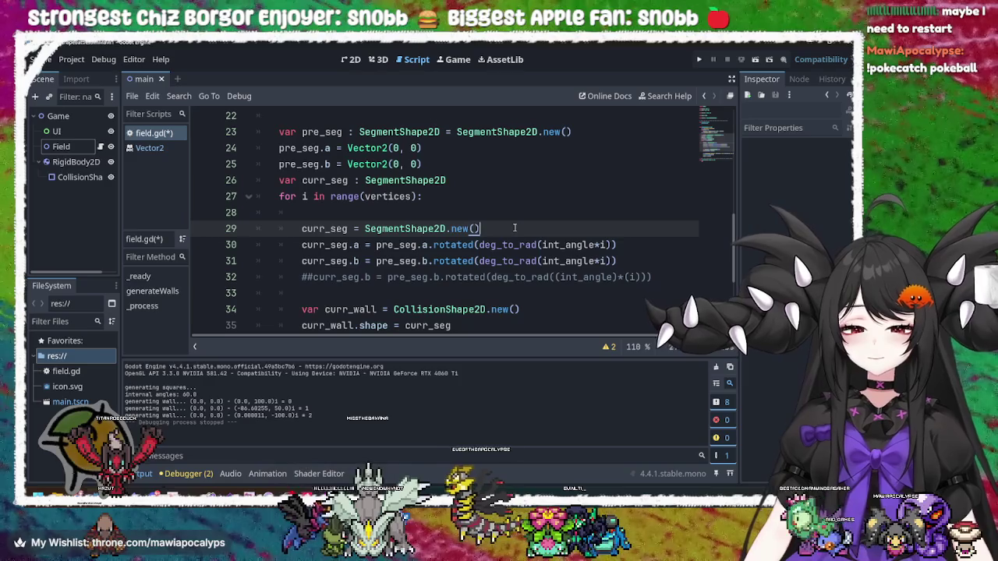
key(Up)
key(Up)
key(Home)
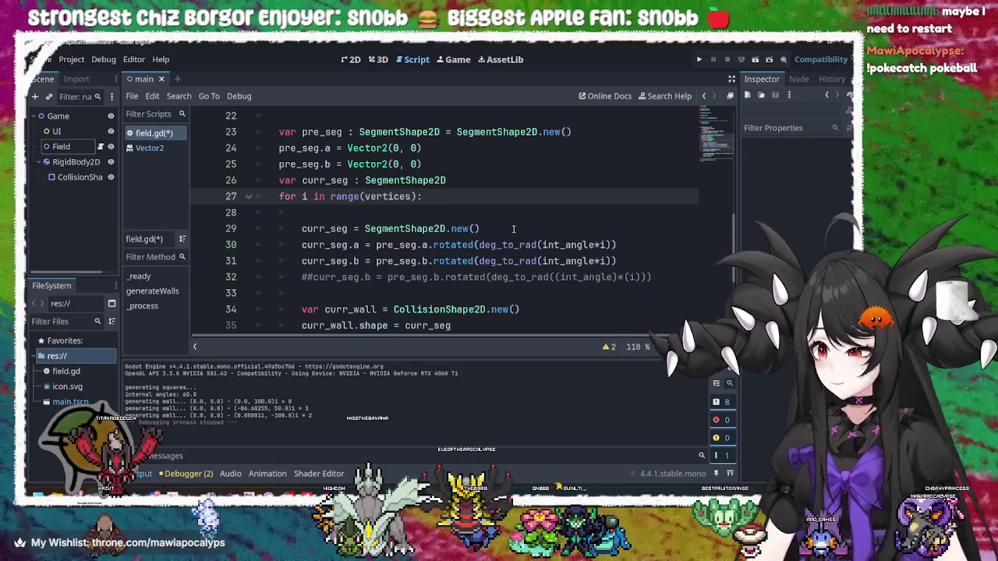
text(=1)
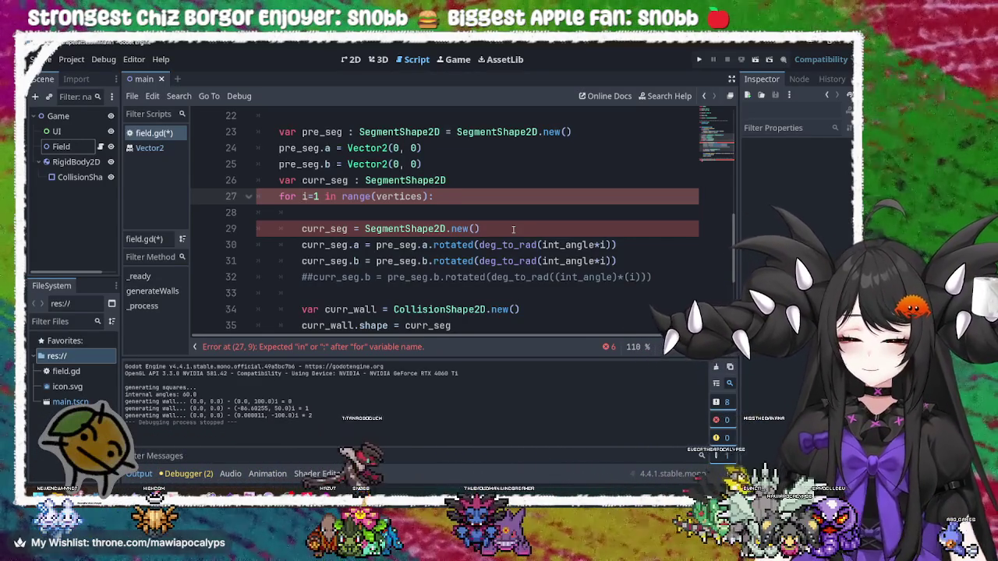
key(Right)
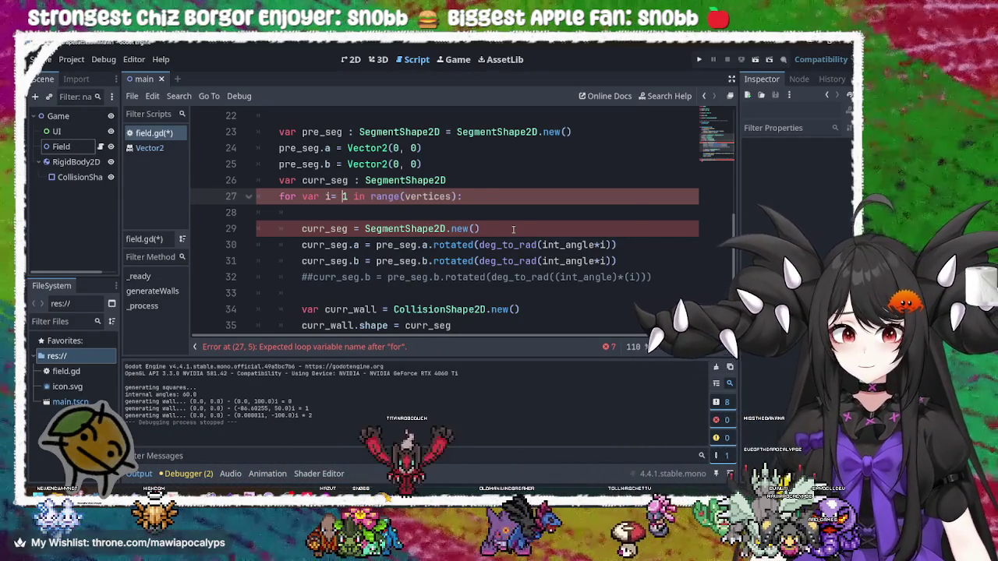
key(Left)
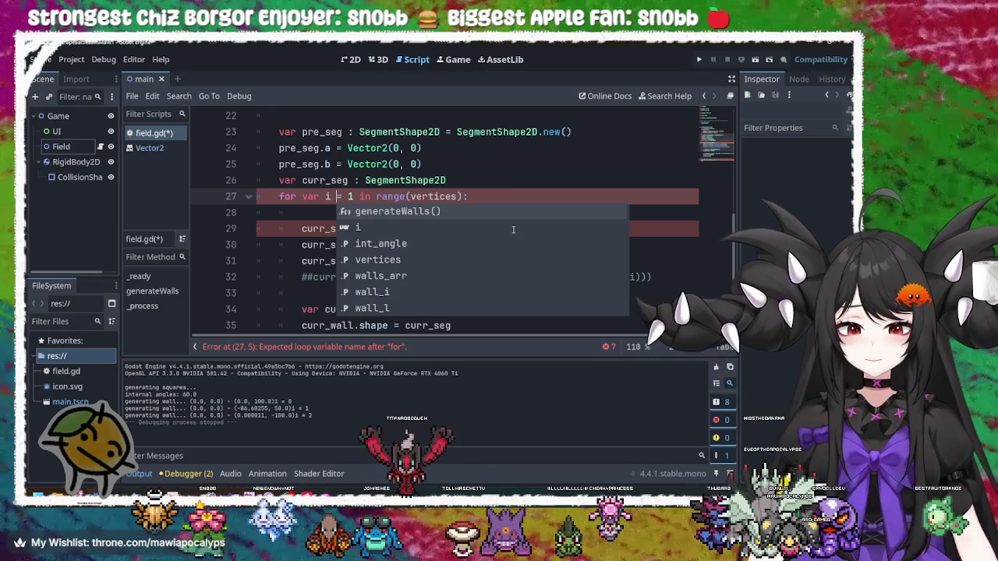
key(Delete)
key(Delete)
key(Delete)
key(Left)
key(BackSpace)
key(BackSpace)
key(BackSpace)
key(Up)
key(Up)
key(End)
key(Left)
key(BackSpace)
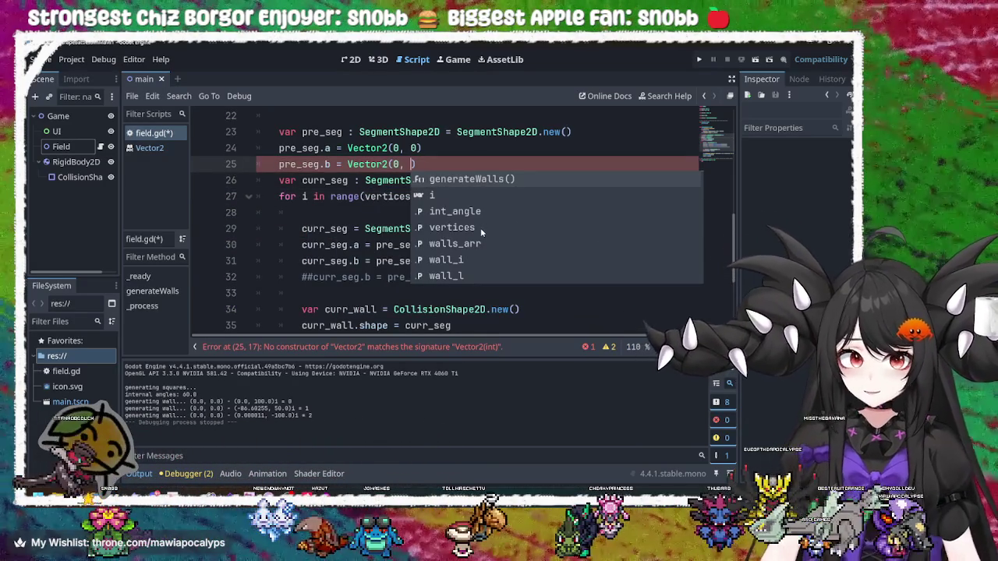
text(0)
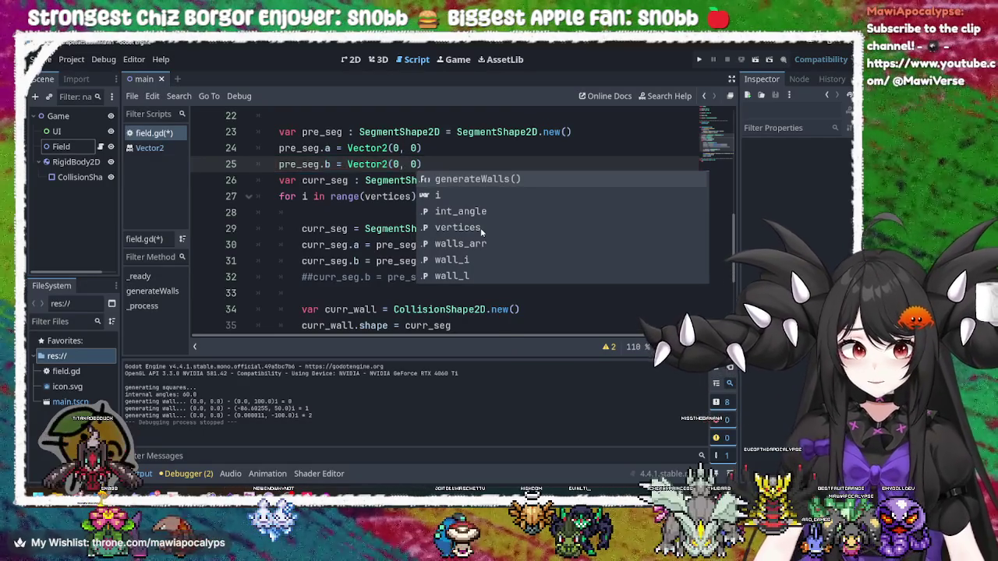
key(Escape)
key(Down)
key(Down)
key(Down)
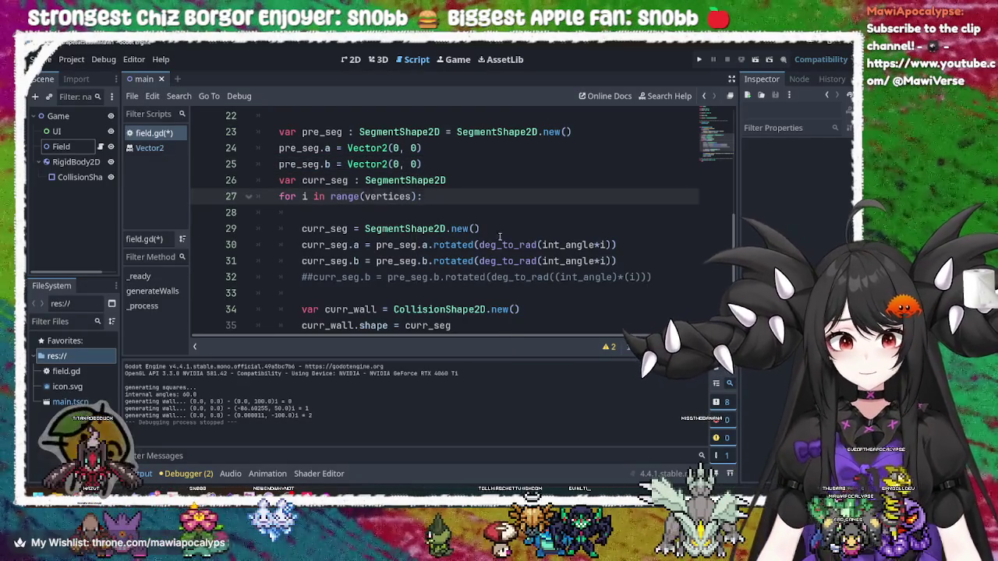
key(End)
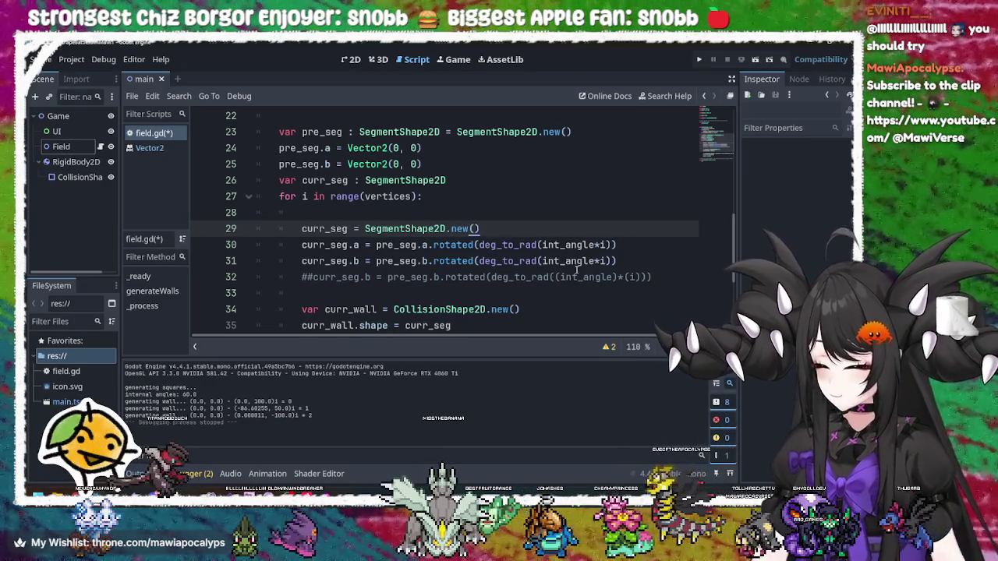
click(484, 199)
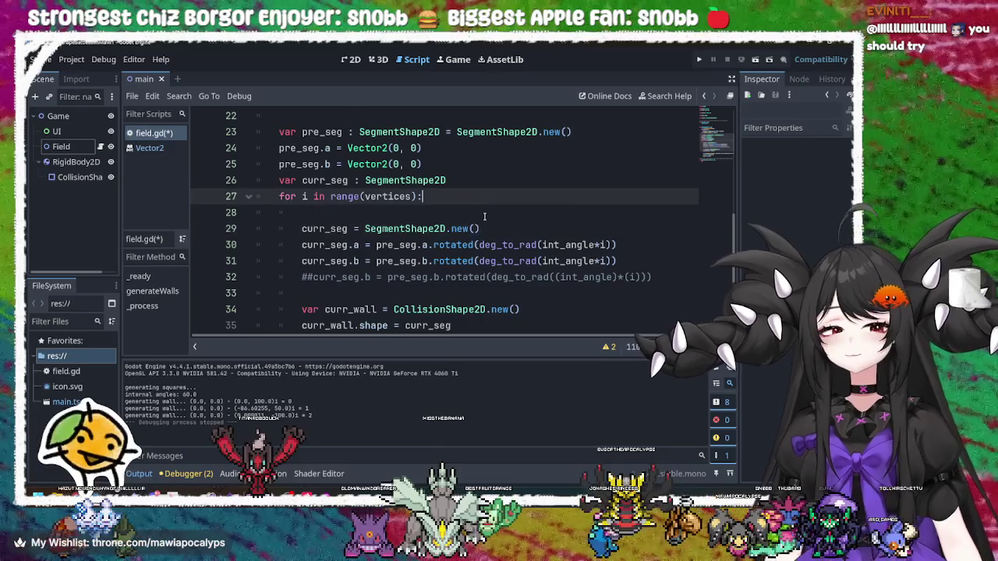
Add a blank line at the top of the for loop in field.gd, then write the i+1 / 2 == 0 if-condition with an indented line below
click(484, 214)
key(Return)
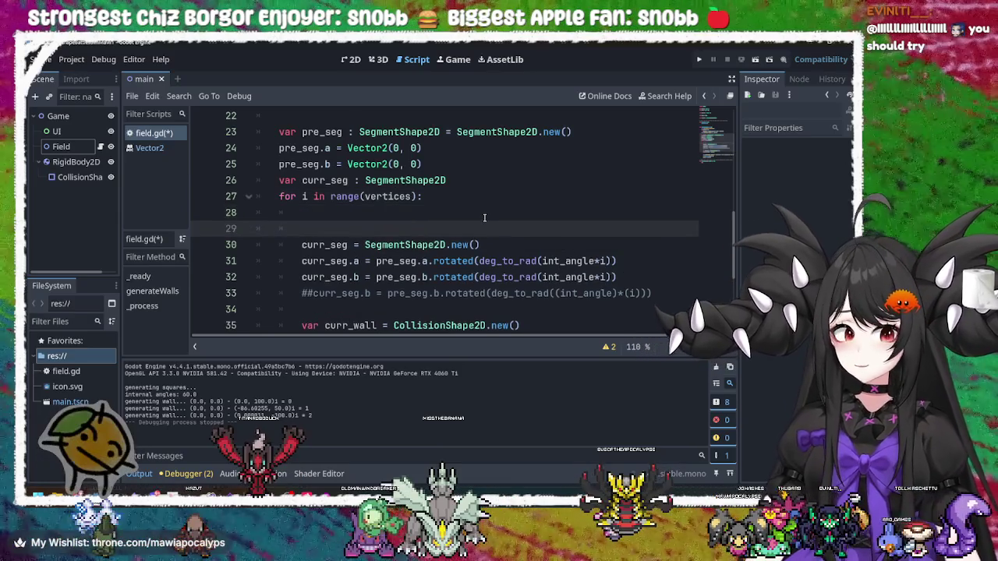
key(BackSpace)
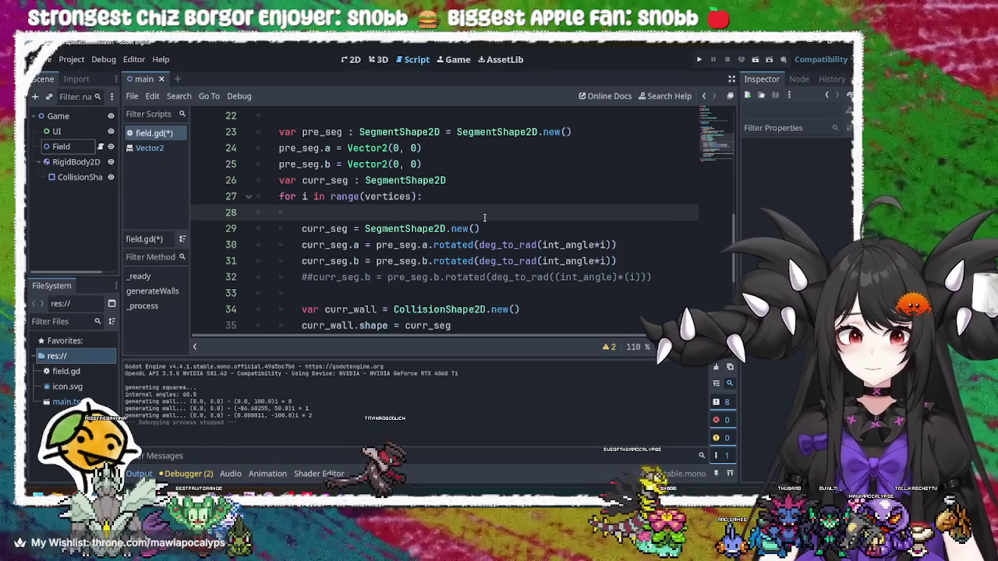
key(Return)
text(if)
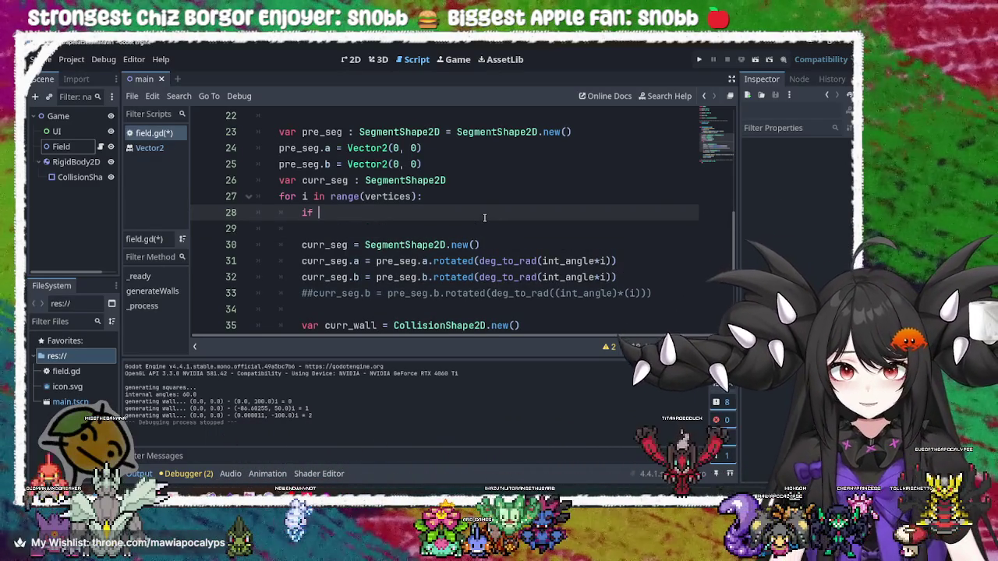
text(i+1)
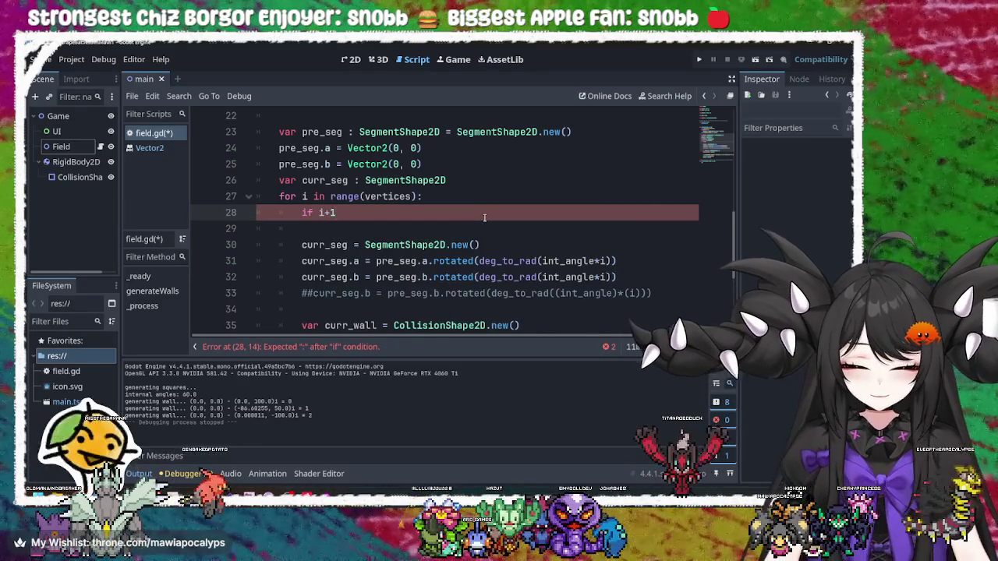
key(BackSpace)
key(BackSpace)
key(BackSpace)
text((i+1))
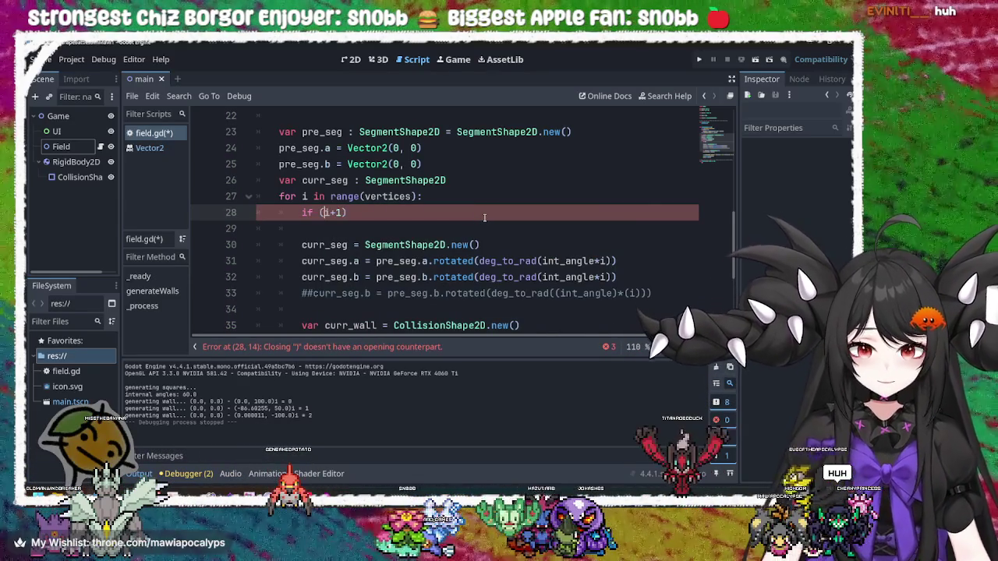
key(Right)
key(Right)
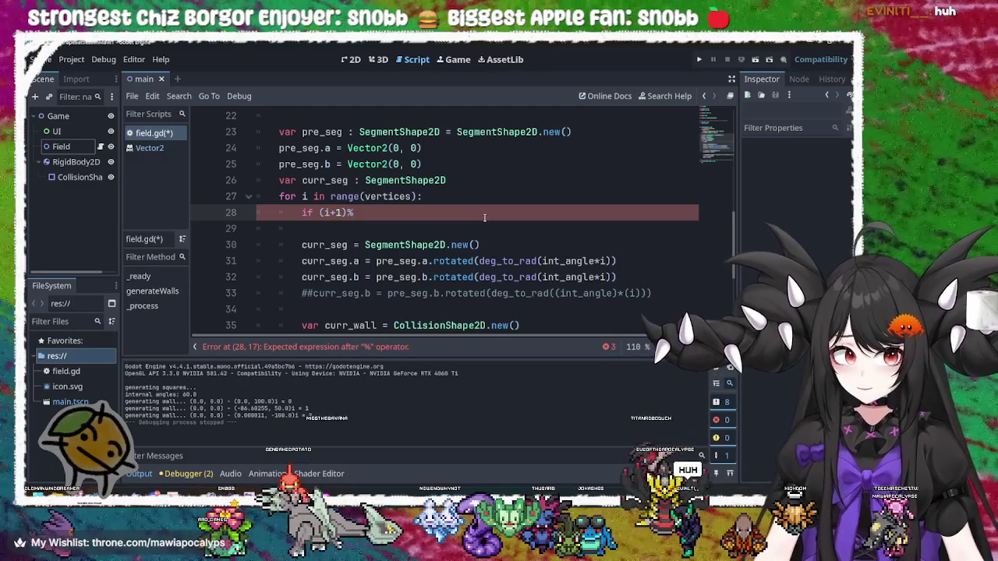
text(2)
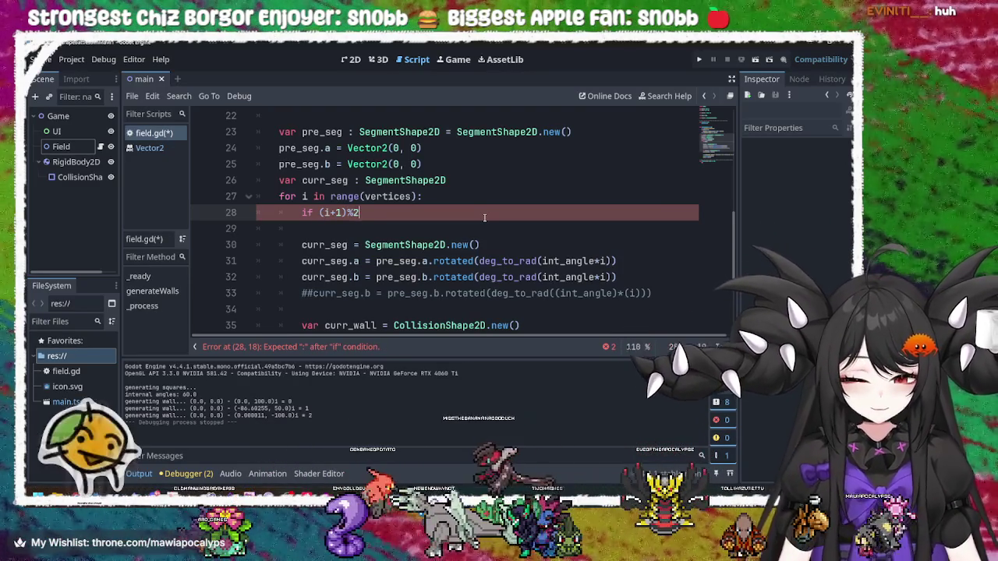
text( == 0)
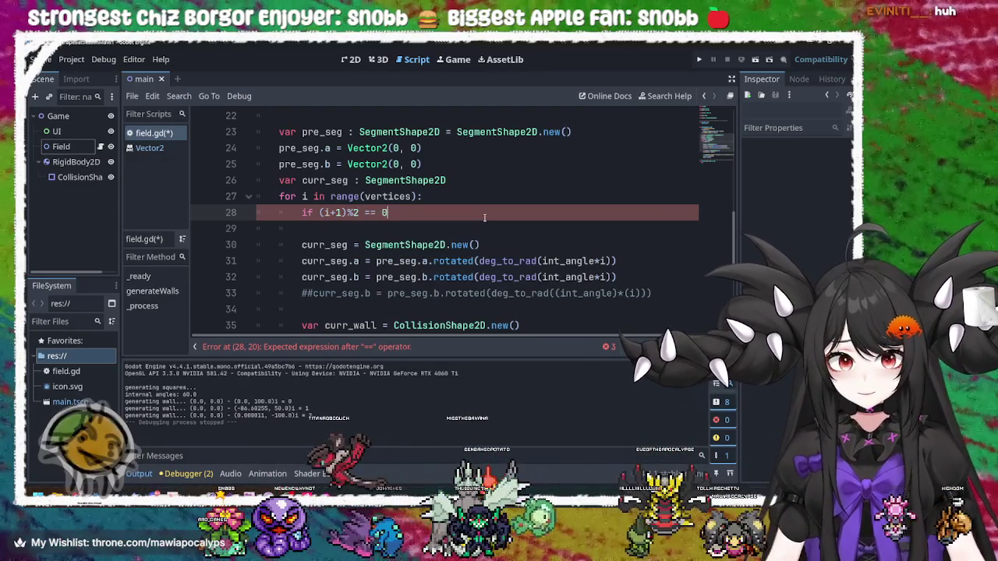
text(:)
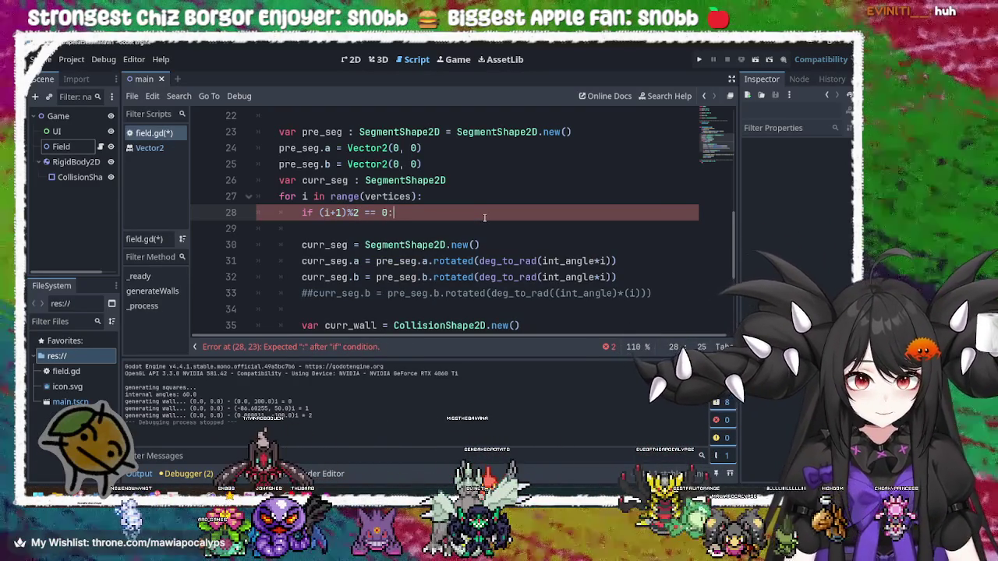
key(Return)
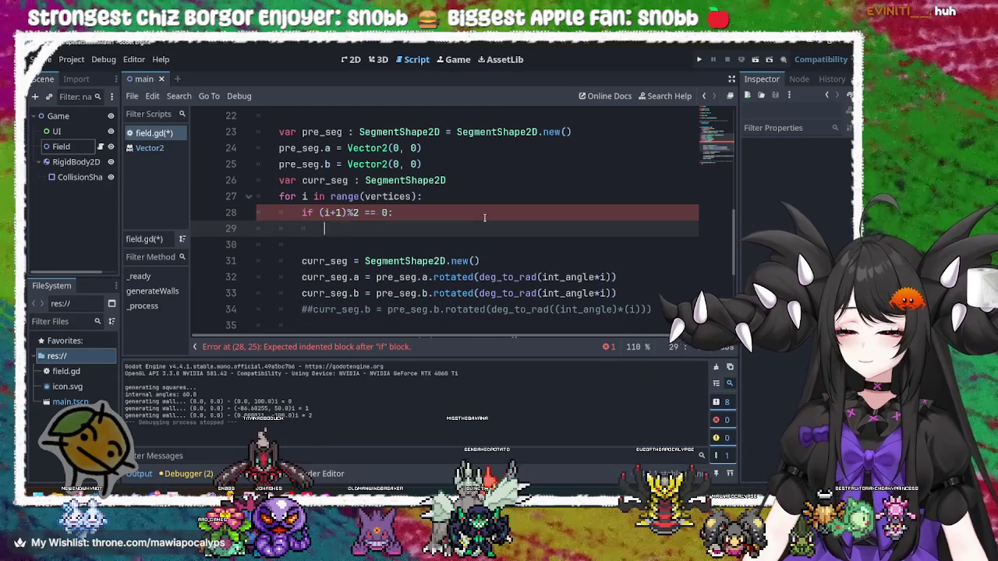
Fix the parentheses so the condition reads if ((i+1)%2 == 0): and return to the empty body line
key(Up)
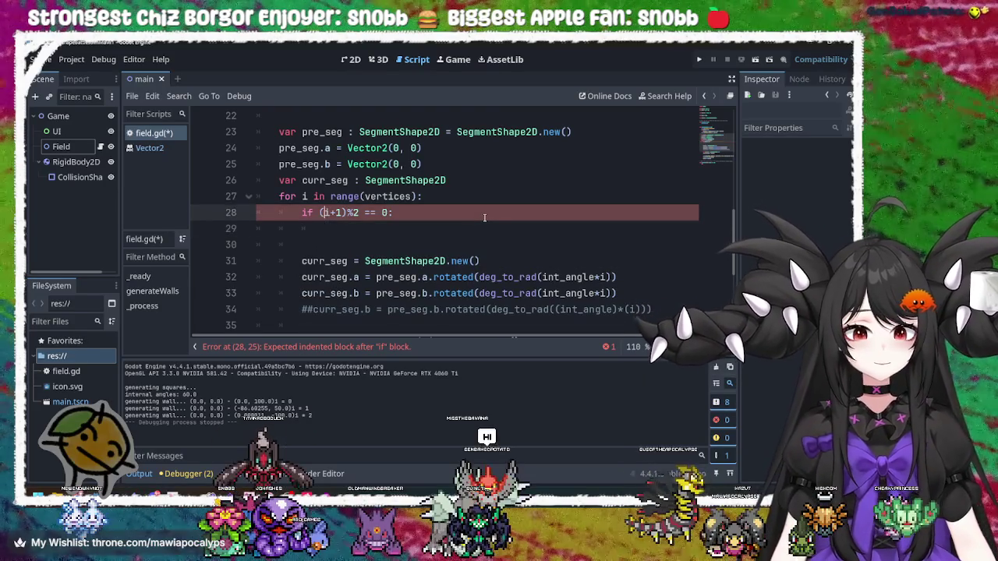
key(Right)
key(Right)
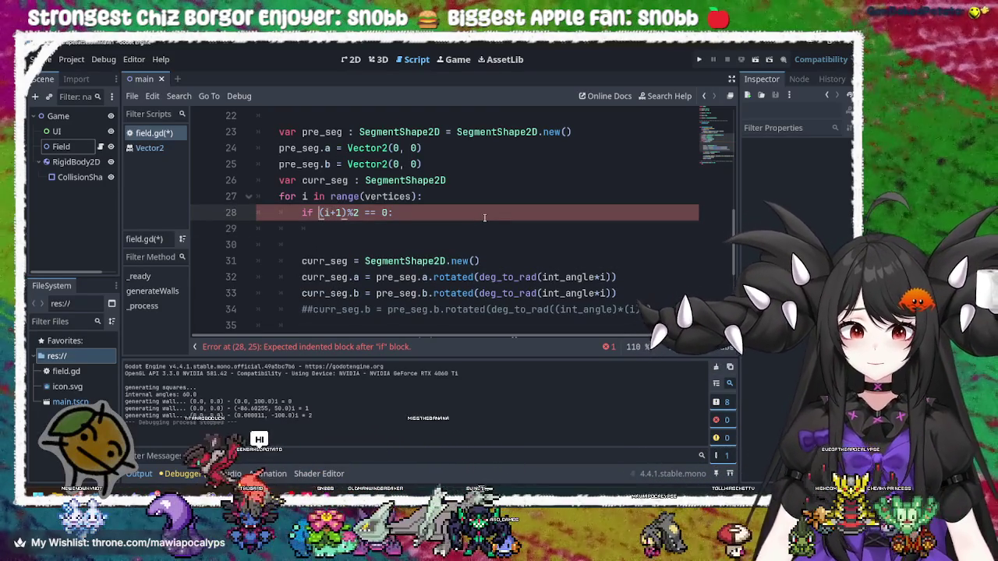
text(())
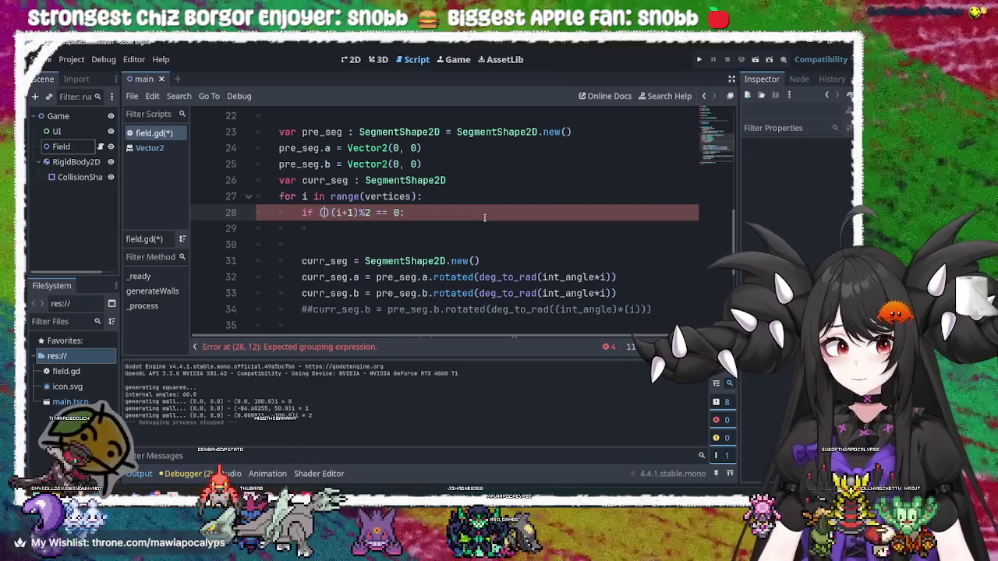
key(Delete)
key(Right)
key(Right)
key(Right)
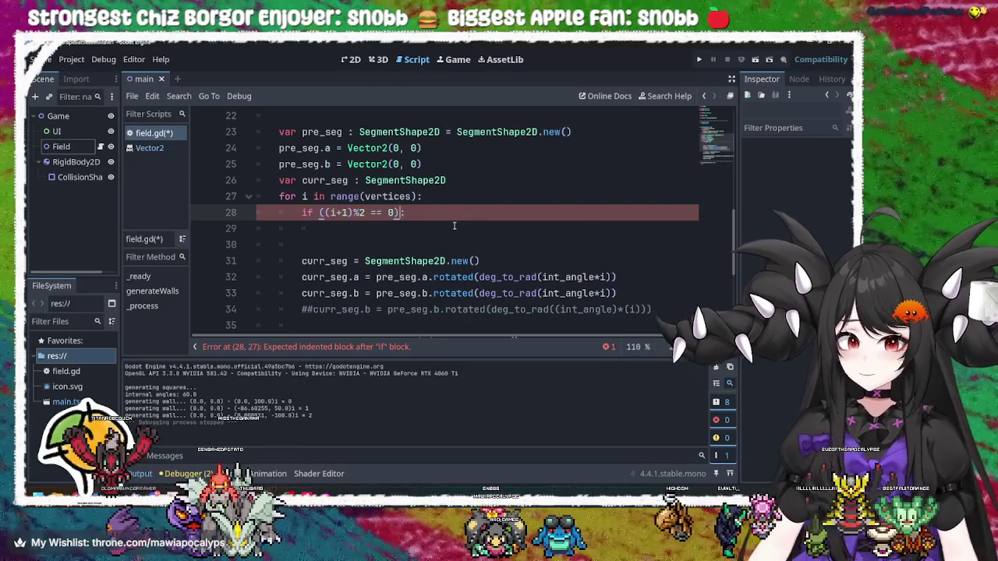
click(450, 231)
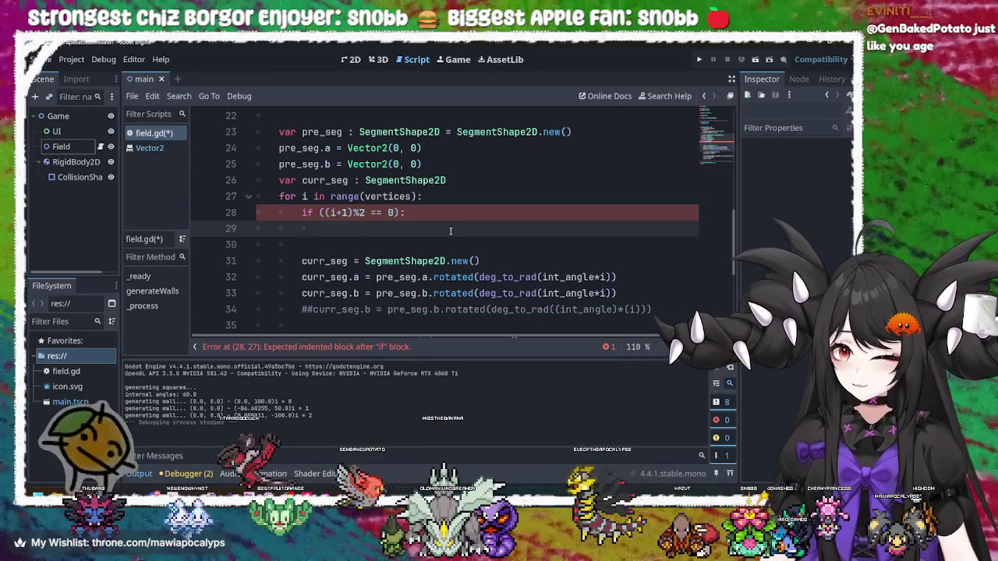
click(449, 231)
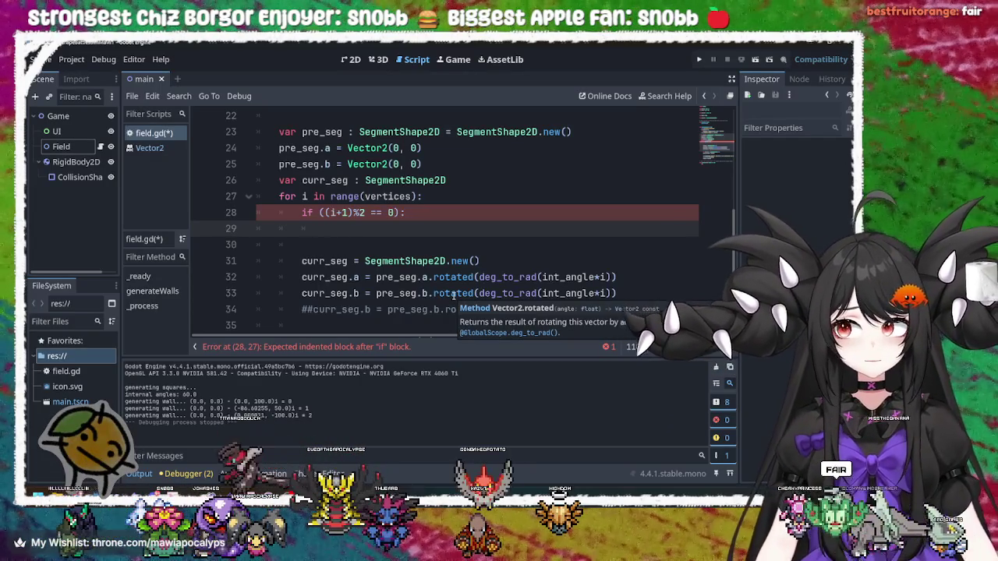
mouse_move(454, 296)
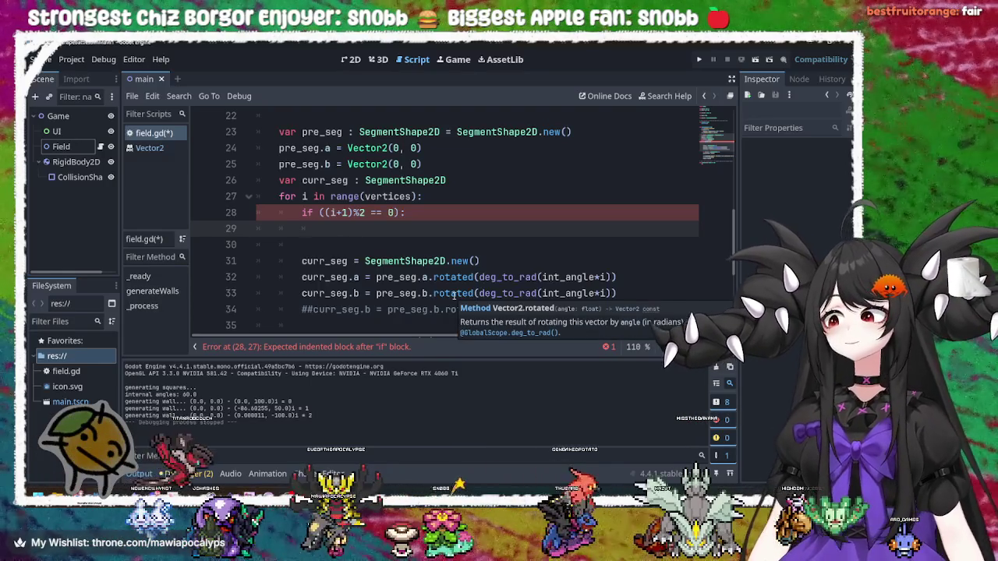
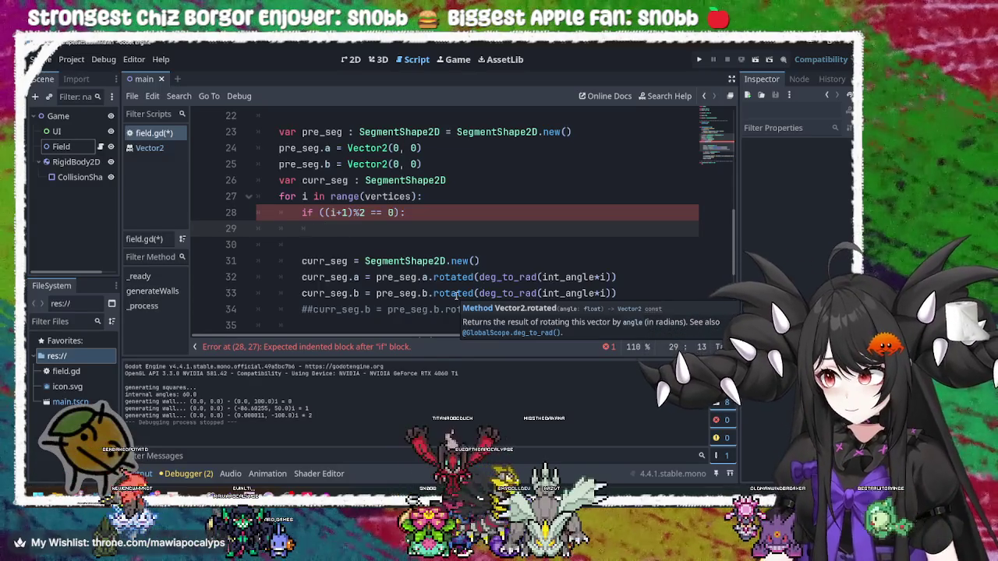
Add a blank line after the if statement on line 29 of field.gd, then switch to Krita
key(Return)
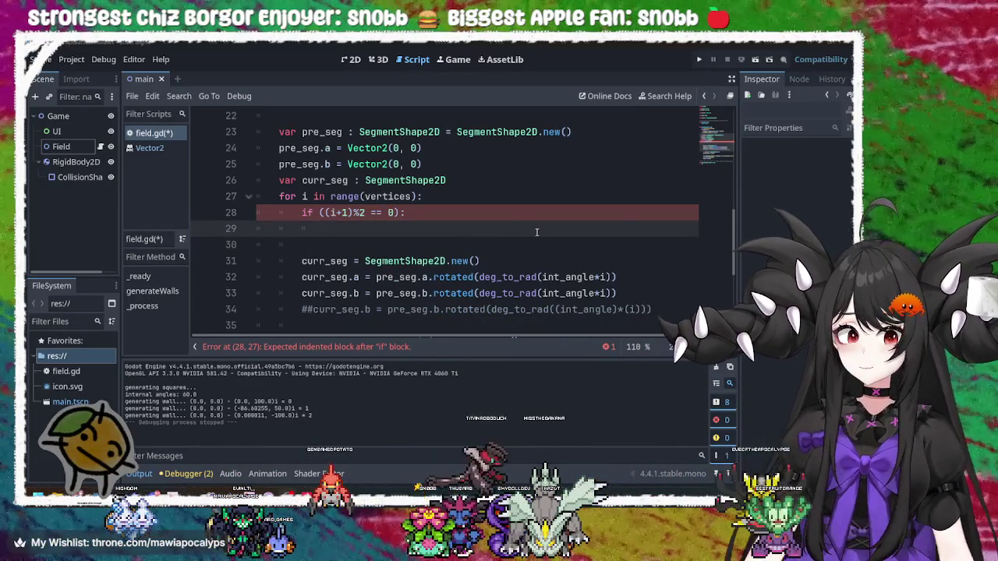
key(alt+Tab)
key(Tab)
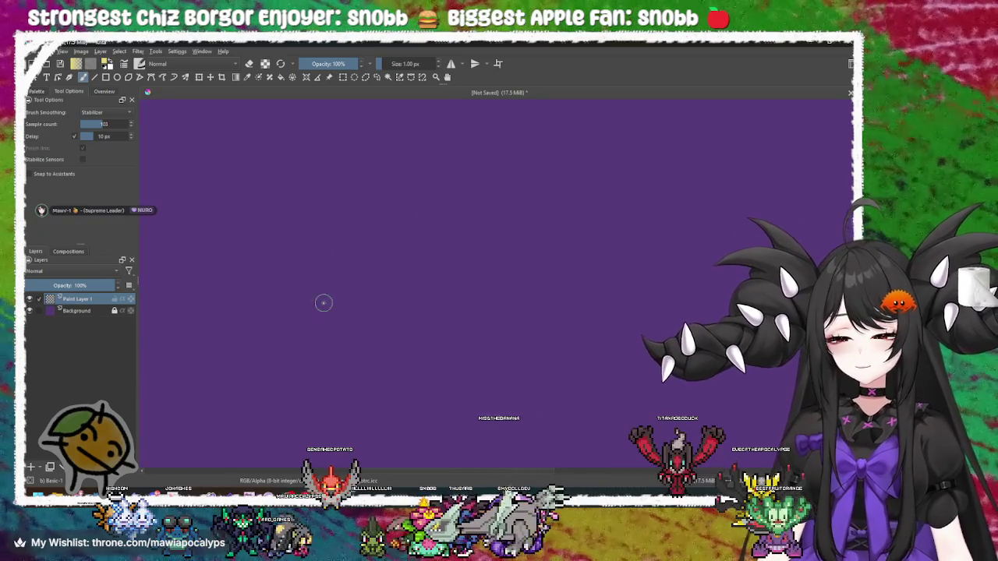
Draw a horizontal yellow arrow and a diagonal rising from its left end, redoing misplaced strokes
drag(278, 304, 496, 303)
mouse_move(602, 310)
mouse_down()
mouse_move(601, 327)
mouse_move(507, 345)
mouse_move(427, 283)
mouse_move(344, 306)
mouse_up()
mouse_move(426, 286)
mouse_down()
mouse_move(484, 250)
mouse_move(497, 314)
mouse_up()
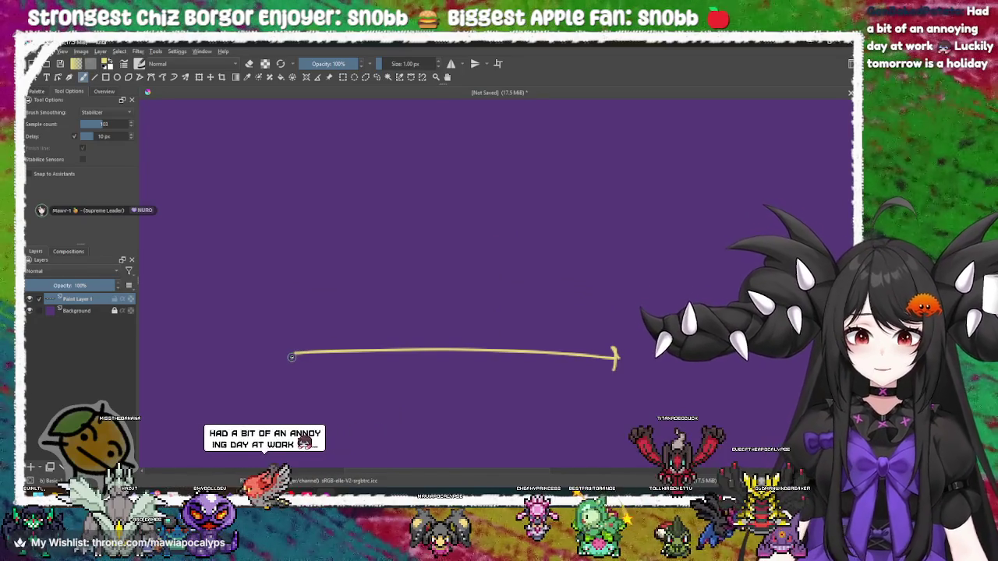
drag(291, 356, 479, 170)
key(ctrl+z)
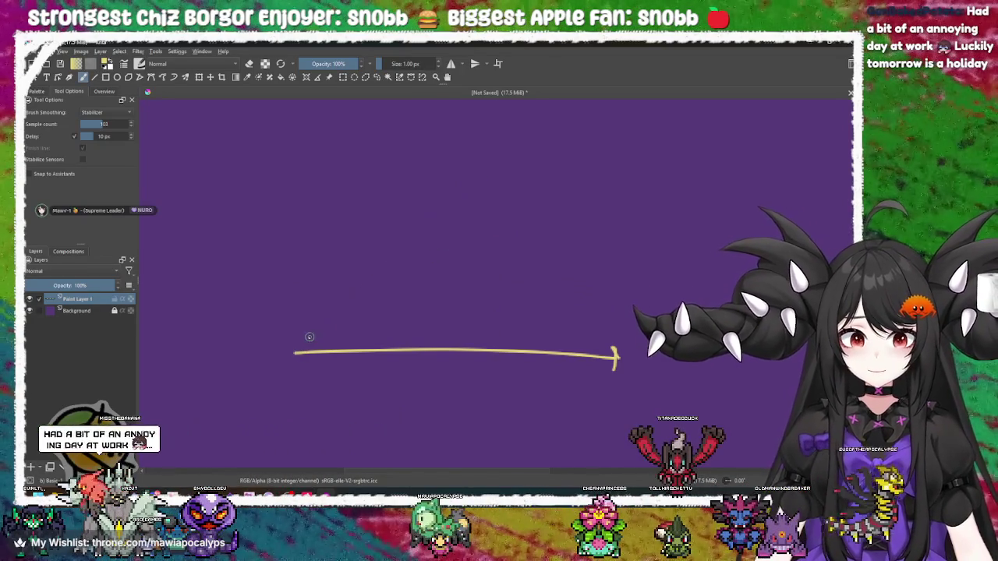
drag(299, 350, 424, 211)
key(ctrl+z)
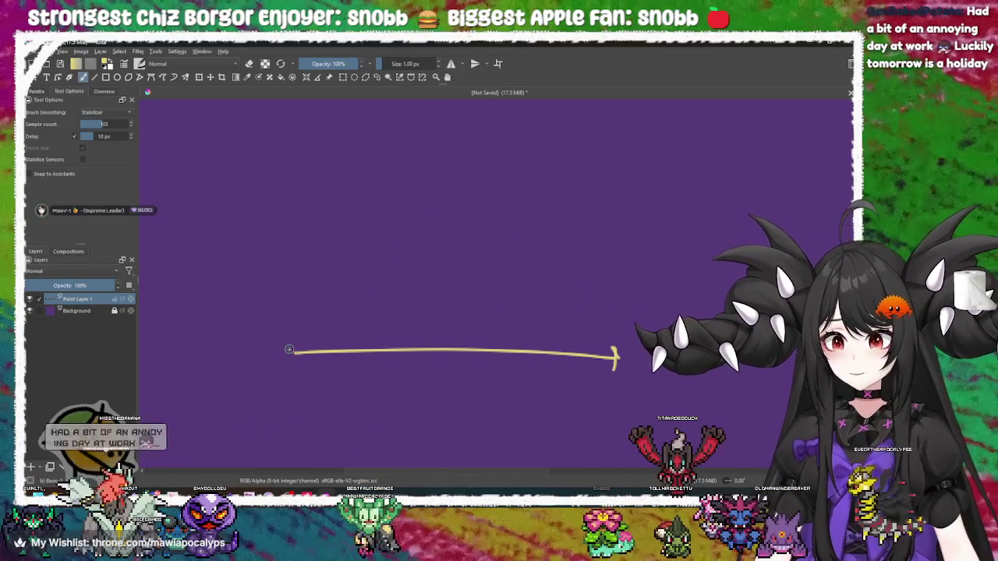
drag(289, 349, 382, 244)
drag(290, 303, 327, 389)
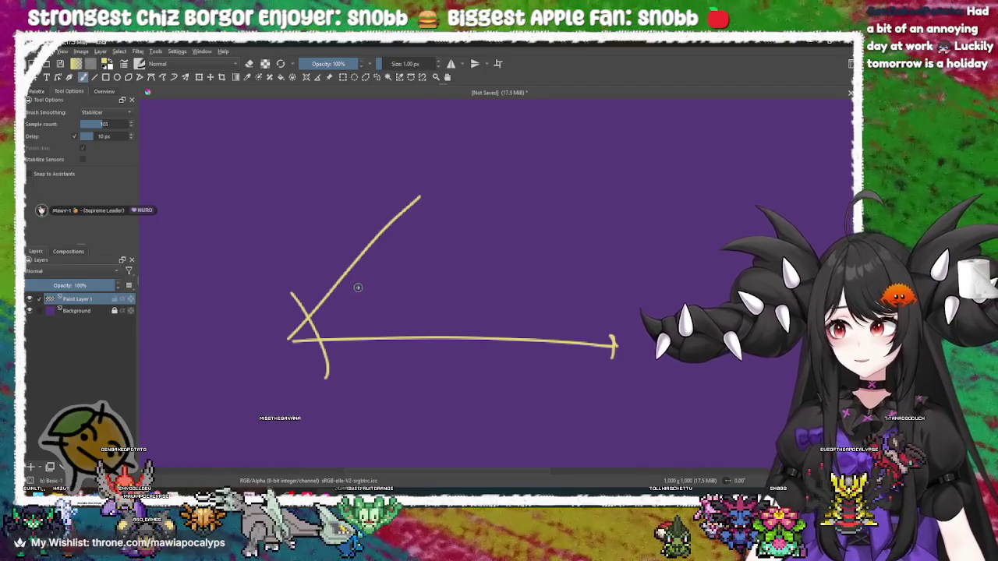
Add arrowheads to the diagonal and vertical strokes, checking the Godot script in between
key(alt+Tab)
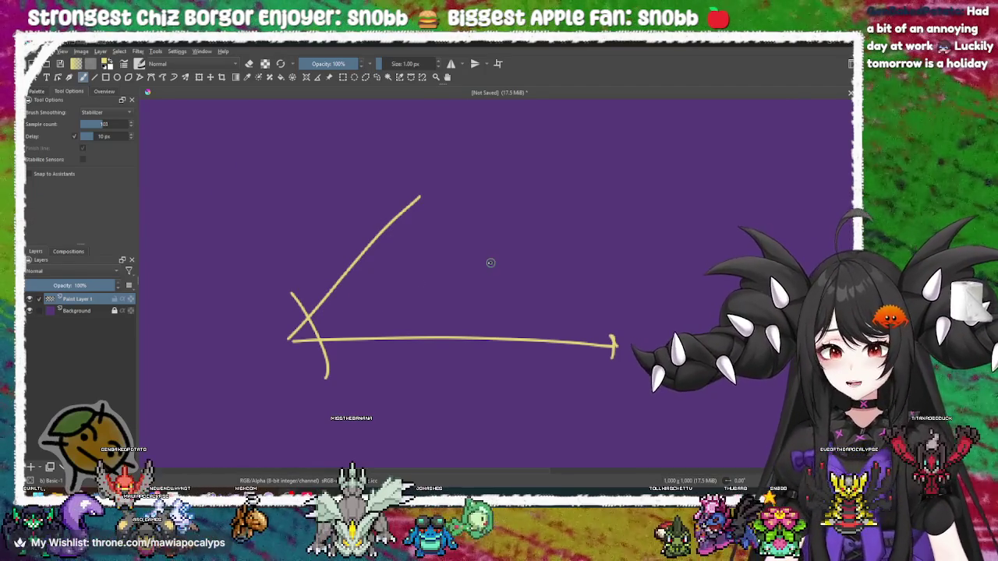
mouse_move(333, 309)
mouse_down()
mouse_move(393, 308)
mouse_move(369, 286)
mouse_up()
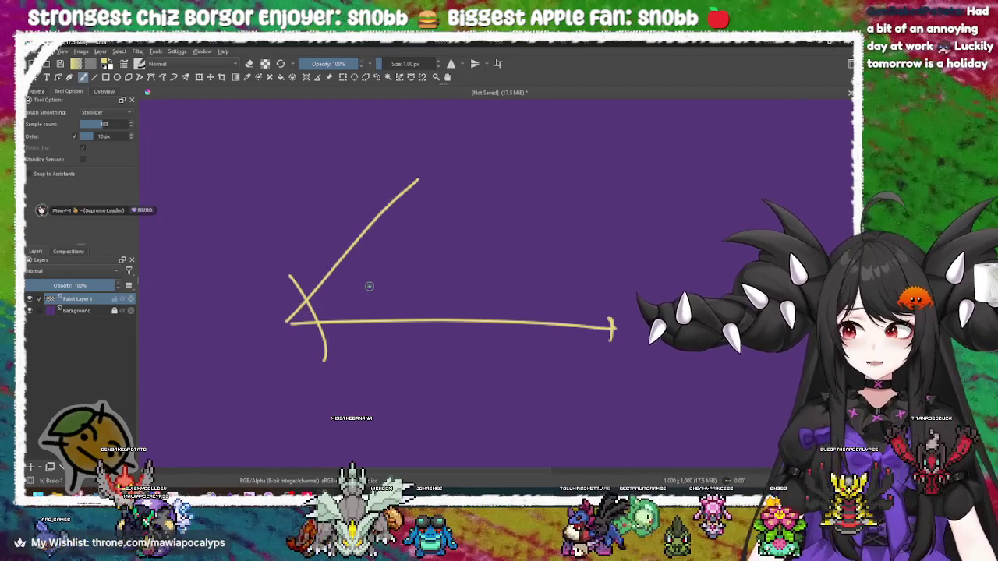
mouse_move(419, 179)
mouse_down()
mouse_move(419, 197)
mouse_move(419, 177)
mouse_move(401, 189)
mouse_up()
mouse_move(267, 312)
mouse_down()
mouse_move(401, 301)
mouse_move(406, 317)
mouse_move(421, 173)
mouse_up()
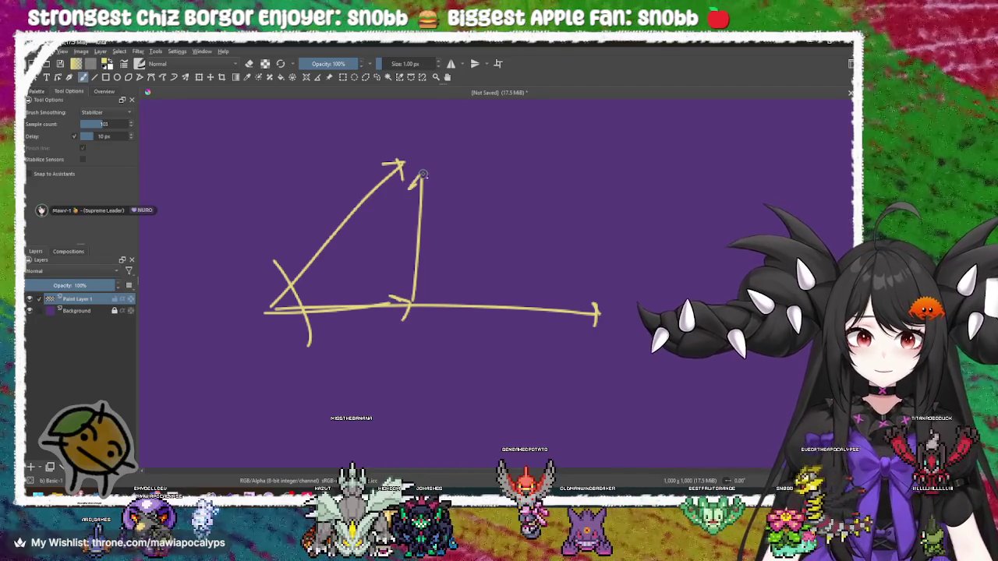
drag(459, 225, 476, 223)
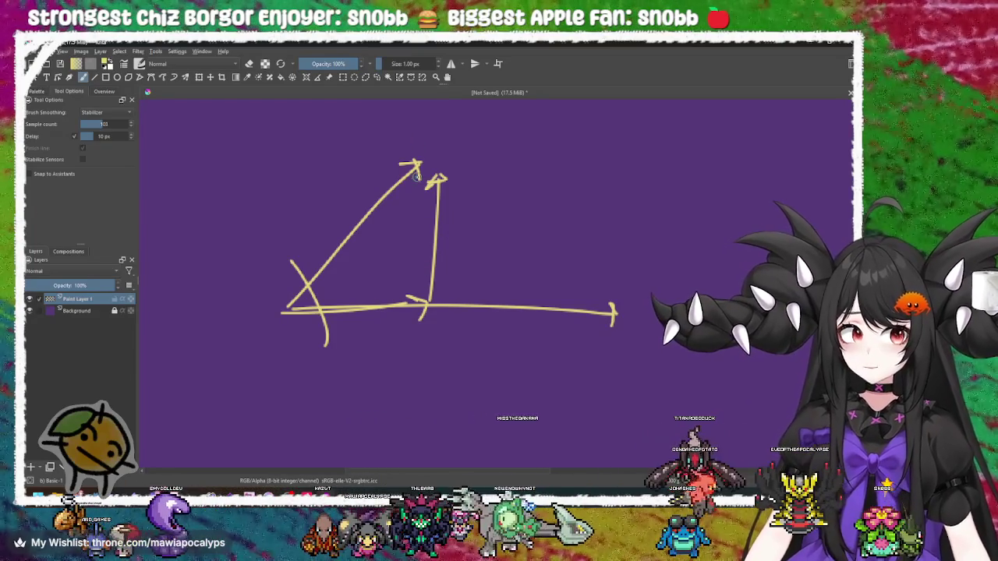
drag(564, 258, 492, 257)
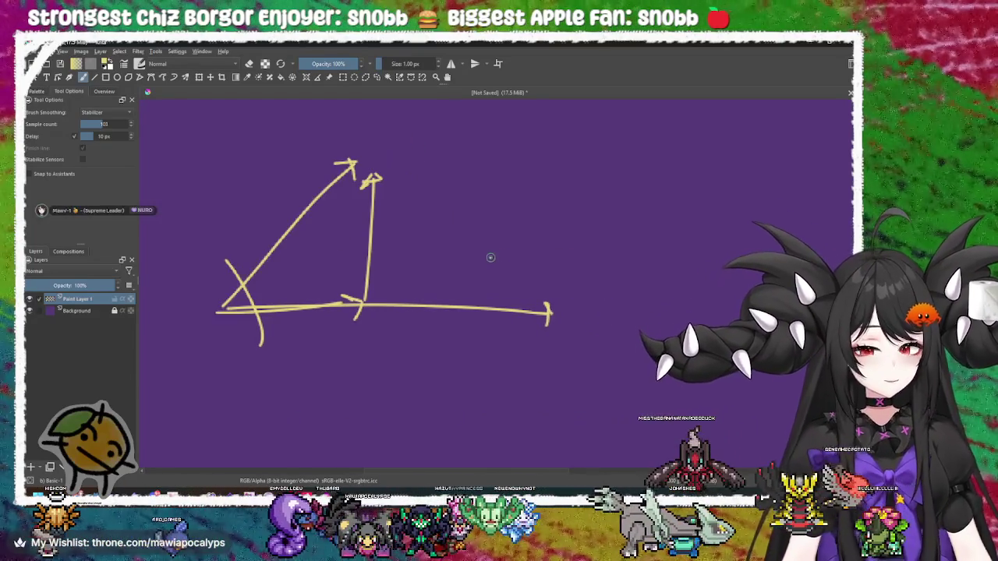
click(811, 45)
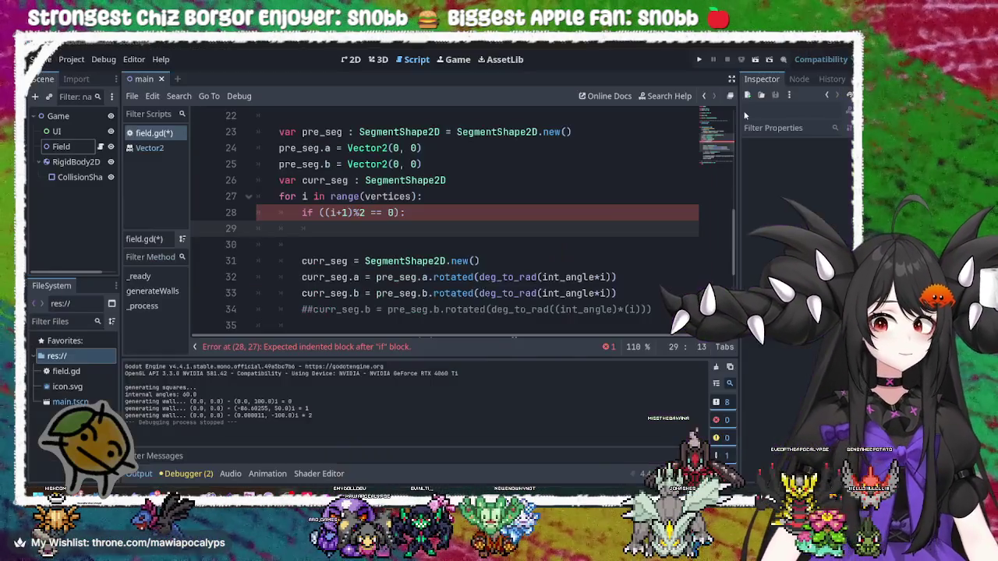
key(alt+Tab)
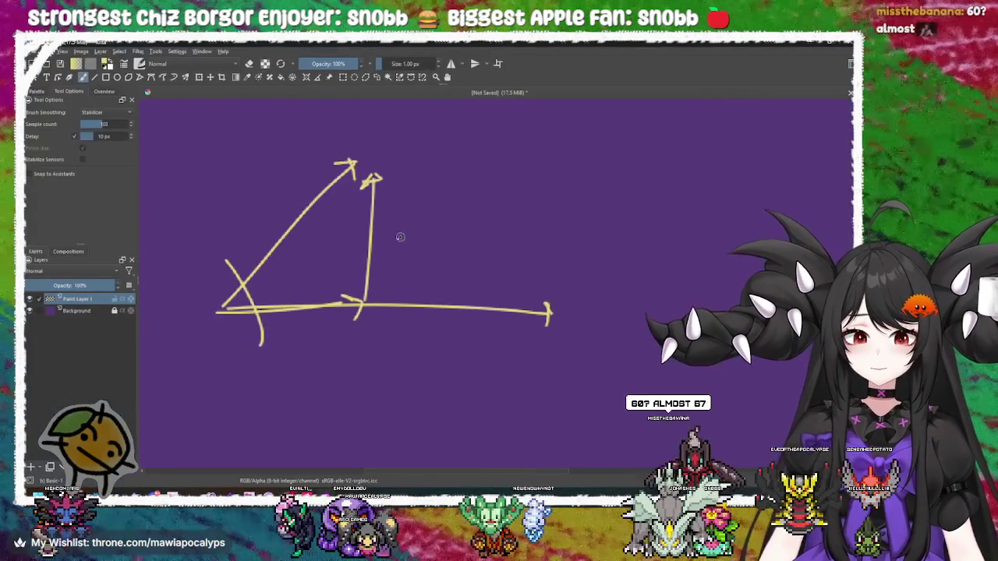
drag(384, 168, 403, 164)
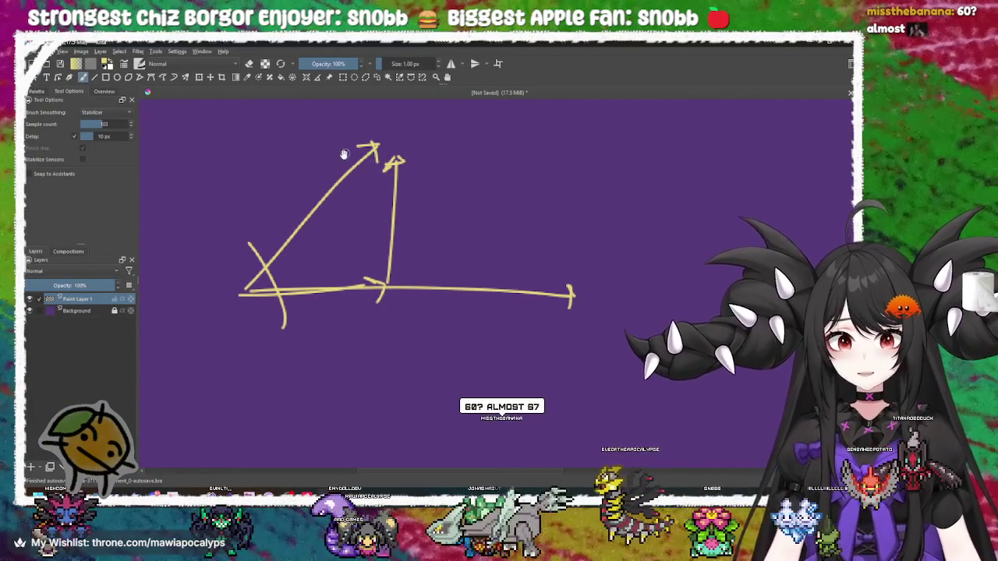
drag(385, 216, 400, 280)
Draw a shorter horizontal line from the triangle's top corner and extend the diagonal past it
drag(400, 208, 719, 228)
key(ctrl+z)
drag(394, 208, 577, 209)
drag(466, 219, 473, 244)
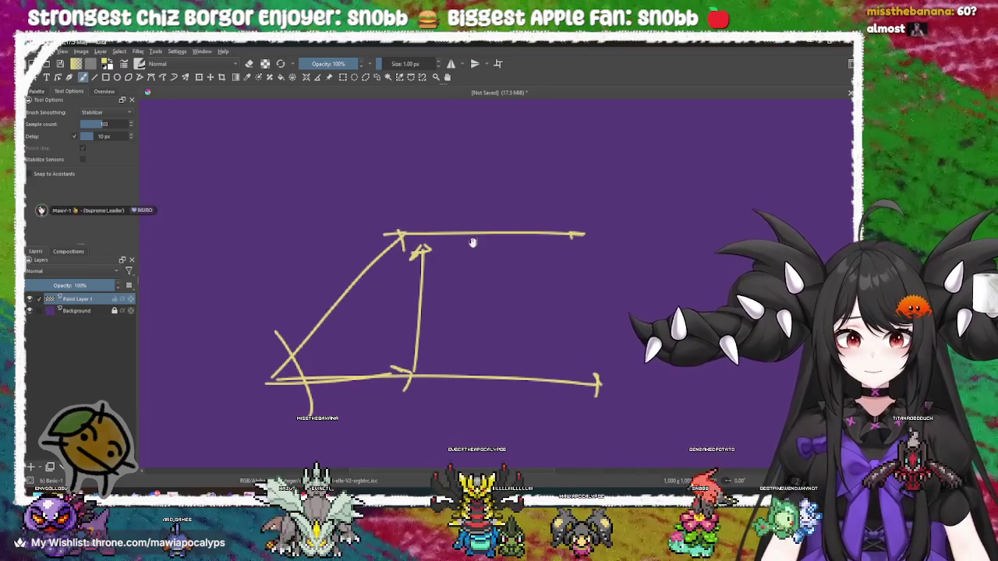
mouse_move(398, 234)
mouse_down()
mouse_move(485, 120)
mouse_move(469, 122)
mouse_up()
mouse_move(537, 184)
mouse_down()
mouse_move(549, 229)
mouse_move(543, 184)
mouse_up()
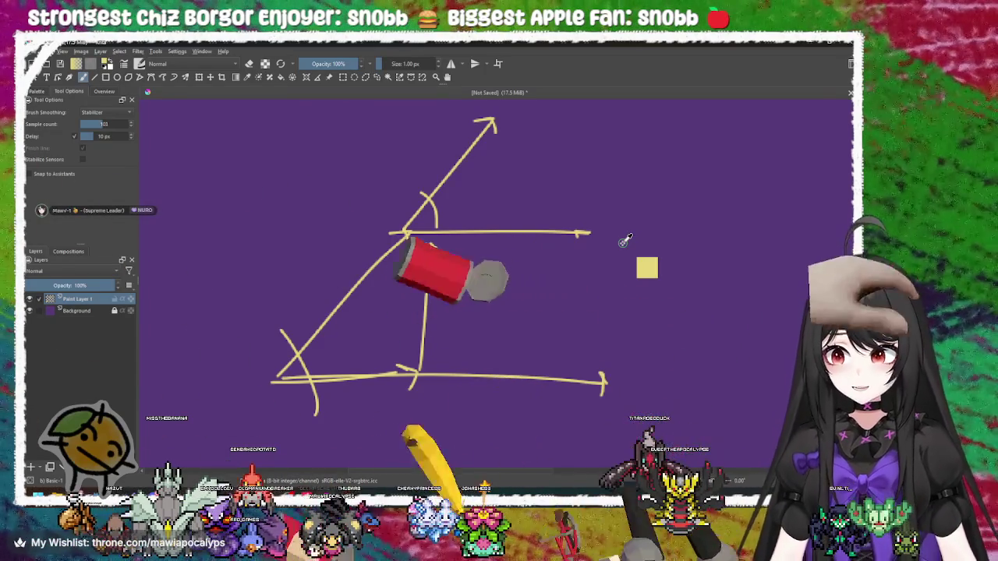
Undo the arrowhead, extension, arc and horizontal line above the triangle
mouse_move(585, 250)
mouse_down()
mouse_move(611, 249)
mouse_move(565, 251)
mouse_move(585, 258)
mouse_move(554, 263)
mouse_move(553, 254)
mouse_move(526, 279)
mouse_move(581, 258)
mouse_move(535, 281)
mouse_move(473, 248)
mouse_move(556, 292)
mouse_move(460, 289)
mouse_move(485, 269)
mouse_up()
mouse_move(580, 278)
mouse_down()
mouse_move(535, 283)
mouse_move(492, 260)
mouse_move(492, 301)
mouse_move(434, 295)
mouse_move(446, 314)
mouse_move(481, 304)
mouse_move(460, 241)
mouse_move(467, 207)
mouse_move(456, 283)
mouse_move(492, 254)
mouse_up()
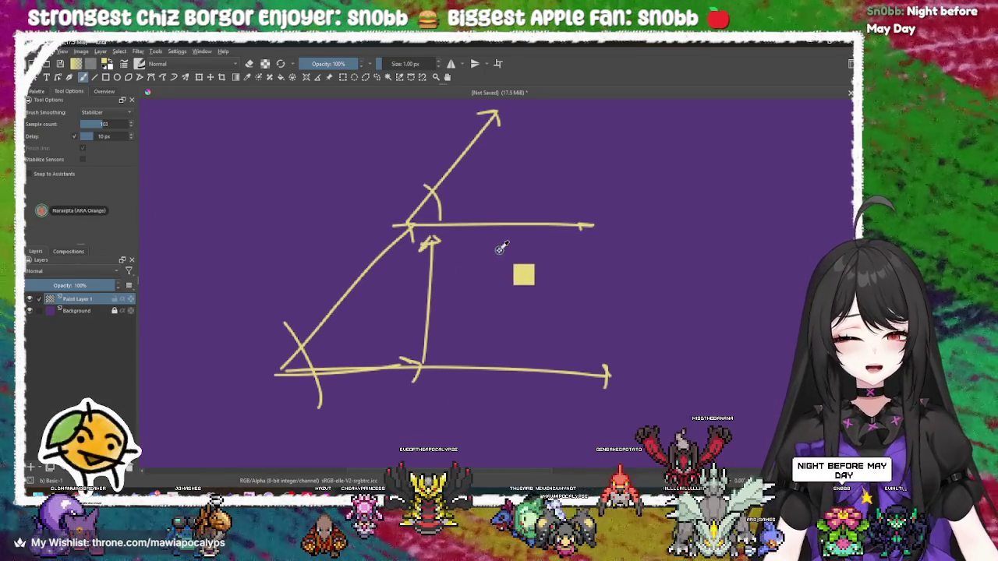
key(ctrl+z)
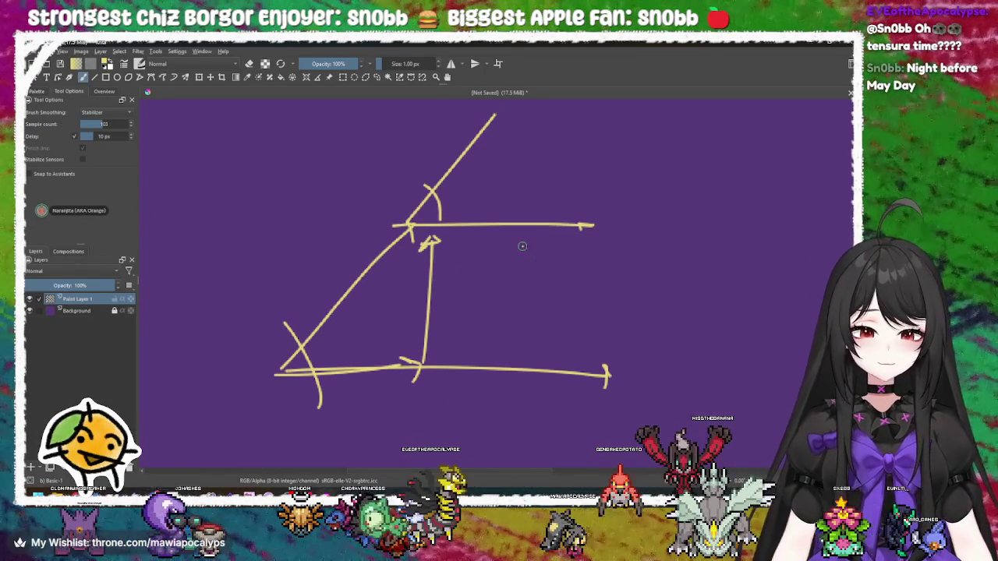
key(ctrl+z)
key(ctrl+z)
mouse_move(520, 251)
mouse_down()
mouse_move(429, 244)
mouse_move(470, 256)
mouse_move(452, 245)
mouse_move(417, 247)
mouse_move(455, 258)
mouse_move(421, 265)
mouse_move(424, 236)
mouse_up()
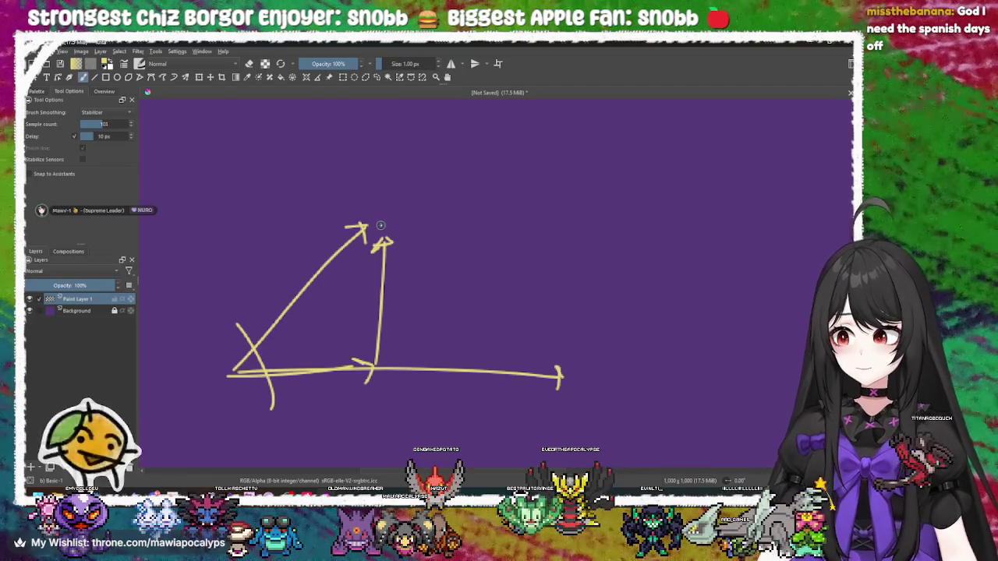
Draw a horizontal line and a diagonal arrow from the top corner, with an angle arc between them
mouse_move(382, 224)
mouse_down()
mouse_move(563, 219)
mouse_move(550, 212)
mouse_move(555, 231)
mouse_up()
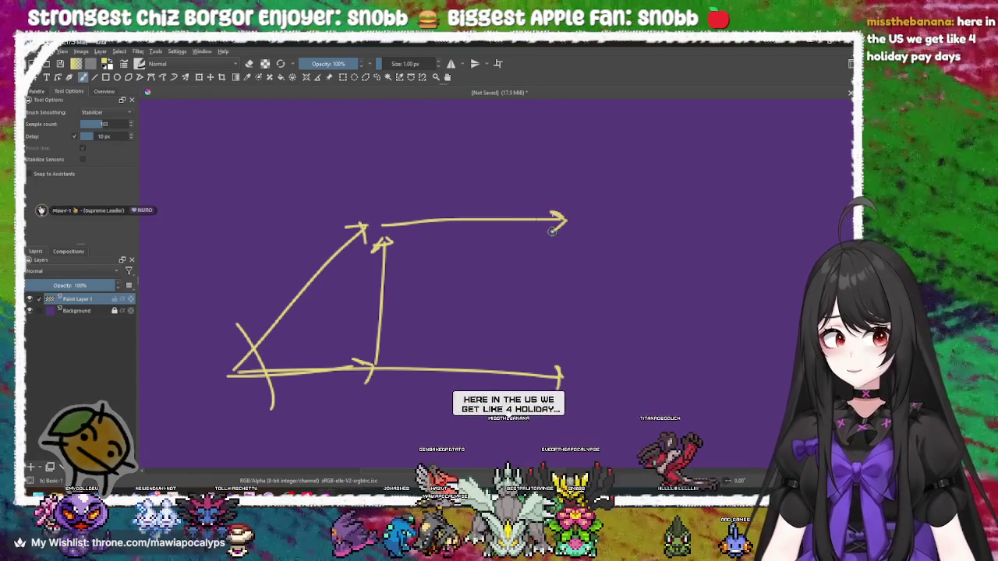
scroll(416, 231, up, 2)
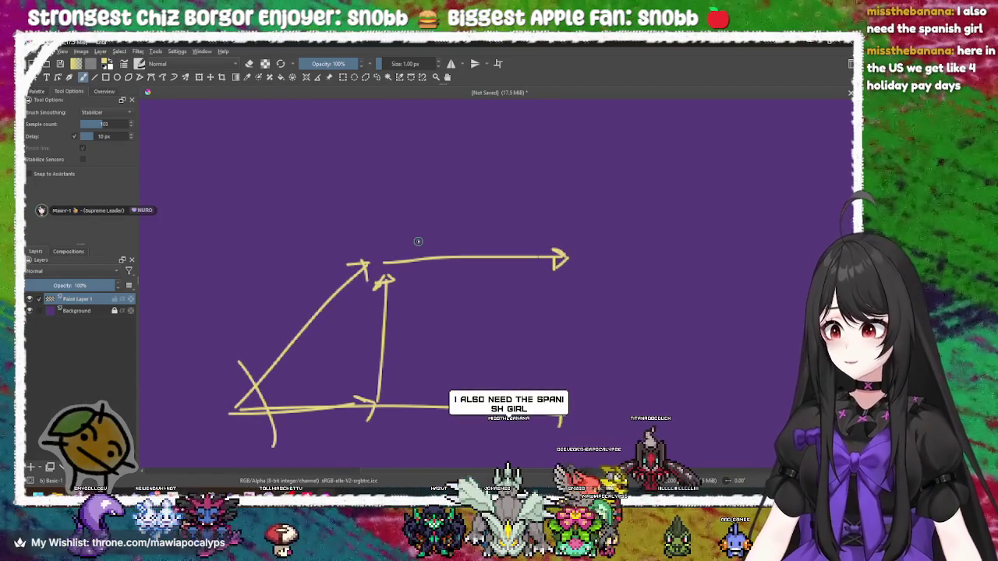
scroll(421, 242, up, 1)
drag(384, 279, 515, 153)
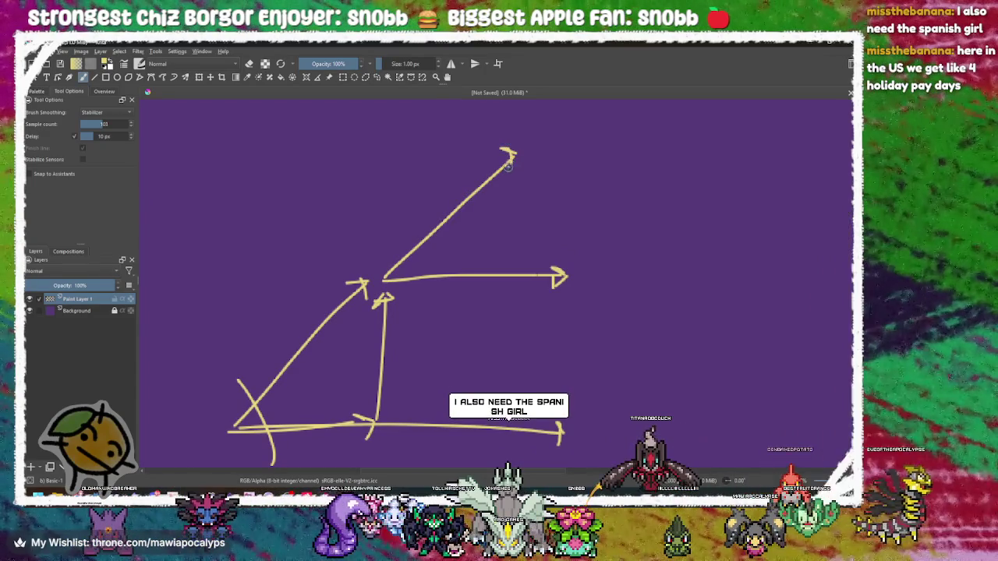
mouse_move(521, 150)
mouse_down()
mouse_move(523, 167)
mouse_move(517, 159)
mouse_up()
mouse_move(409, 247)
mouse_down()
mouse_move(435, 280)
mouse_move(478, 248)
mouse_up()
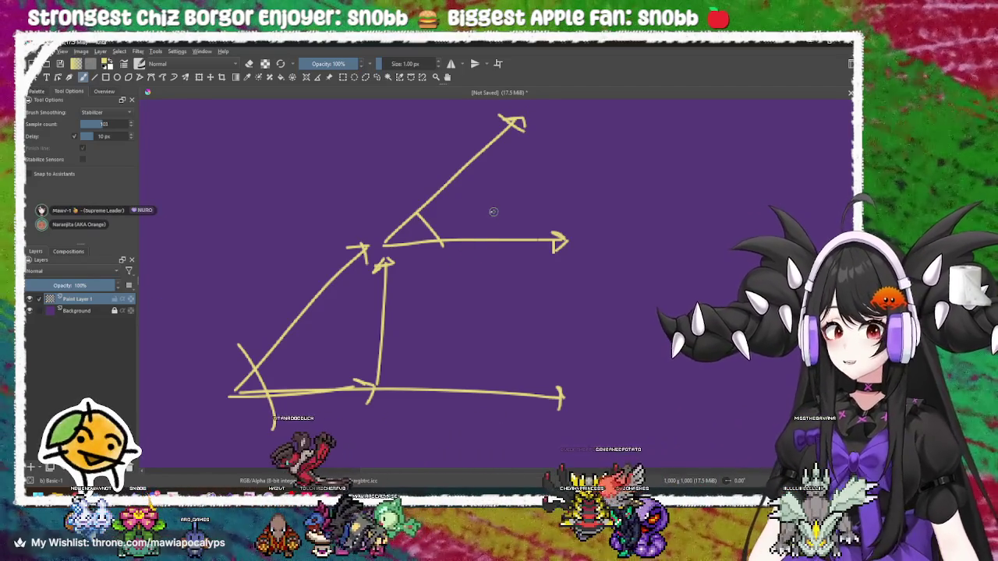
Rotate and pan the canvas away from the arrow sketch until blank purple space shows
mouse_move(357, 225)
mouse_down()
mouse_move(473, 241)
mouse_move(457, 276)
mouse_move(537, 328)
mouse_up()
drag(402, 263, 404, 284)
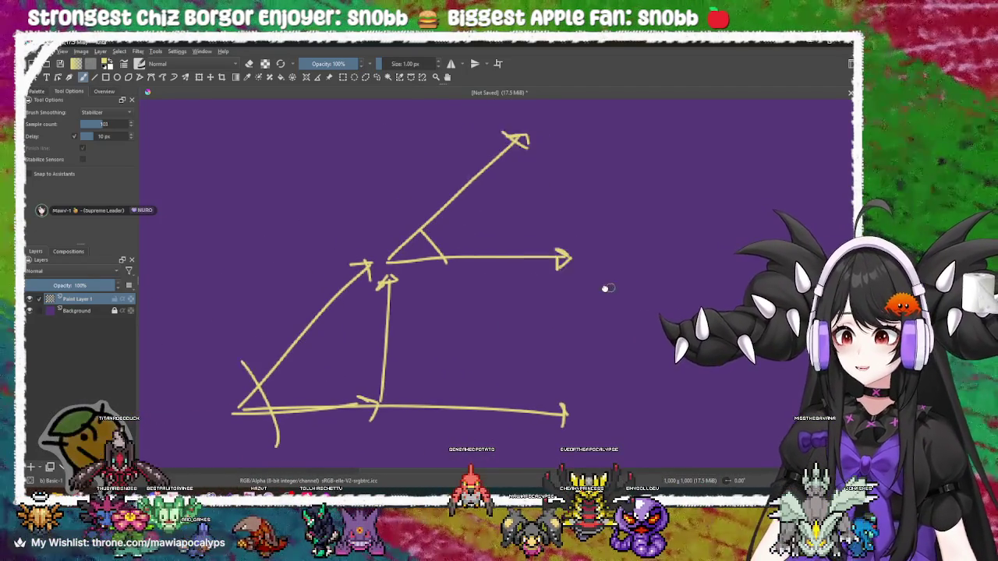
drag(624, 285, 476, 286)
drag(375, 255, 432, 283)
drag(484, 314, 379, 330)
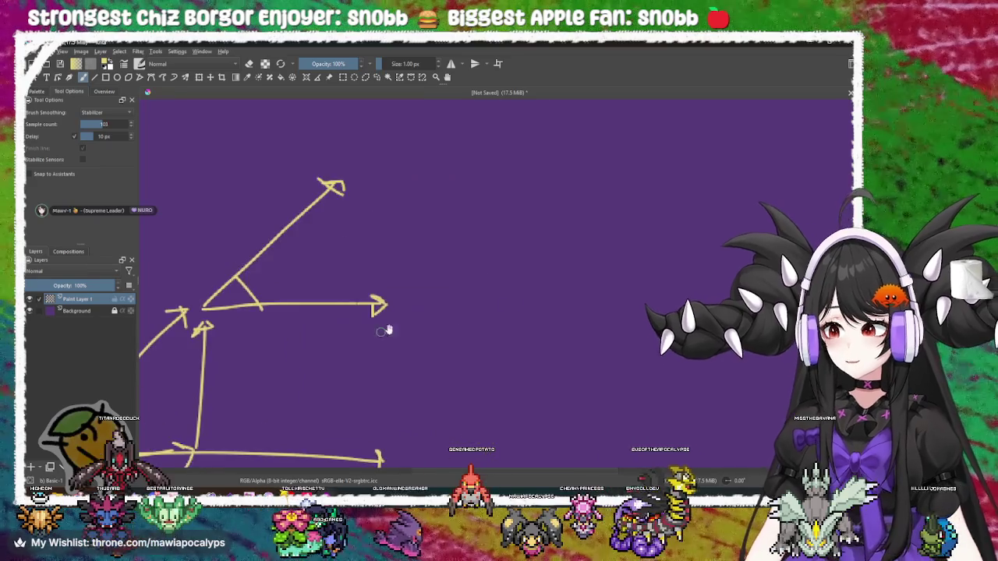
drag(526, 306, 354, 234)
mouse_move(363, 284)
mouse_down()
mouse_move(371, 328)
mouse_move(354, 341)
mouse_move(430, 312)
mouse_move(503, 307)
mouse_move(450, 322)
mouse_move(597, 343)
mouse_move(452, 395)
mouse_move(370, 383)
mouse_move(404, 344)
mouse_move(379, 343)
mouse_move(475, 327)
mouse_move(468, 341)
mouse_move(341, 353)
mouse_move(434, 265)
mouse_move(503, 250)
mouse_up()
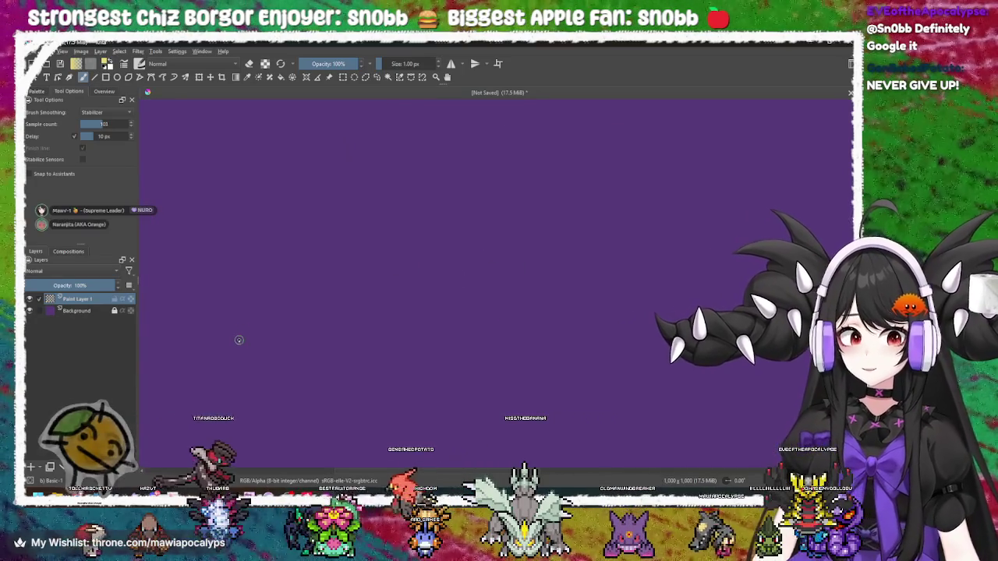
Draw and undo diagonal lines on the blank canvas, then remove the 4q scribbles below the arrow
drag(239, 346, 455, 150)
key(ctrl+z)
drag(220, 331, 417, 205)
mouse_move(222, 332)
mouse_down()
mouse_move(407, 319)
mouse_move(425, 234)
mouse_move(428, 248)
mouse_up()
key(ctrl+z)
key(ctrl+z)
key(ctrl+z)
key(ctrl+z)
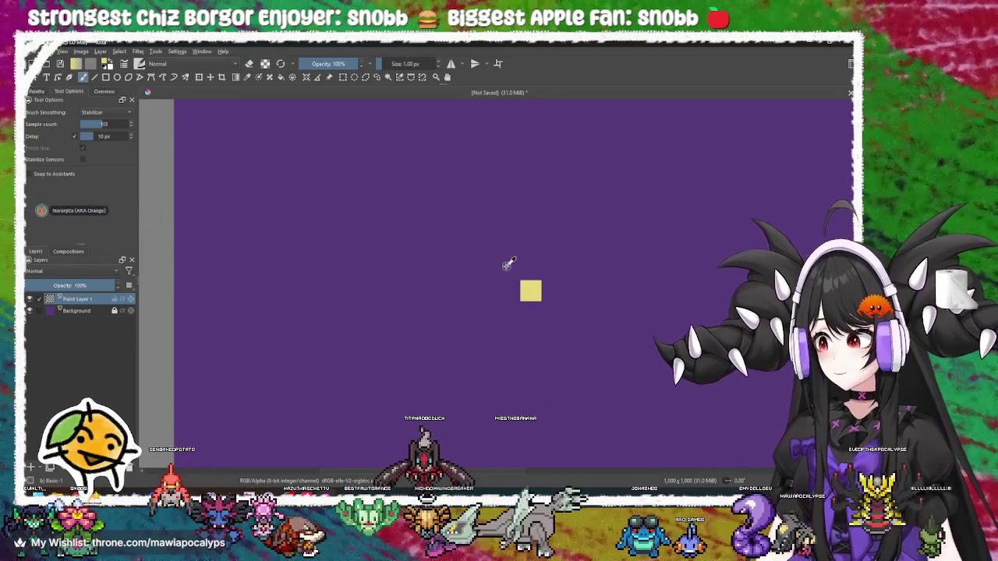
key(ctrl+shift+z)
key(ctrl+shift+z)
key(ctrl+shift+z)
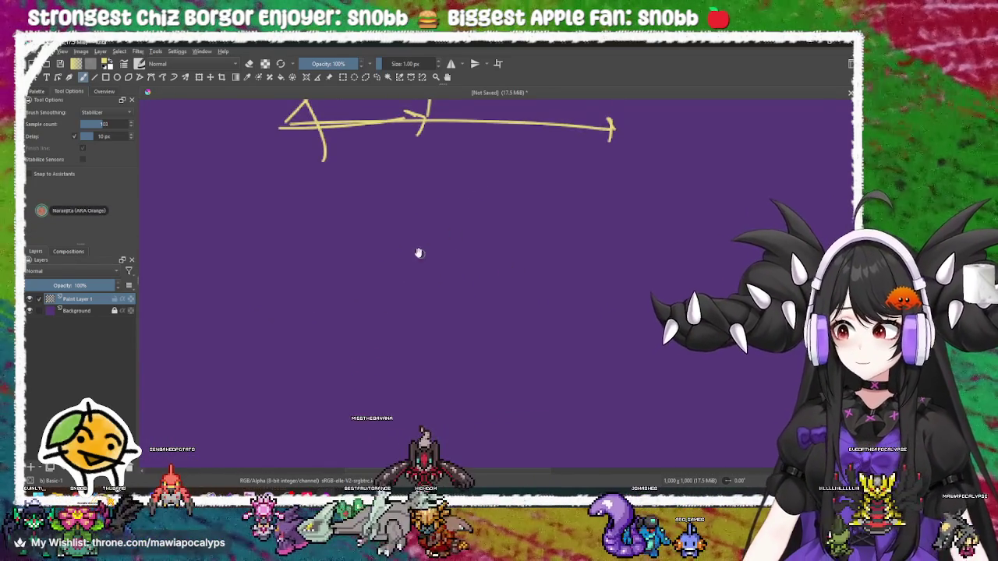
drag(369, 262, 433, 397)
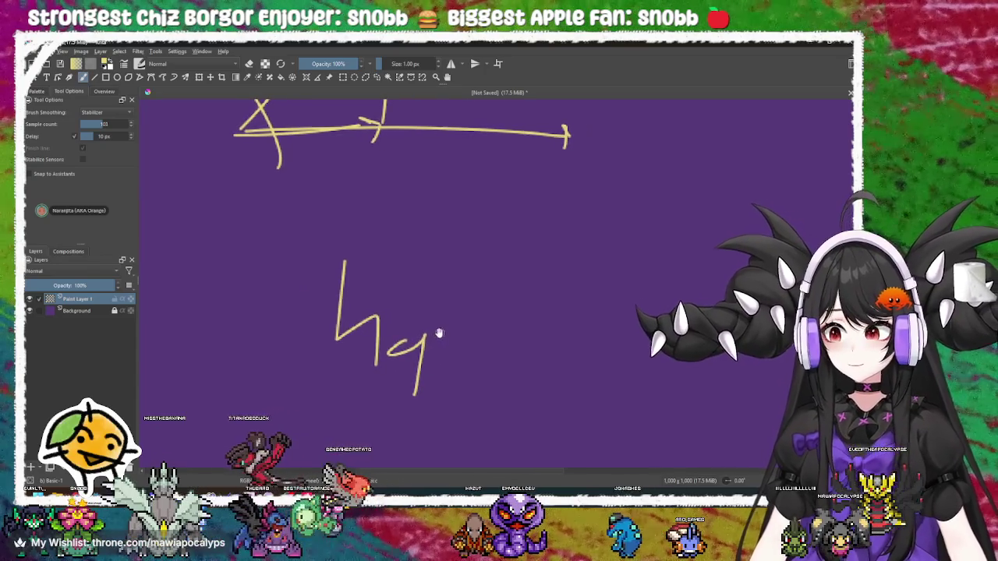
key(ctrl+z)
key(ctrl+z)
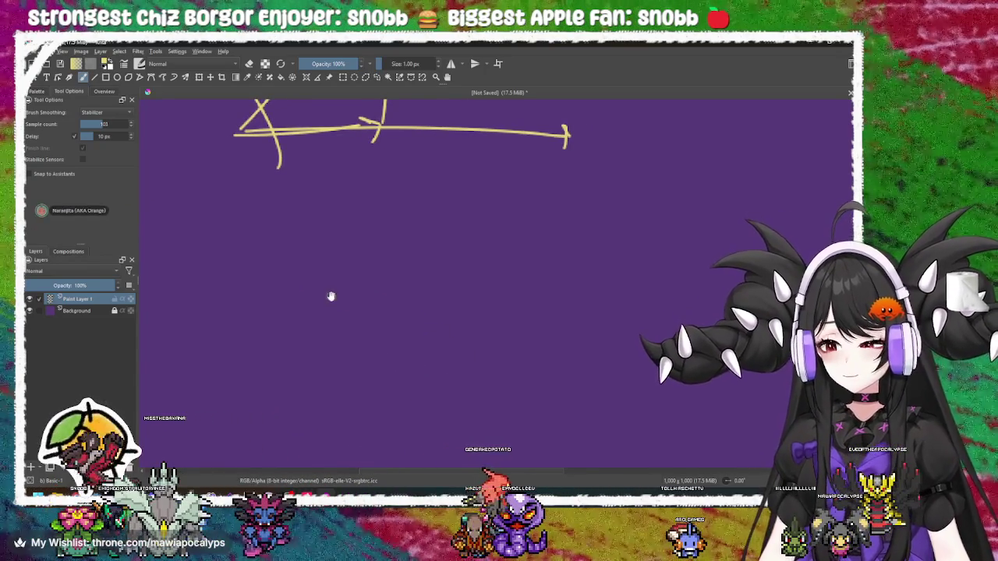
Try a series of curved and W-shaped trial strokes below the arrow, undoing each one
drag(277, 258, 332, 303)
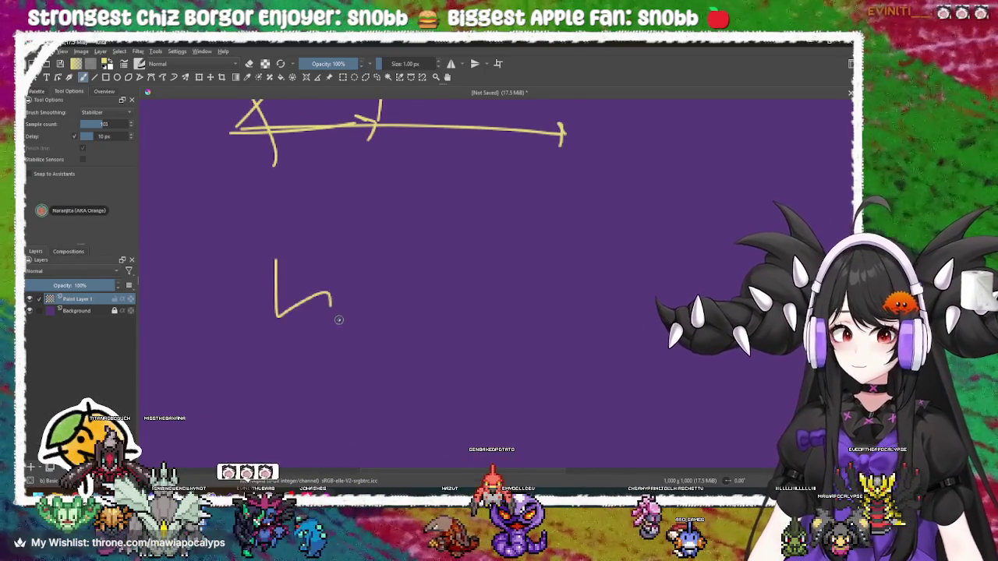
key(ctrl+z)
drag(267, 260, 343, 306)
key(ctrl+z)
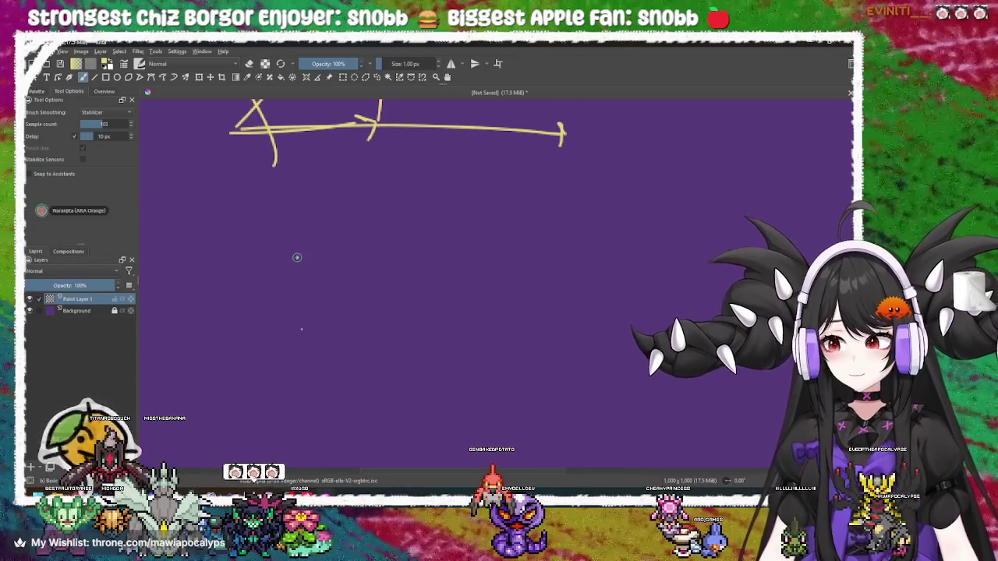
drag(296, 257, 401, 330)
key(ctrl+z)
mouse_move(328, 309)
mouse_down()
mouse_move(334, 297)
mouse_move(296, 327)
mouse_move(327, 319)
mouse_move(397, 334)
mouse_up()
drag(247, 312, 327, 290)
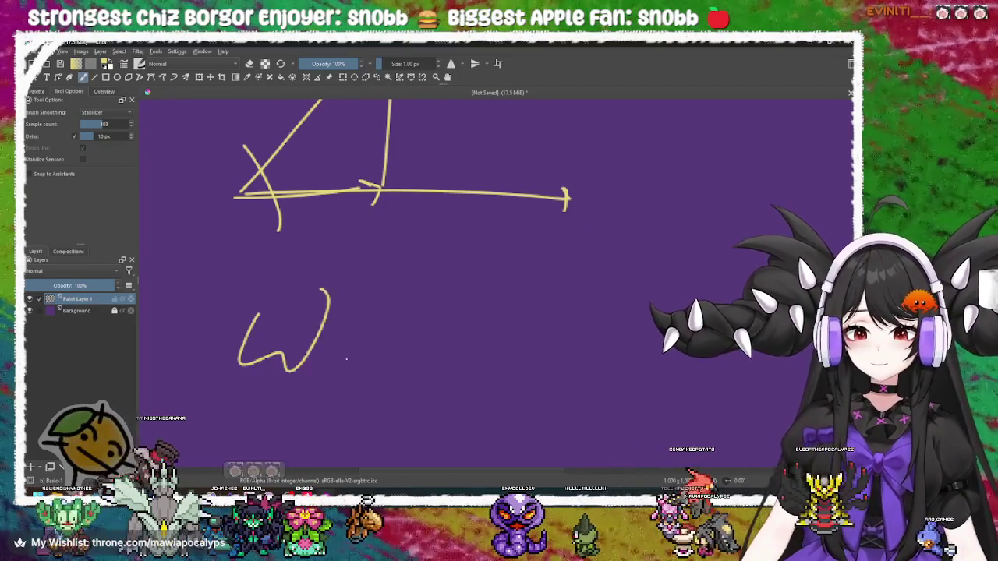
key(ctrl+z)
key(ctrl+z)
mouse_move(254, 348)
mouse_down()
mouse_move(293, 351)
mouse_move(307, 331)
mouse_move(304, 300)
mouse_move(289, 358)
mouse_move(262, 278)
mouse_up()
key(ctrl+z)
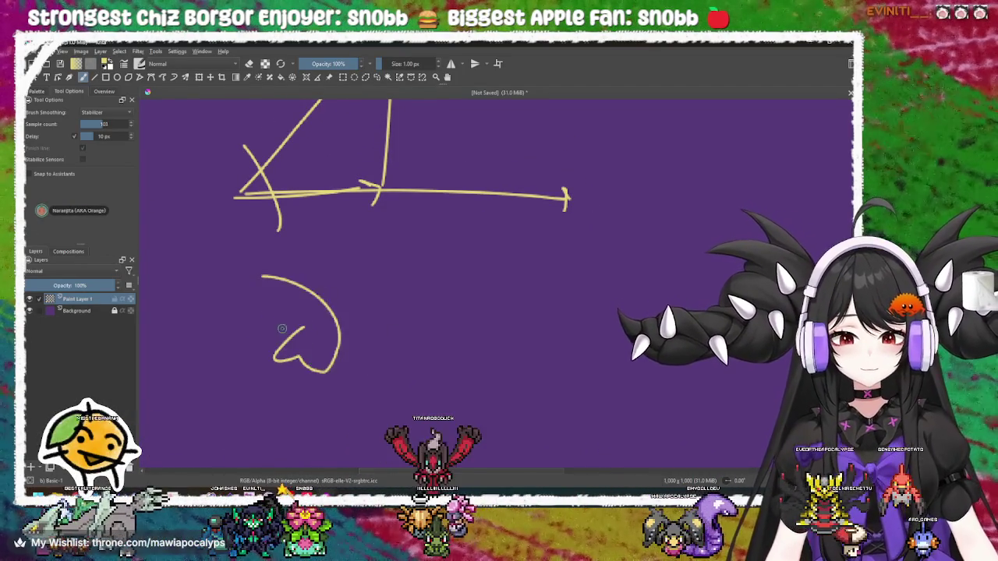
key(ctrl+z)
drag(326, 347, 286, 273)
key(ctrl+z)
mouse_move(342, 335)
mouse_down()
mouse_move(343, 349)
mouse_move(278, 258)
mouse_move(353, 345)
mouse_move(390, 289)
mouse_up()
key(ctrl+z)
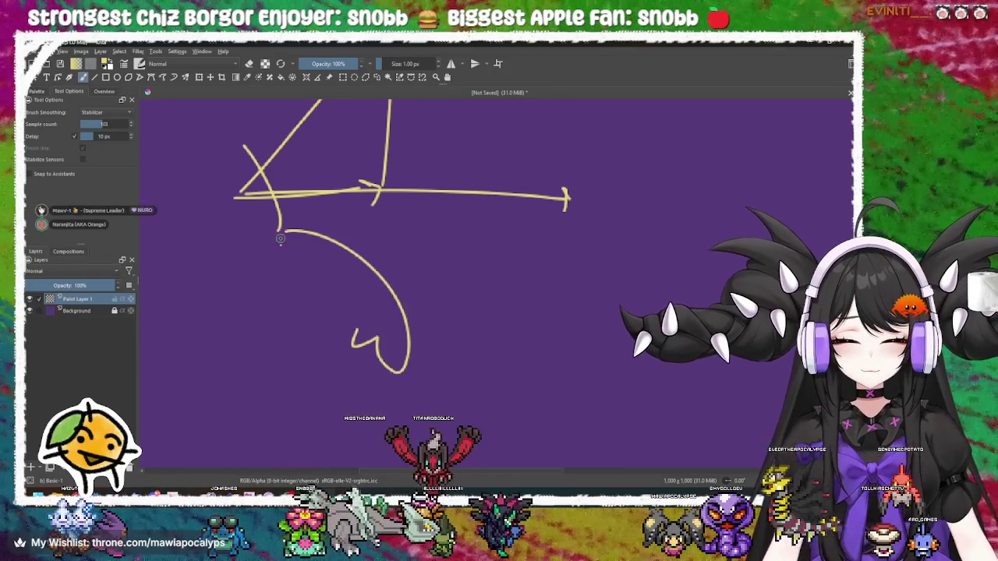
key(ctrl+z)
mouse_move(351, 328)
mouse_down()
mouse_move(367, 331)
mouse_move(283, 260)
mouse_up()
key(ctrl+z)
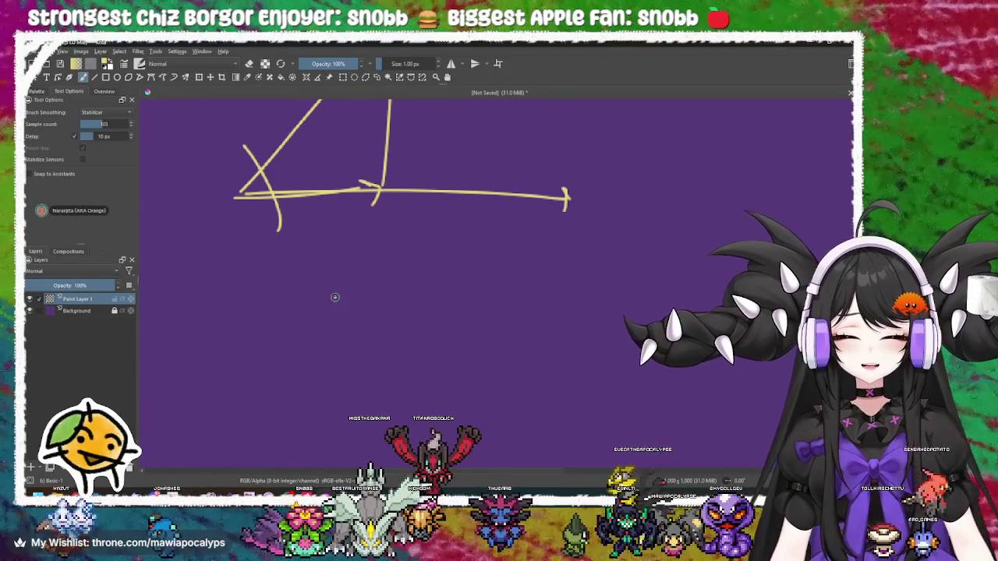
drag(340, 308, 286, 226)
key(ctrl+z)
mouse_move(360, 307)
mouse_down()
mouse_move(363, 326)
mouse_move(285, 264)
mouse_up()
Keep testing hooked and 6-shaped strokes below the arrow, undoing them all, then recentre the view
key(ctrl+z)
drag(355, 322, 312, 235)
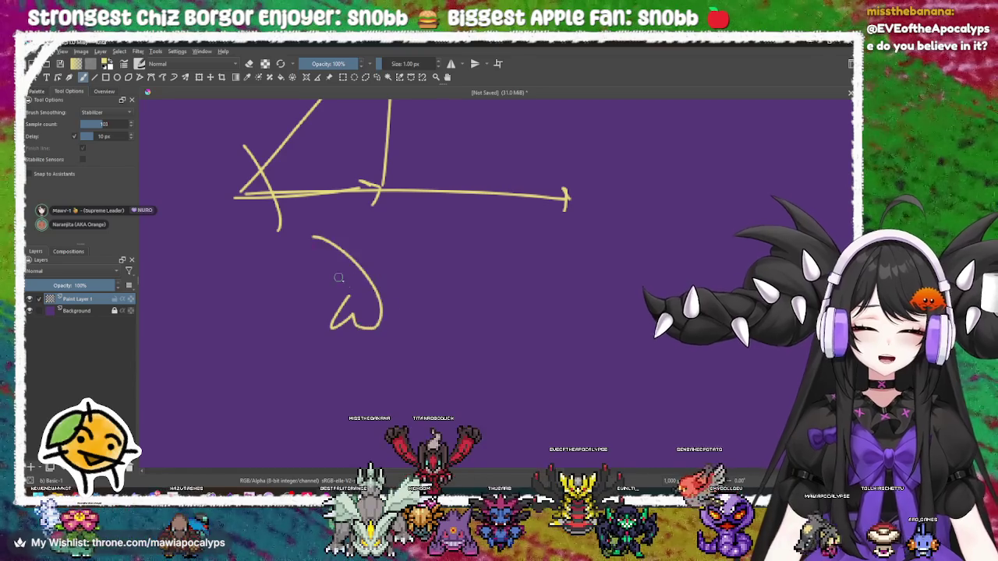
key(ctrl+z)
mouse_move(347, 324)
mouse_down()
mouse_move(380, 312)
mouse_move(303, 220)
mouse_up()
key(ctrl+z)
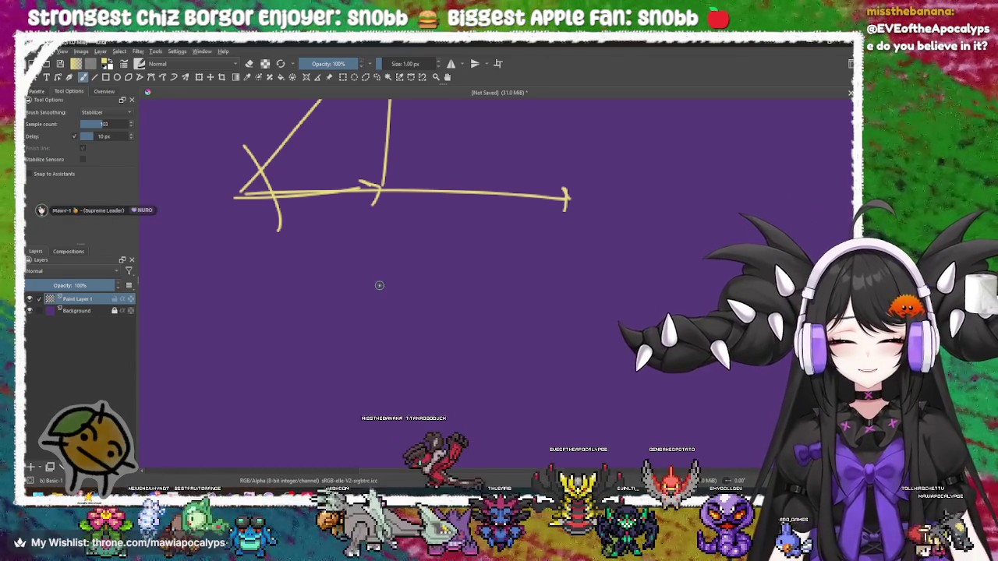
drag(373, 330, 402, 238)
key(ctrl+z)
drag(342, 302, 352, 307)
mouse_move(315, 244)
mouse_down()
mouse_move(386, 312)
mouse_move(366, 327)
mouse_move(349, 275)
mouse_move(341, 299)
mouse_move(330, 260)
mouse_move(413, 316)
mouse_up()
key(ctrl+z)
key(ctrl+z)
key(ctrl+z)
mouse_move(347, 288)
mouse_down()
mouse_move(360, 295)
mouse_move(390, 242)
mouse_up()
key(ctrl+z)
mouse_move(352, 290)
mouse_down()
mouse_move(363, 302)
mouse_move(366, 284)
mouse_move(375, 328)
mouse_move(356, 259)
mouse_up()
key(ctrl+z)
key(ctrl+z)
drag(347, 297, 360, 313)
key(ctrl+z)
drag(331, 227, 367, 300)
key(ctrl+z)
drag(393, 267, 390, 257)
drag(321, 236, 371, 262)
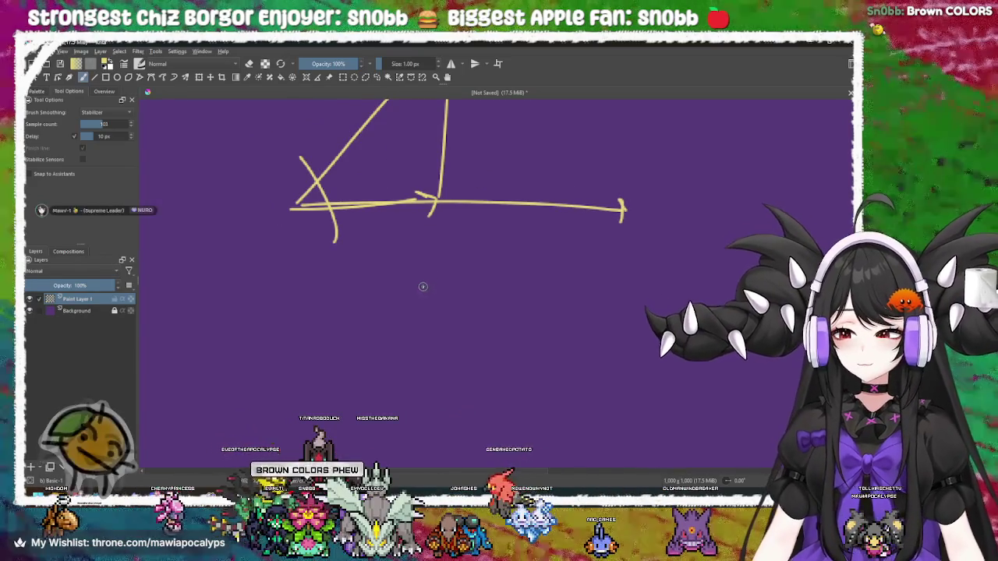
key(alt+Tab)
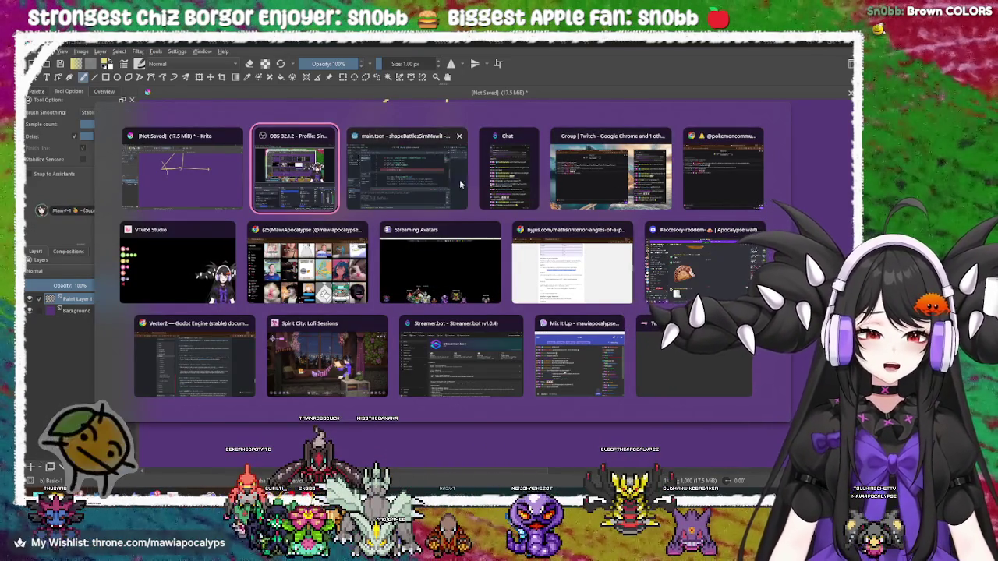
Cycle through the open windows and return to the Krita canvas
click(156, 284)
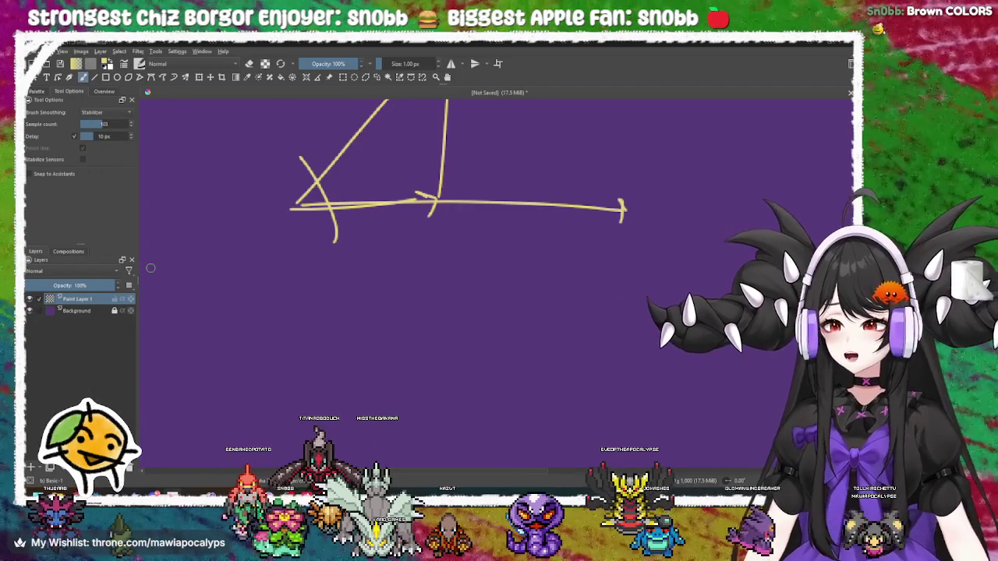
key(alt+Tab)
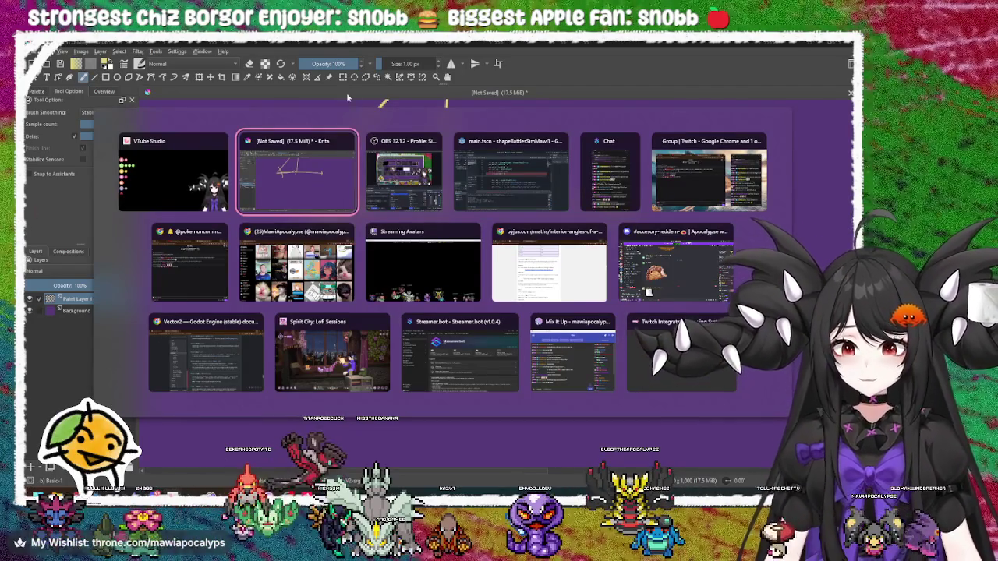
key(alt+Tab)
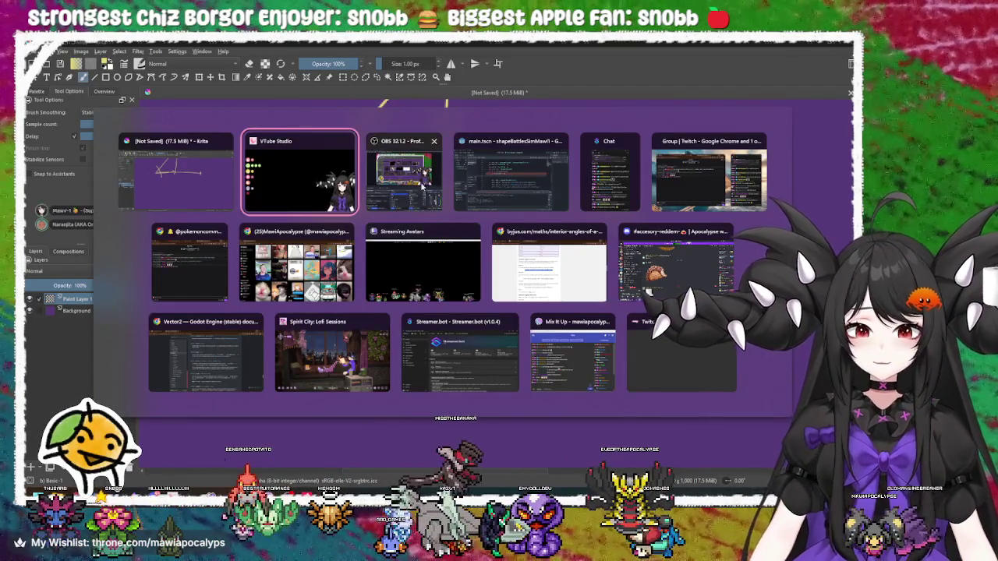
key(alt+Tab)
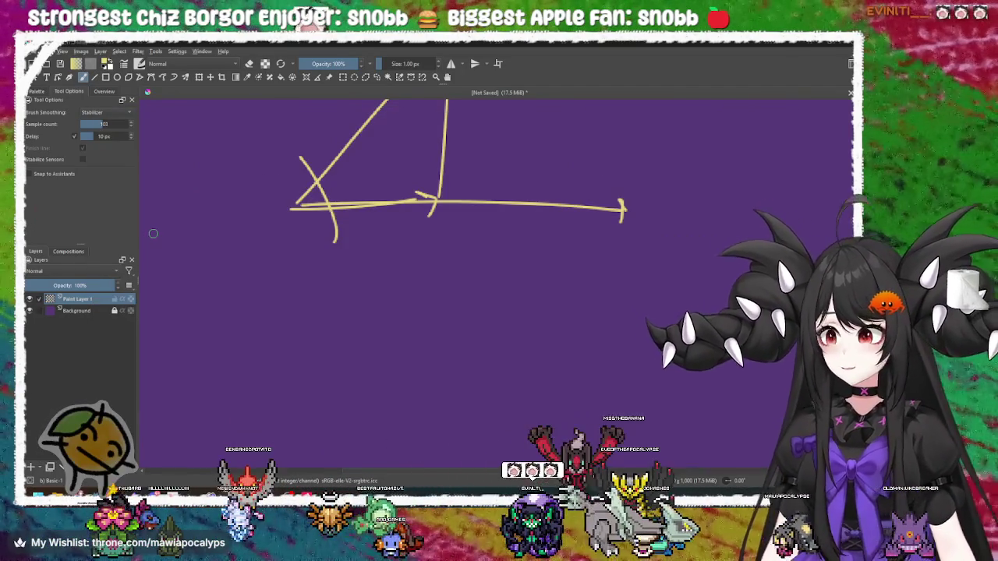
Pan to empty canvas right of the sketch and add an arrowhead to the fresh line's right tip
mouse_move(419, 230)
mouse_down()
mouse_move(401, 340)
mouse_move(397, 255)
mouse_move(384, 238)
mouse_move(363, 271)
mouse_up()
mouse_move(461, 234)
mouse_down()
mouse_move(419, 249)
mouse_move(461, 212)
mouse_up()
mouse_move(368, 208)
mouse_down()
mouse_move(368, 181)
mouse_move(368, 208)
mouse_move(349, 195)
mouse_move(328, 257)
mouse_up()
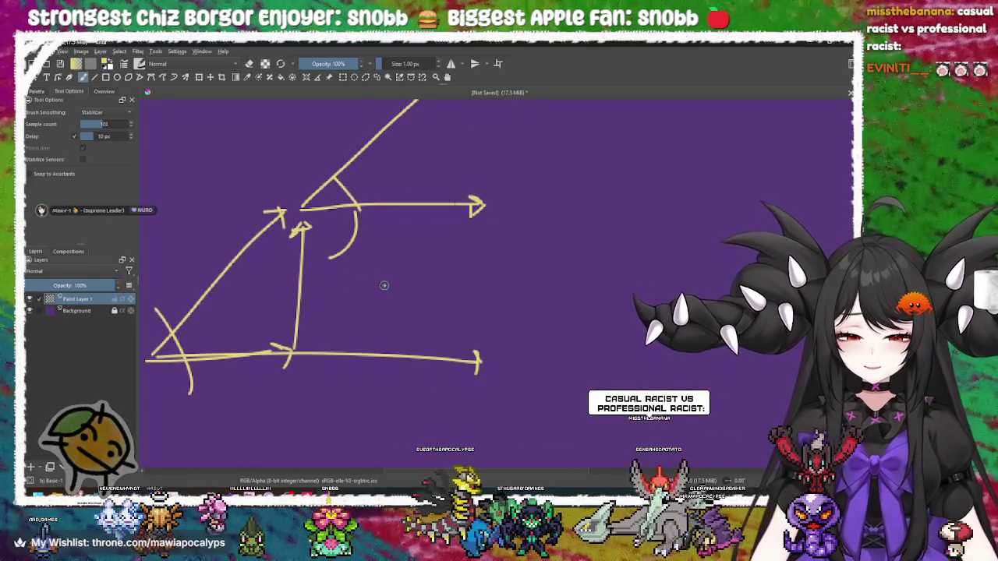
drag(300, 242, 386, 237)
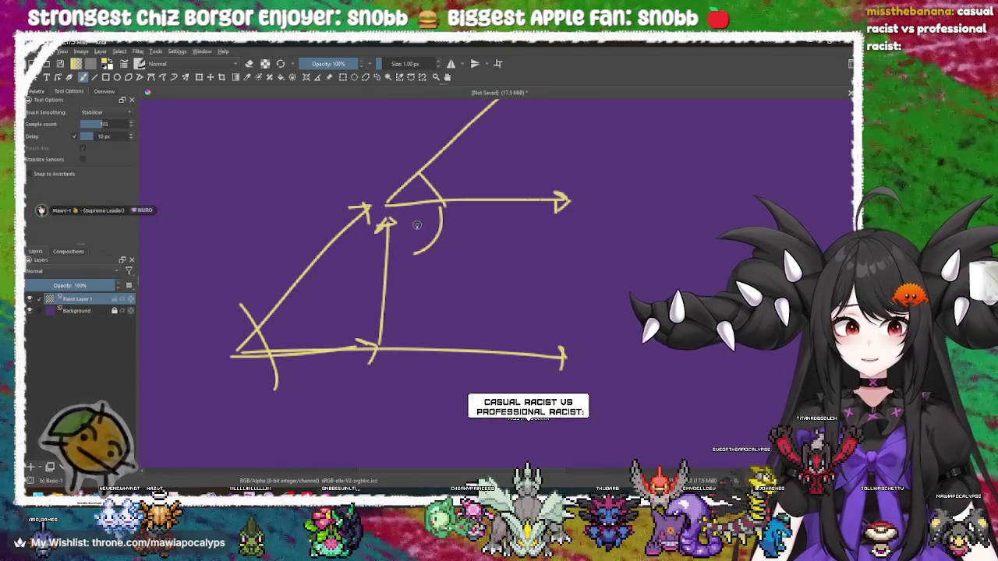
mouse_move(403, 294)
mouse_down()
mouse_move(434, 345)
mouse_move(467, 323)
mouse_up()
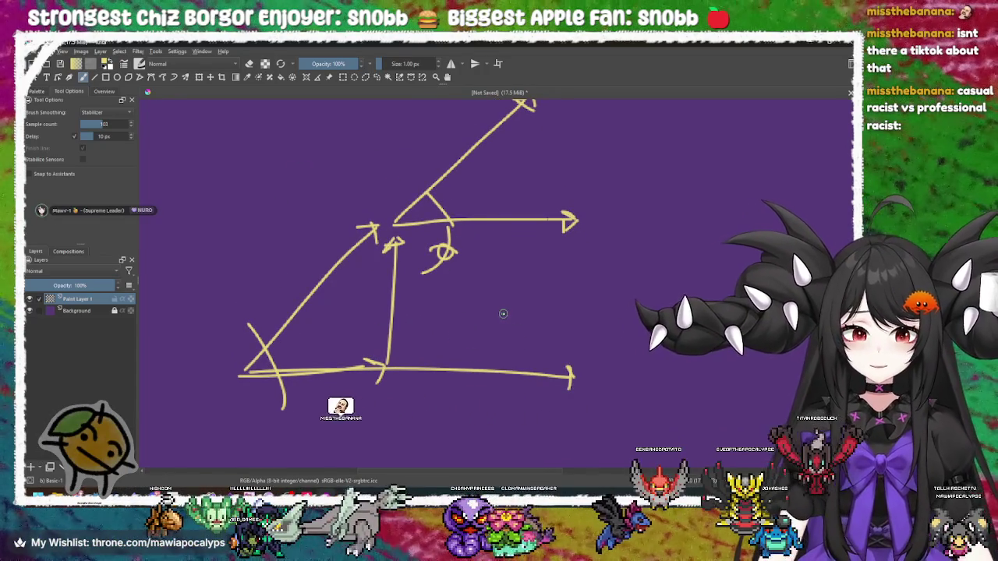
drag(520, 356, 484, 336)
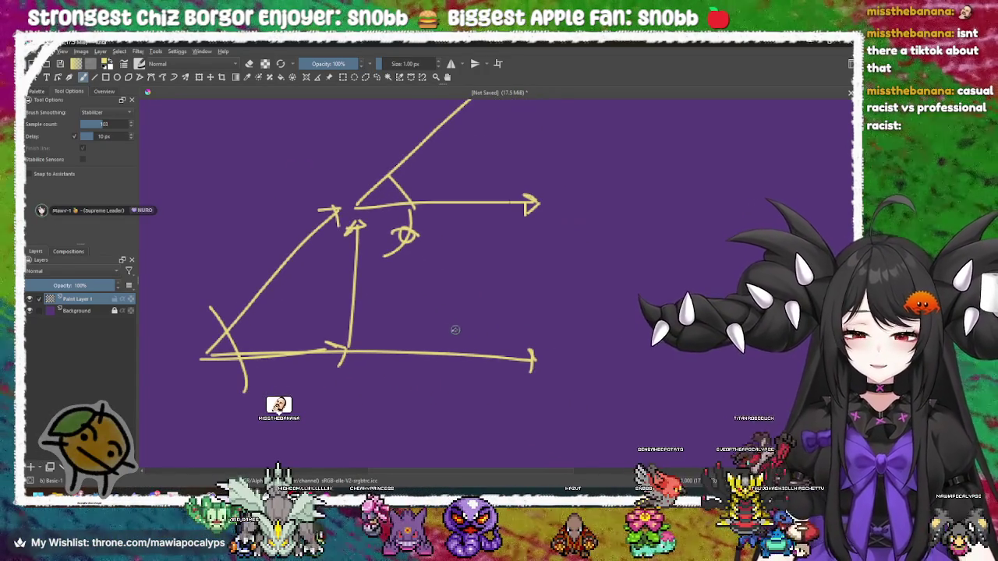
mouse_move(608, 329)
mouse_down()
mouse_move(429, 230)
mouse_move(297, 304)
mouse_move(555, 310)
mouse_move(529, 339)
mouse_up()
drag(534, 337, 526, 350)
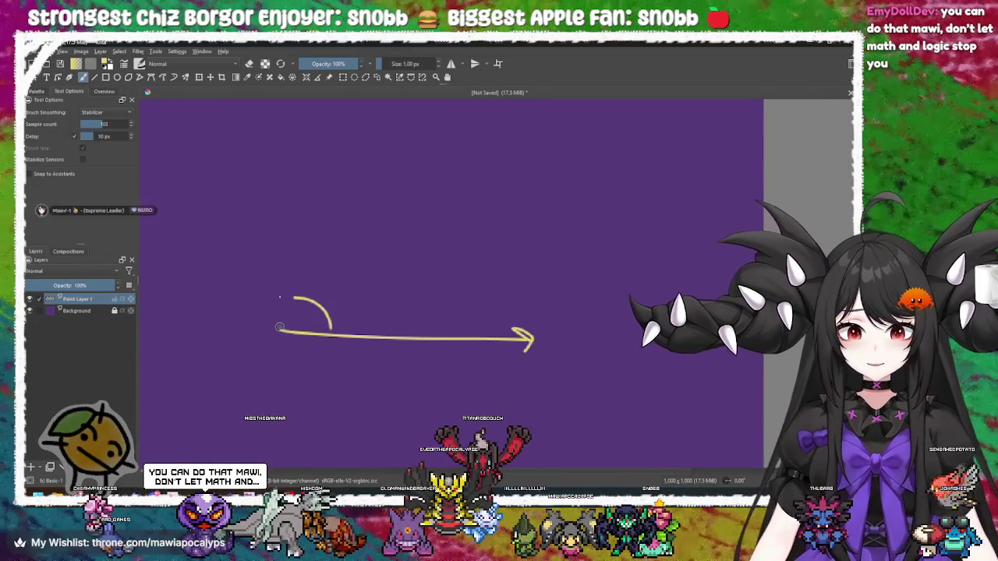
Sketch an upward arrow from the arrow's left end with a top line, then undo back to the bottom arrow
drag(280, 327, 281, 185)
mouse_move(276, 139)
mouse_down()
mouse_move(262, 153)
mouse_move(297, 154)
mouse_up()
drag(264, 126, 308, 195)
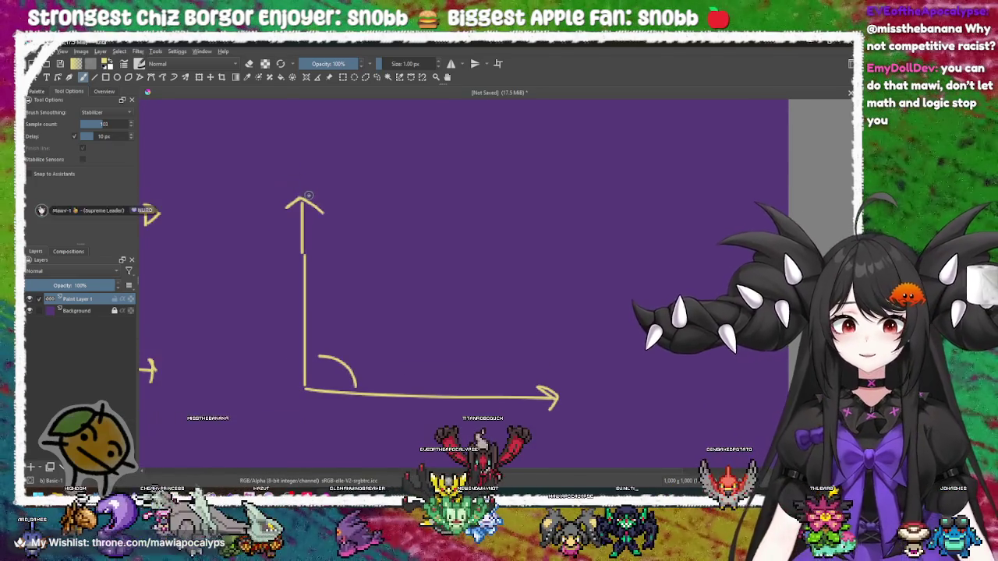
drag(635, 188, 632, 189)
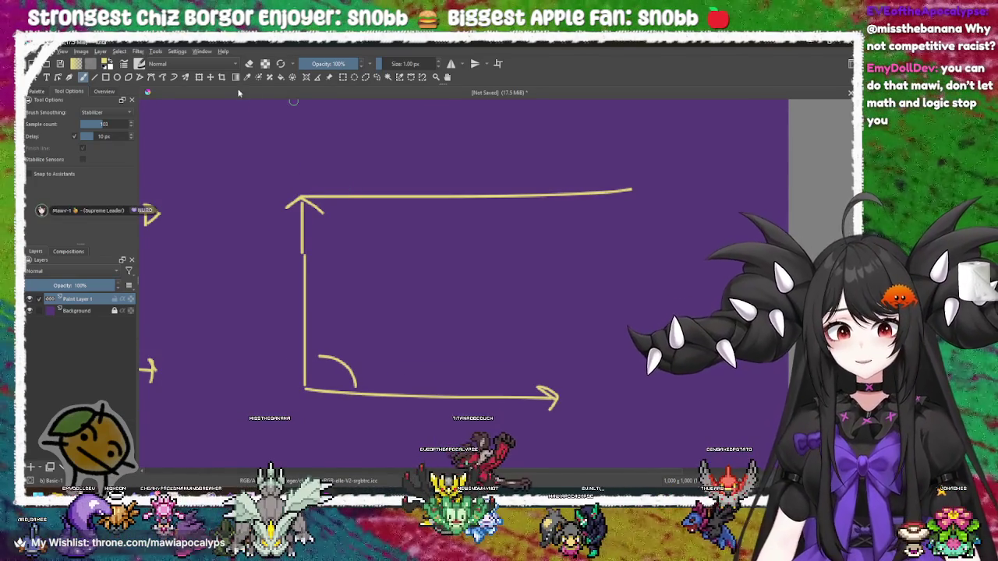
scroll(335, 179, down, 1)
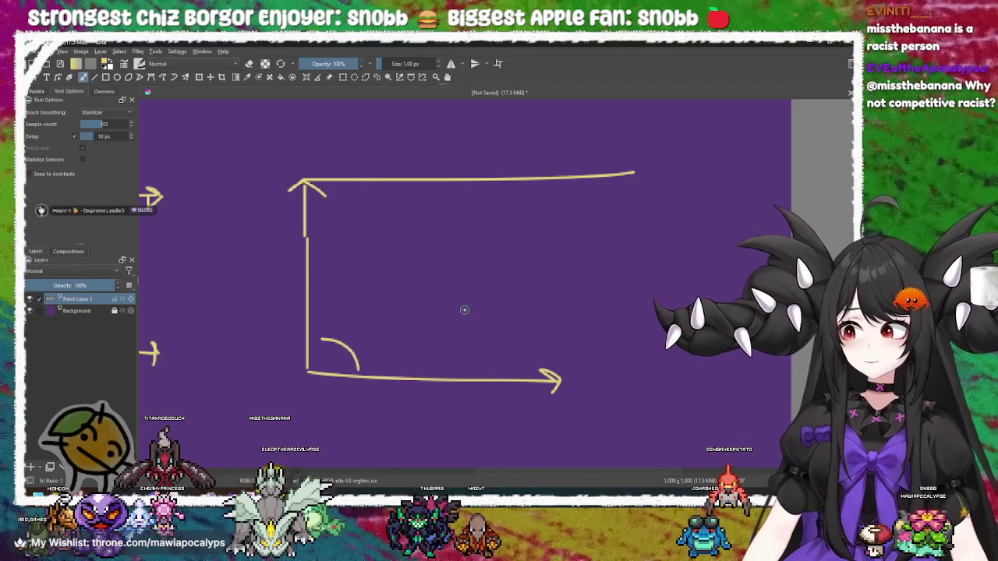
key(ctrl+z)
key(ctrl+z)
key(ctrl+z)
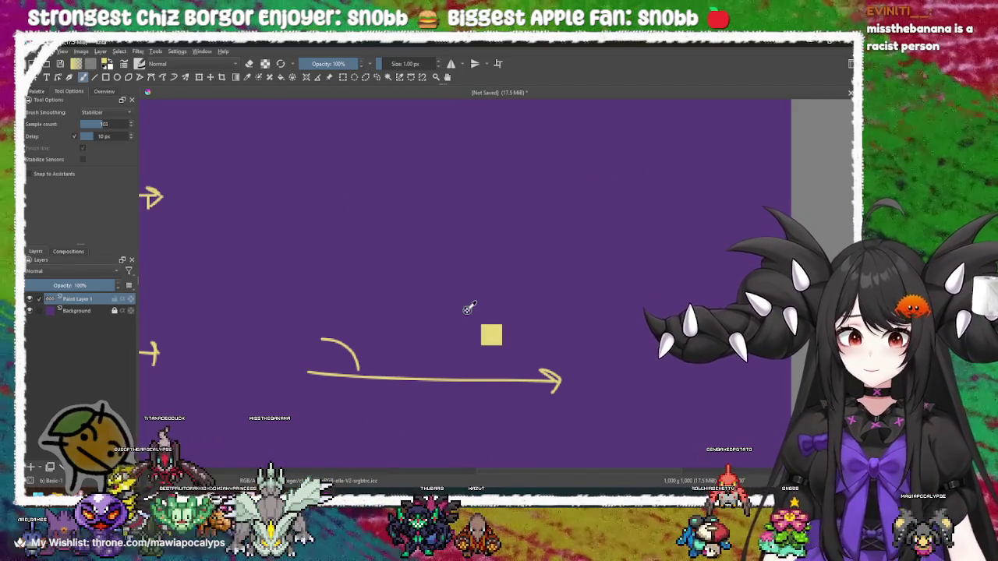
Extend the horizontal arrow and draw a vertical line with an arrowhead rising from it
drag(467, 314, 436, 301)
mouse_move(553, 360)
mouse_down()
mouse_move(535, 339)
mouse_move(376, 305)
mouse_move(546, 302)
mouse_up()
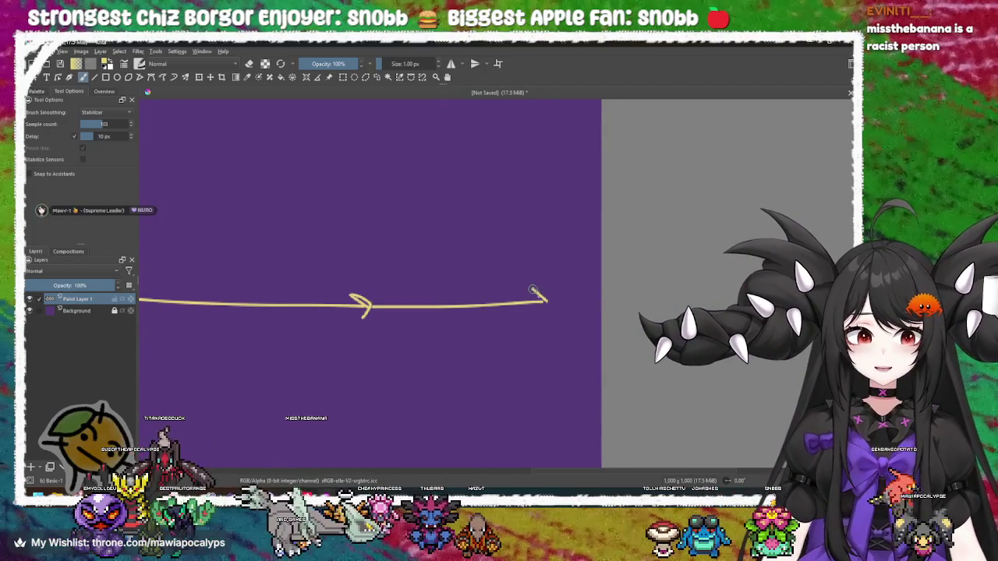
drag(470, 325, 474, 380)
mouse_move(370, 360)
mouse_down()
mouse_move(373, 156)
mouse_move(396, 173)
mouse_up()
drag(422, 172, 457, 276)
drag(421, 218, 421, 174)
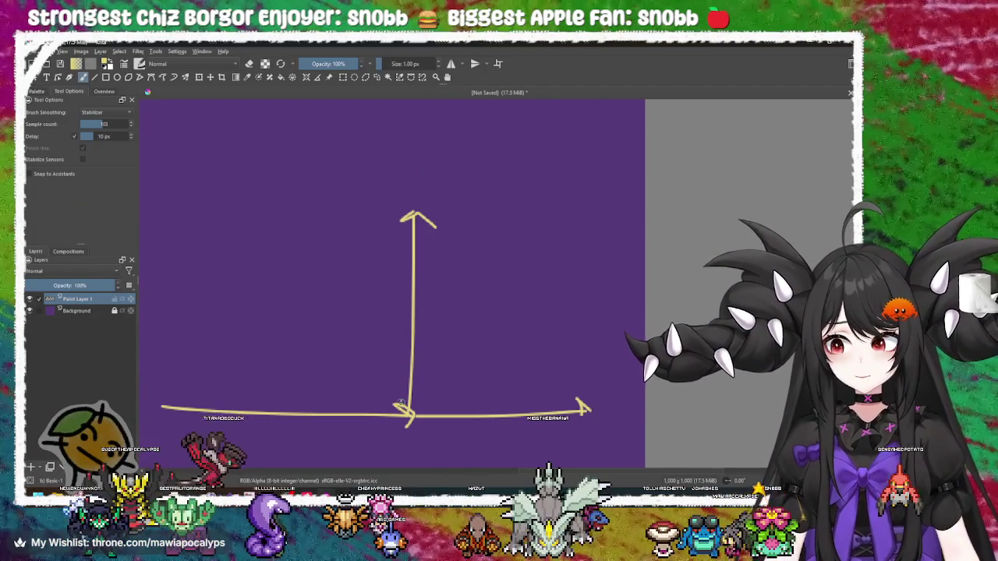
drag(378, 379, 377, 424)
mouse_move(414, 204)
mouse_down()
mouse_move(444, 271)
mouse_move(402, 237)
mouse_move(598, 239)
mouse_move(502, 339)
mouse_move(429, 268)
mouse_move(464, 101)
mouse_up()
Extend the vertical arrow, add arrowheads, and mark right angles at the top junction
drag(450, 185, 444, 240)
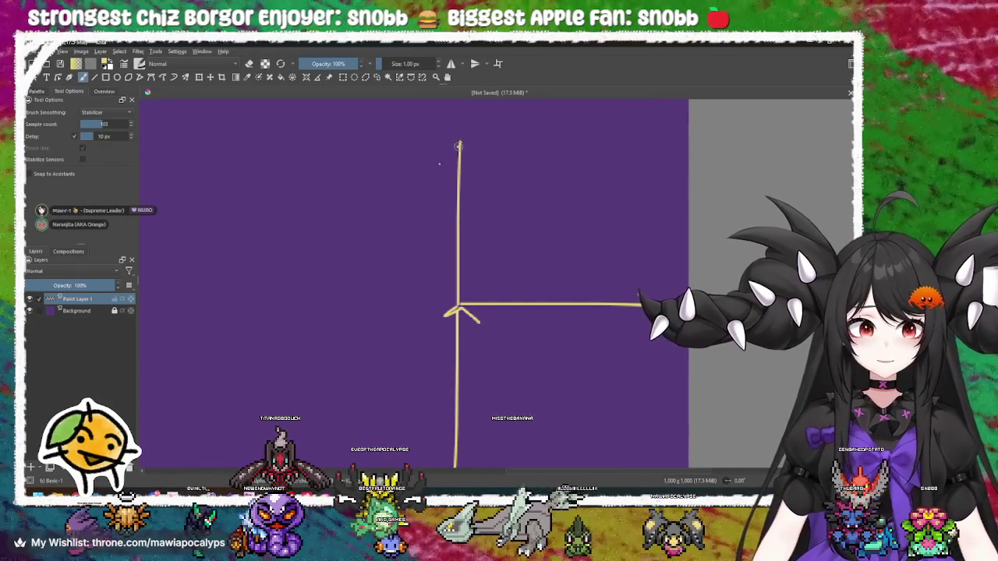
drag(443, 160, 472, 154)
drag(640, 292, 646, 312)
mouse_move(478, 283)
mouse_down()
mouse_move(434, 267)
mouse_move(435, 247)
mouse_move(410, 250)
mouse_up()
drag(352, 298, 461, 265)
mouse_move(476, 222)
mouse_down()
mouse_move(511, 219)
mouse_move(471, 245)
mouse_move(209, 251)
mouse_move(234, 234)
mouse_move(226, 264)
mouse_up()
mouse_move(289, 260)
mouse_down()
mouse_move(295, 217)
mouse_move(265, 429)
mouse_move(258, 365)
mouse_move(356, 338)
mouse_up()
key(ctrl+z)
drag(334, 281, 407, 245)
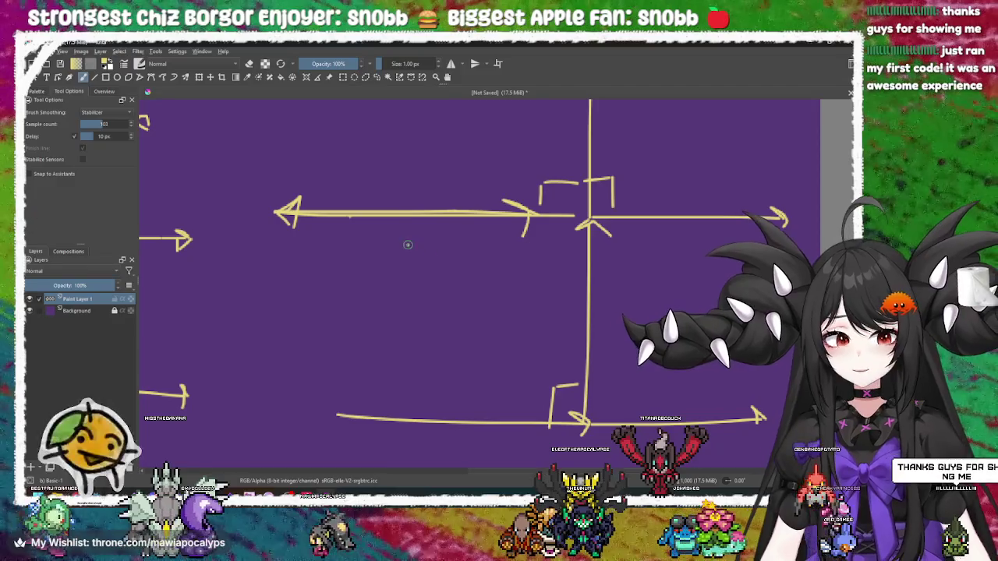
Draw bracket marks and a long vertical line ending in an arrowhead on the sketch's left side
mouse_move(334, 201)
mouse_down()
mouse_move(302, 180)
mouse_move(243, 202)
mouse_up()
drag(241, 242, 272, 256)
drag(355, 303, 367, 267)
mouse_move(304, 181)
mouse_down()
mouse_move(294, 356)
mouse_move(265, 343)
mouse_up()
drag(294, 368, 323, 343)
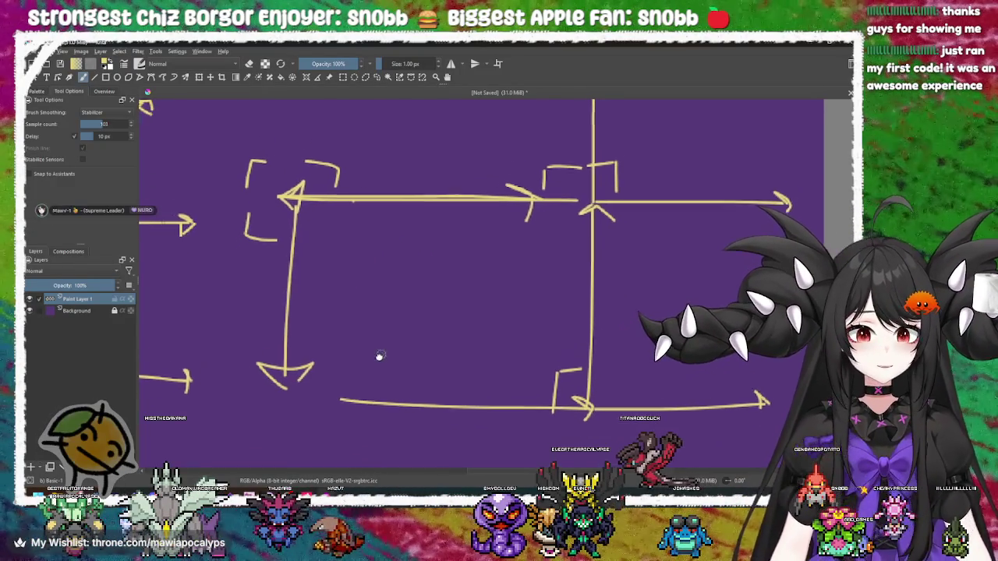
Reposition the canvas and draw a horizontal yellow line below the sketch
drag(461, 258, 471, 268)
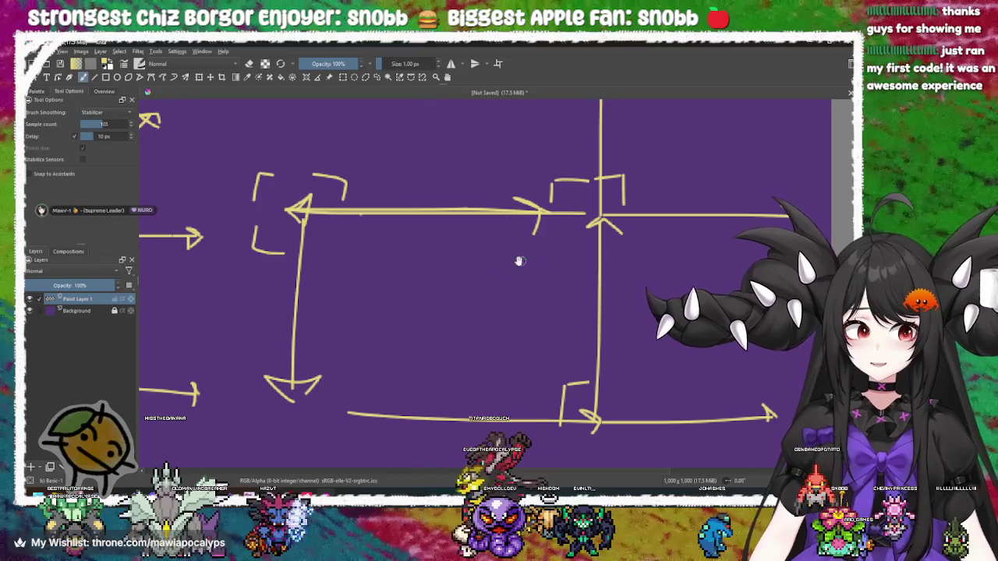
mouse_move(374, 303)
mouse_down()
mouse_move(495, 309)
mouse_move(508, 250)
mouse_move(628, 261)
mouse_up()
mouse_move(312, 371)
mouse_down()
mouse_move(372, 364)
mouse_move(445, 312)
mouse_move(404, 285)
mouse_up()
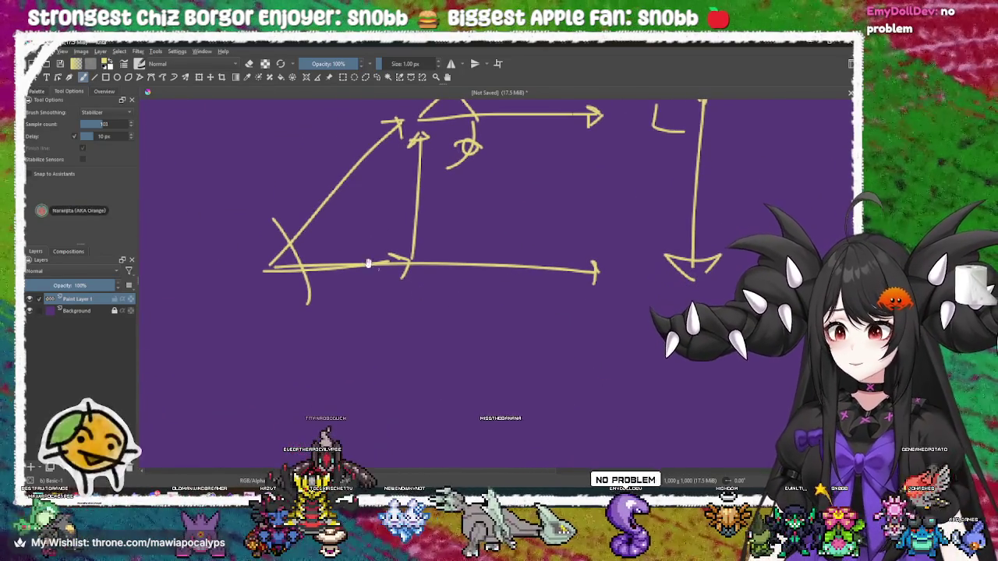
scroll(373, 290, down, 1)
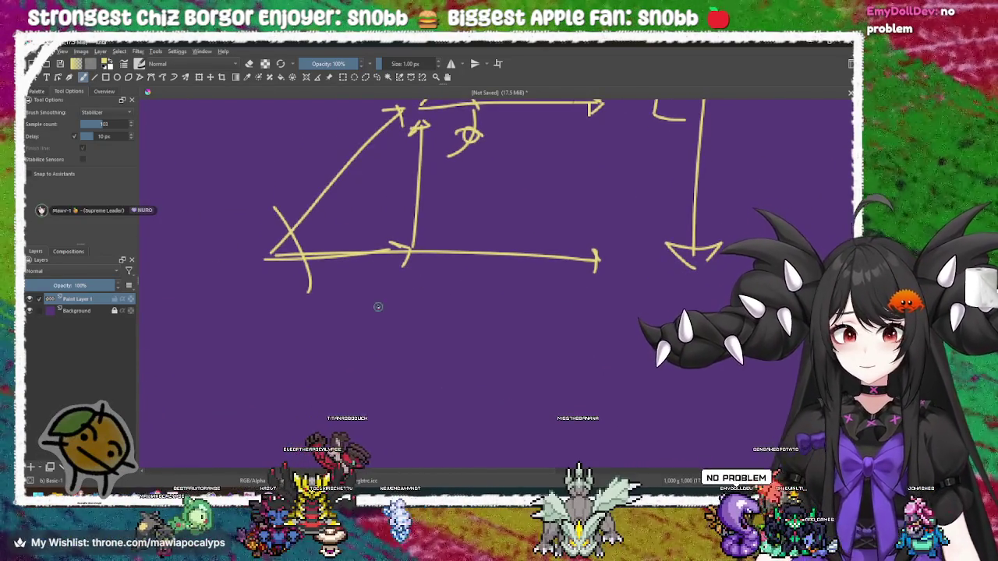
scroll(366, 296, down, 5)
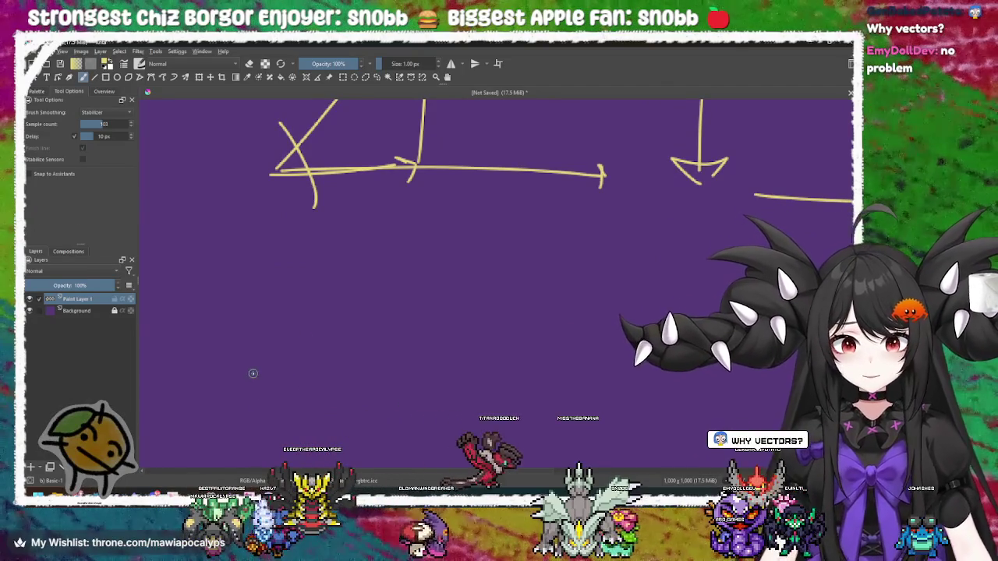
drag(254, 374, 465, 368)
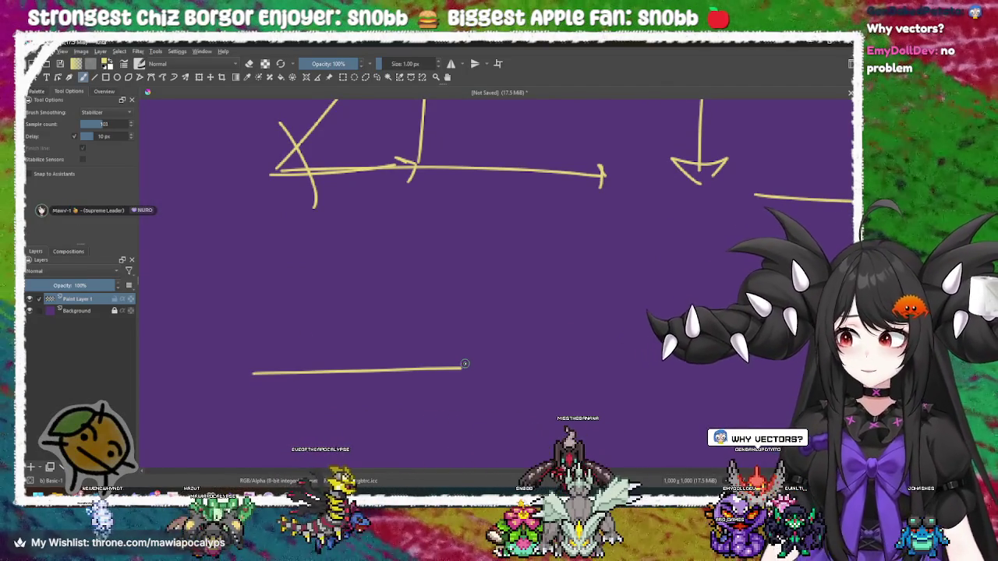
Pan around the updated sketch, then return to the Godot editor
scroll(588, 297, up, 5)
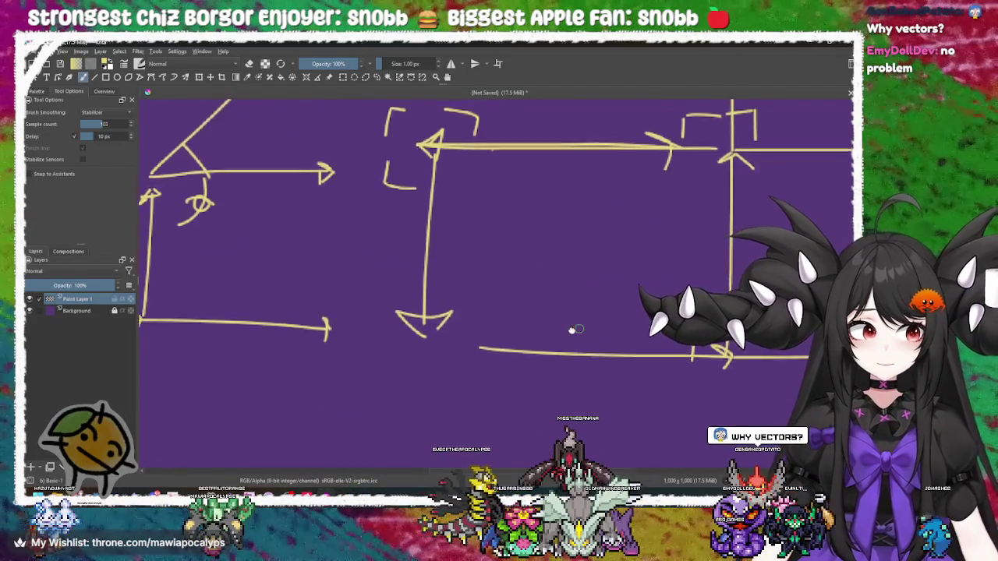
scroll(586, 327, right, 1)
scroll(608, 306, down, 4)
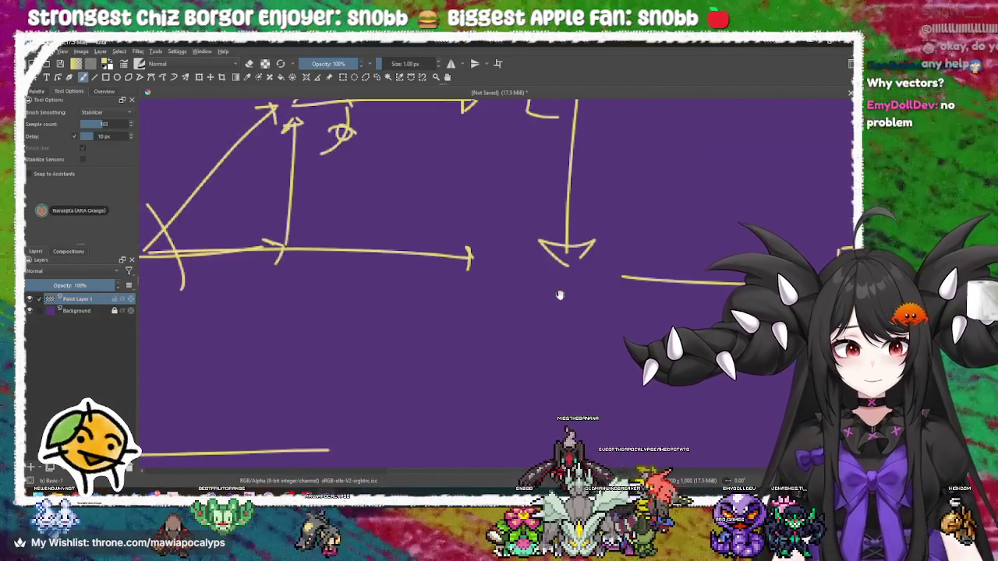
scroll(746, 202, left, 8)
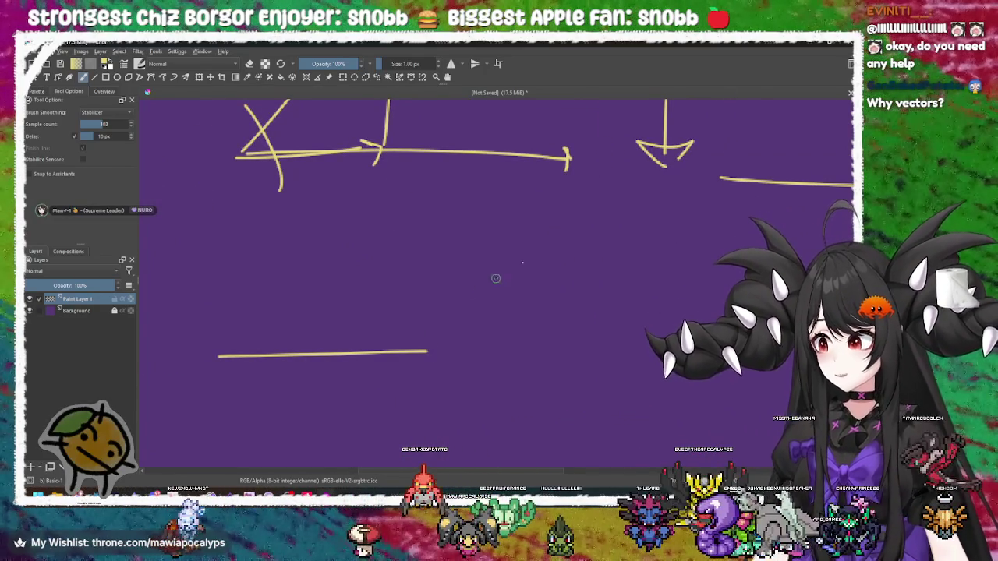
key(alt+Tab)
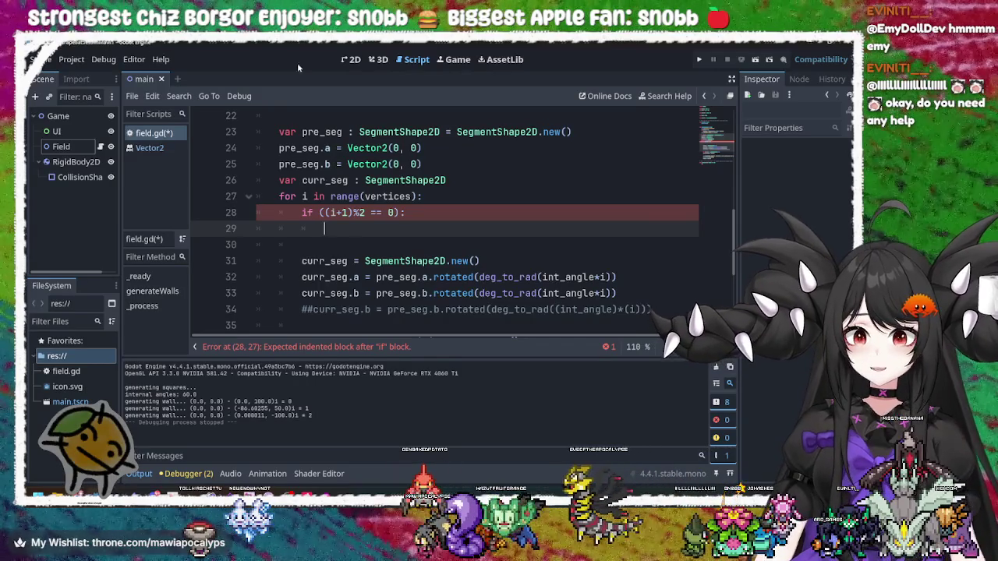
Fill the empty if block under line 28 with a pass statement
drag(420, 209, 451, 199)
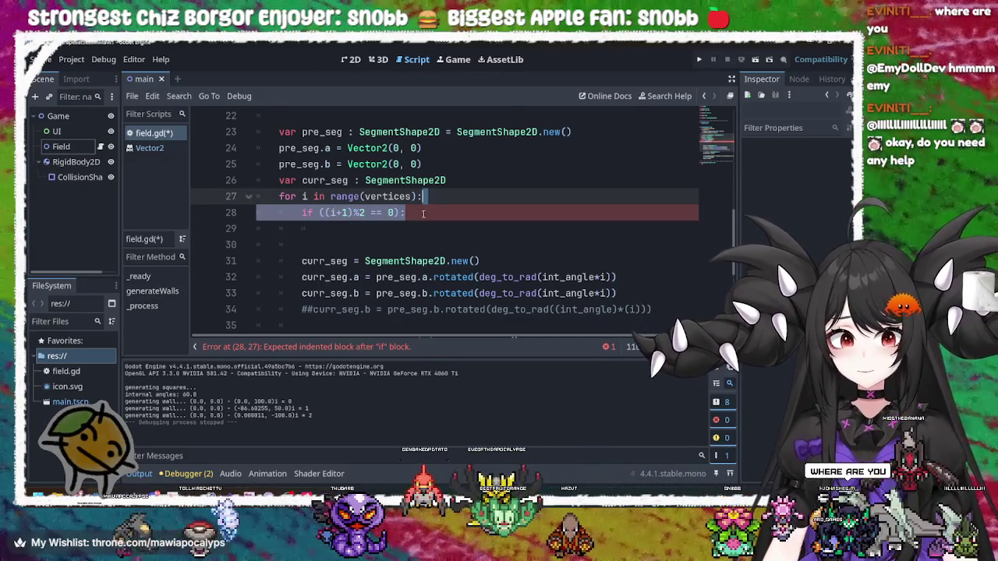
click(411, 228)
text(pass)
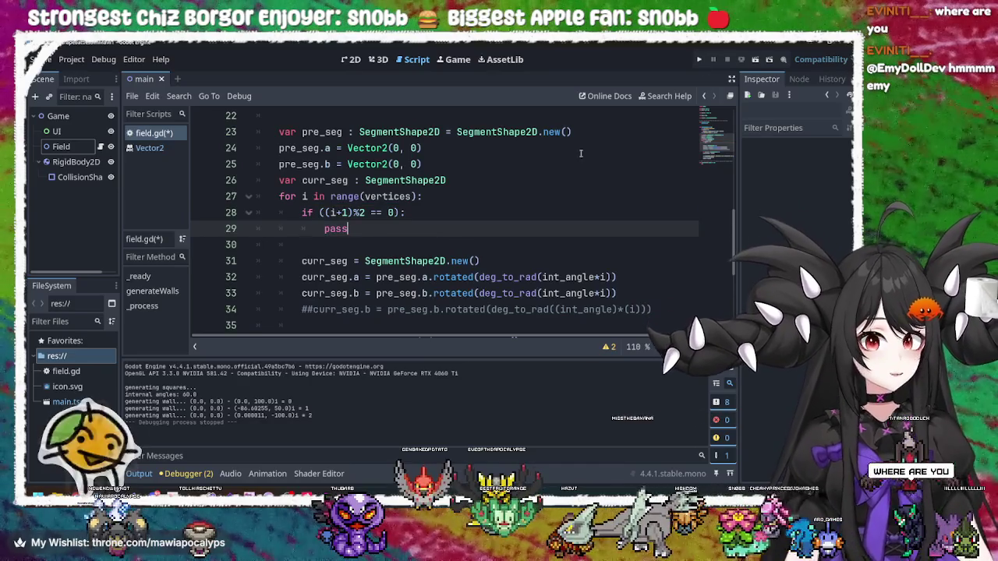
Select the rotated expression assigned to curr_seg.a on line 32
click(494, 263)
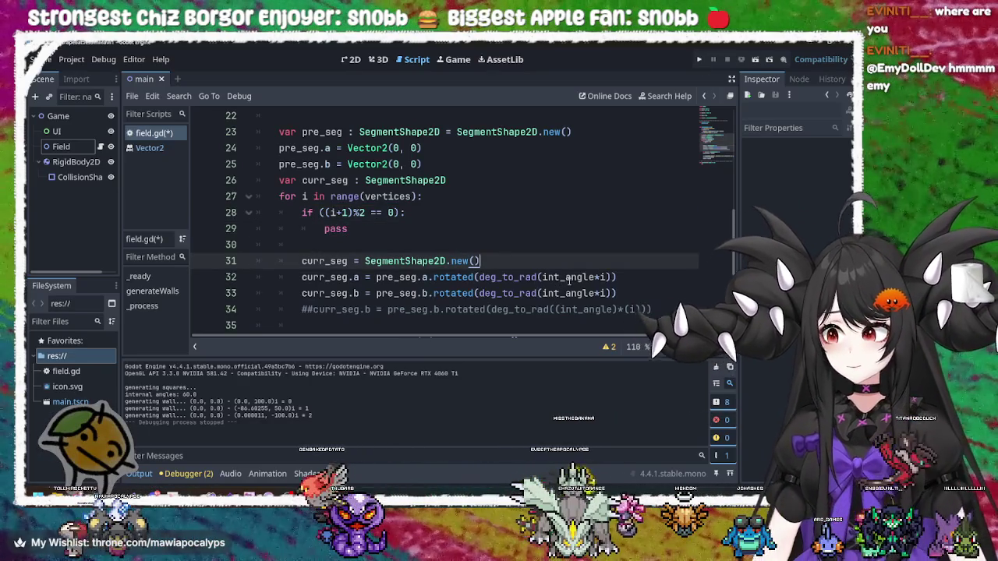
click(621, 293)
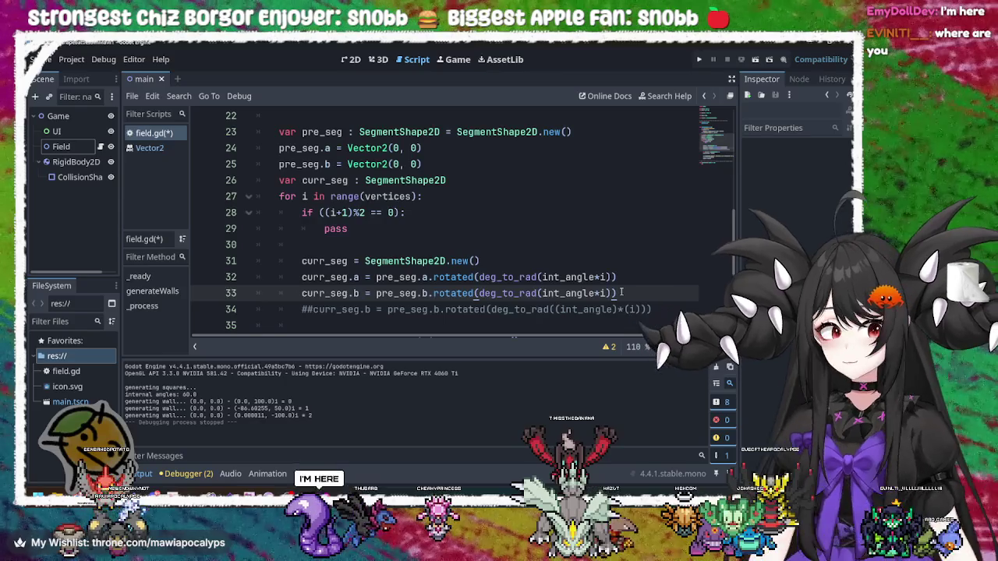
click(632, 278)
drag(633, 278, 376, 279)
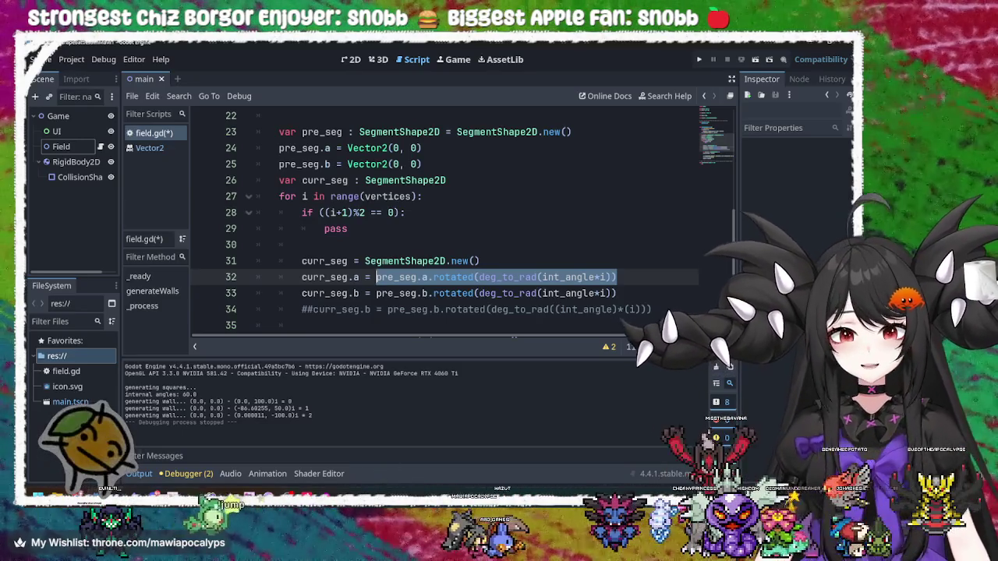
key(BackSpace)
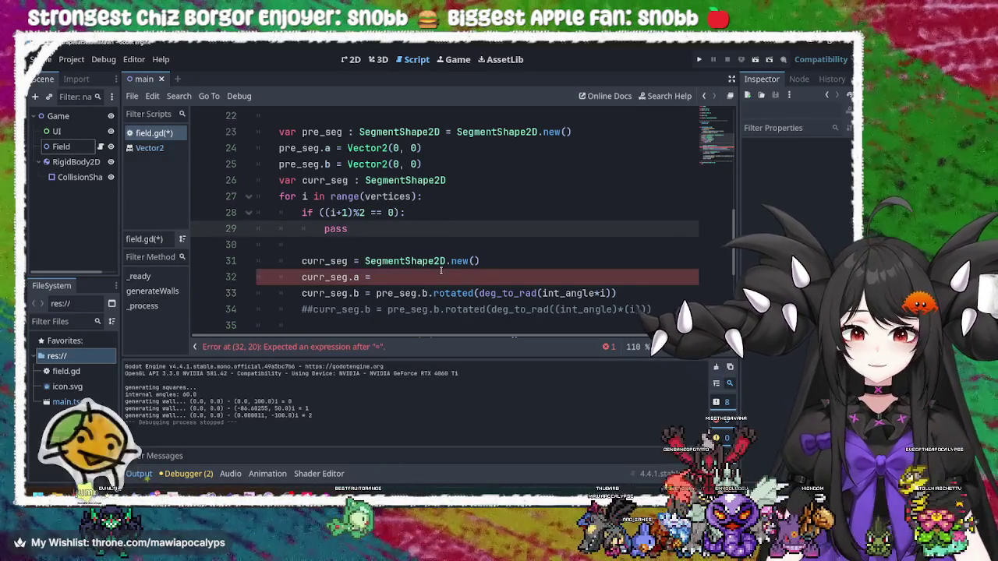
key(ctrl+z)
click(481, 253)
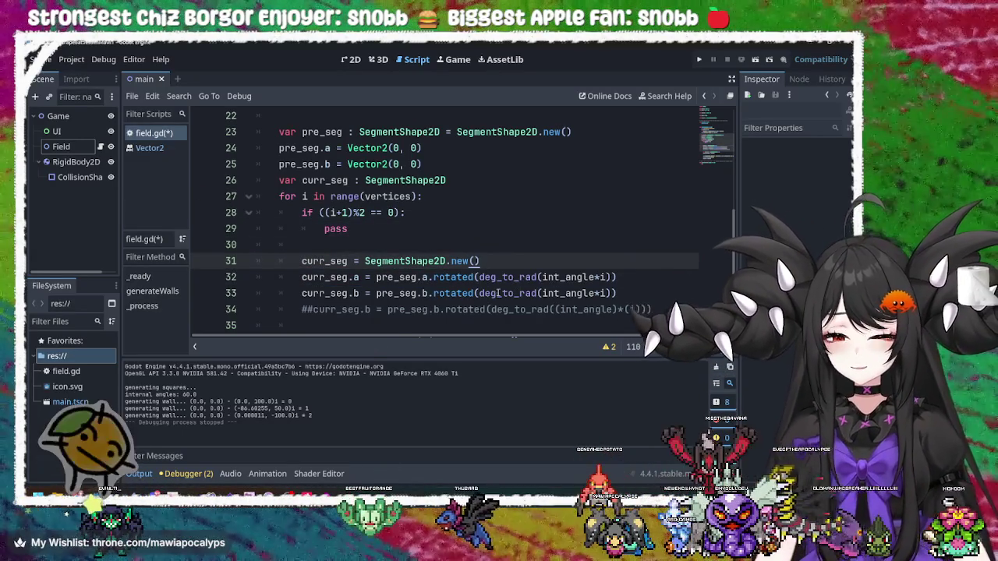
scroll(490, 273, down, 2)
scroll(490, 272, up, 1)
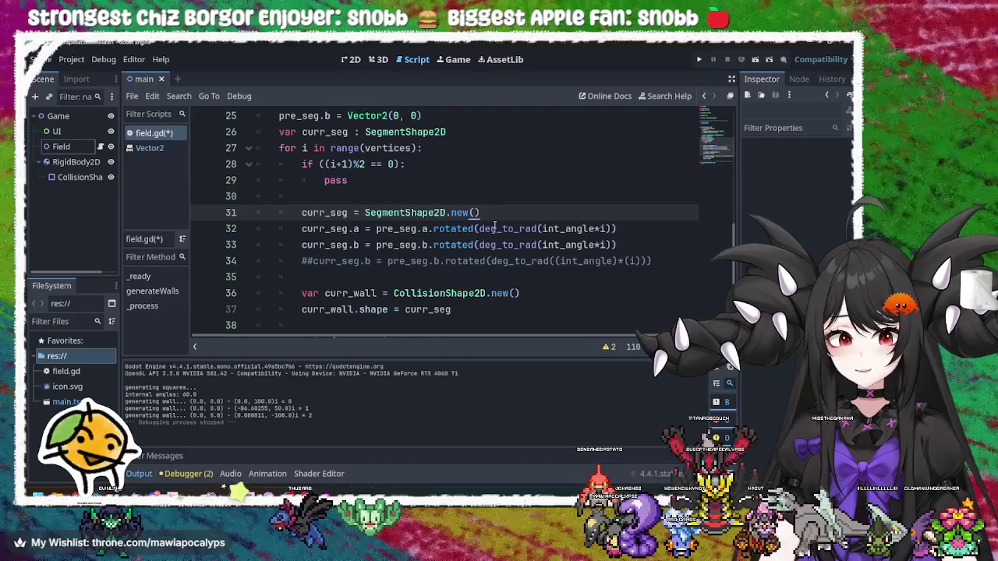
click(497, 228)
drag(616, 245, 375, 245)
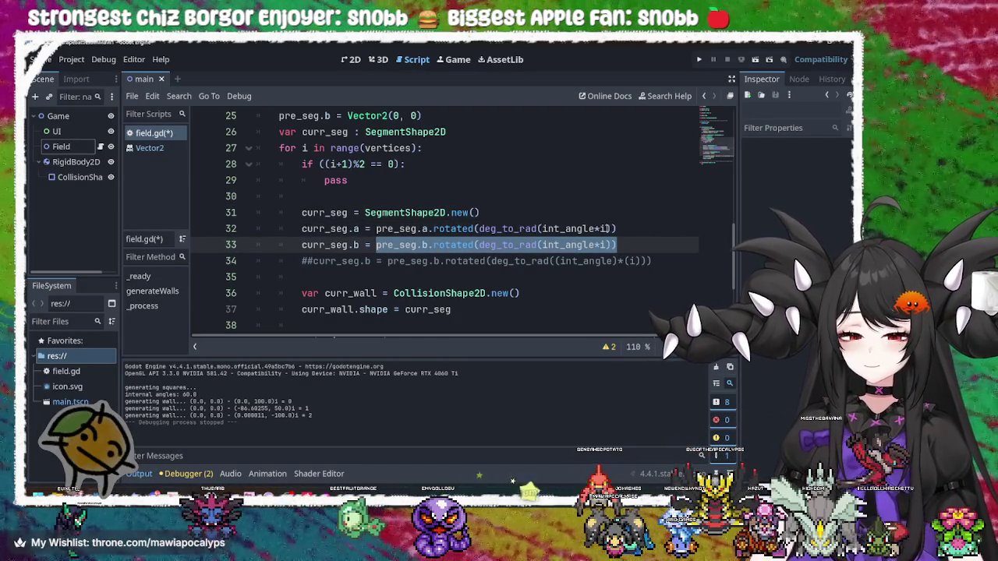
click(451, 244)
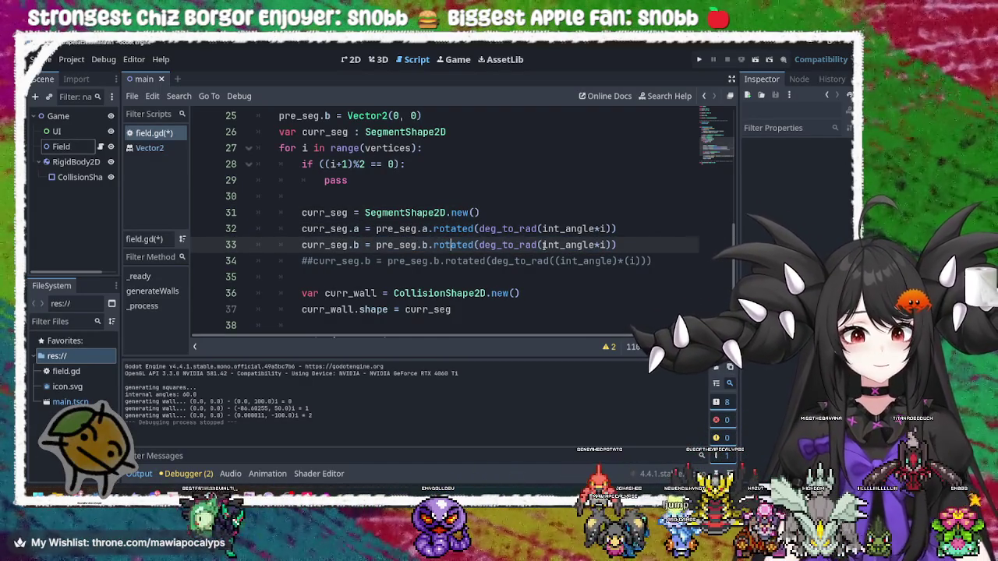
drag(616, 245, 479, 248)
click(515, 244)
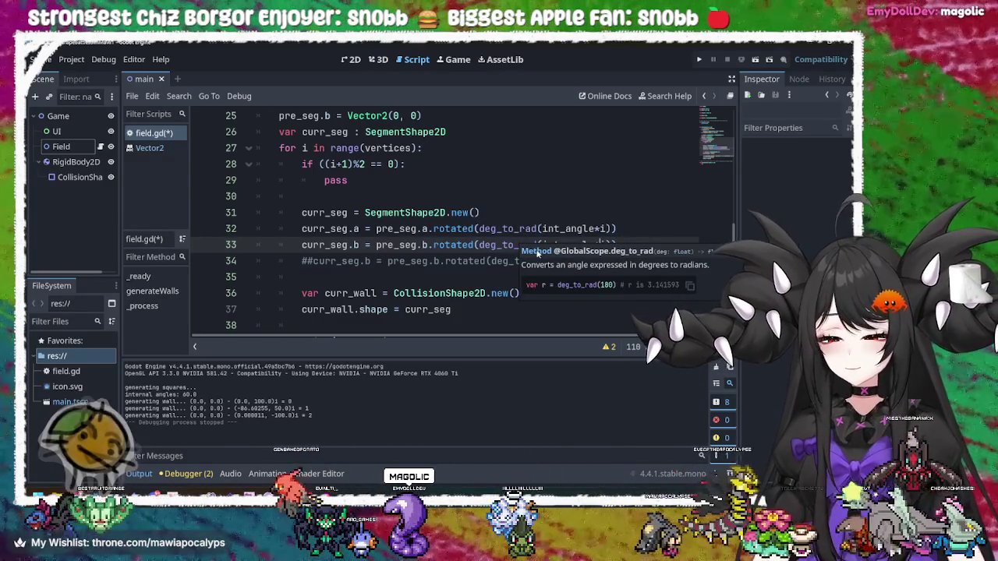
click(480, 229)
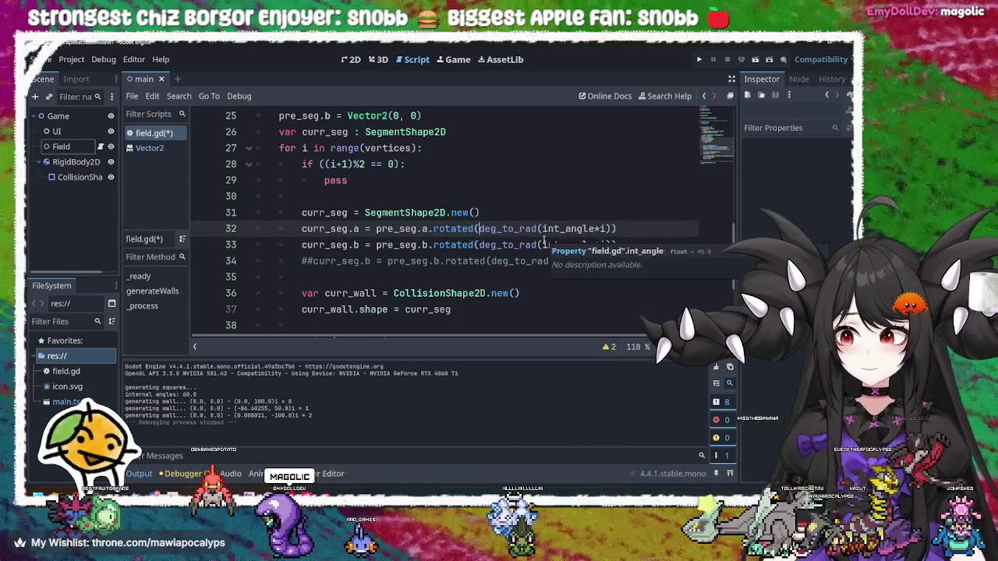
click(428, 228)
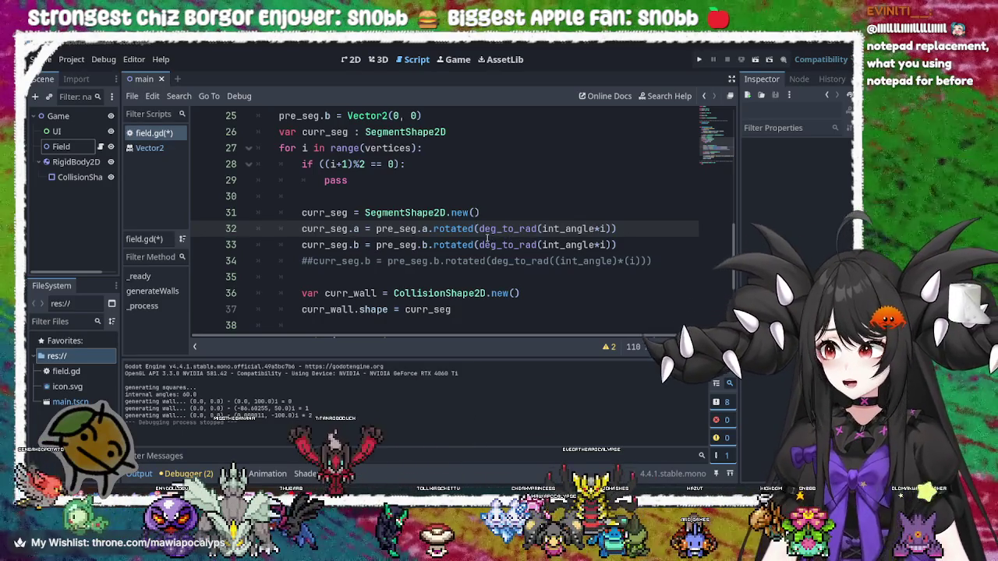
Delete deg_to_rad(int_angle*i) from the rotated() call on line 32
drag(614, 228, 479, 228)
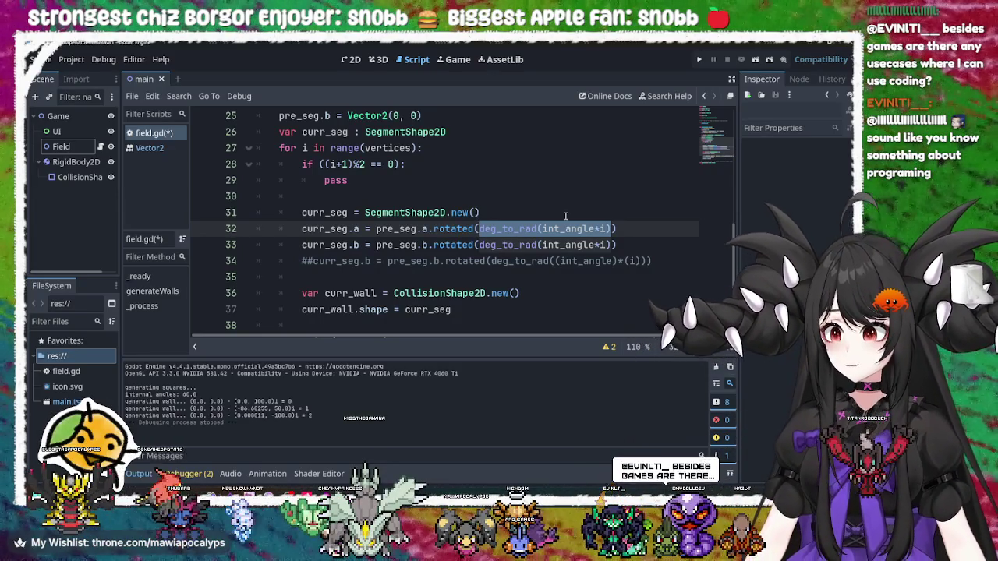
key(BackSpace)
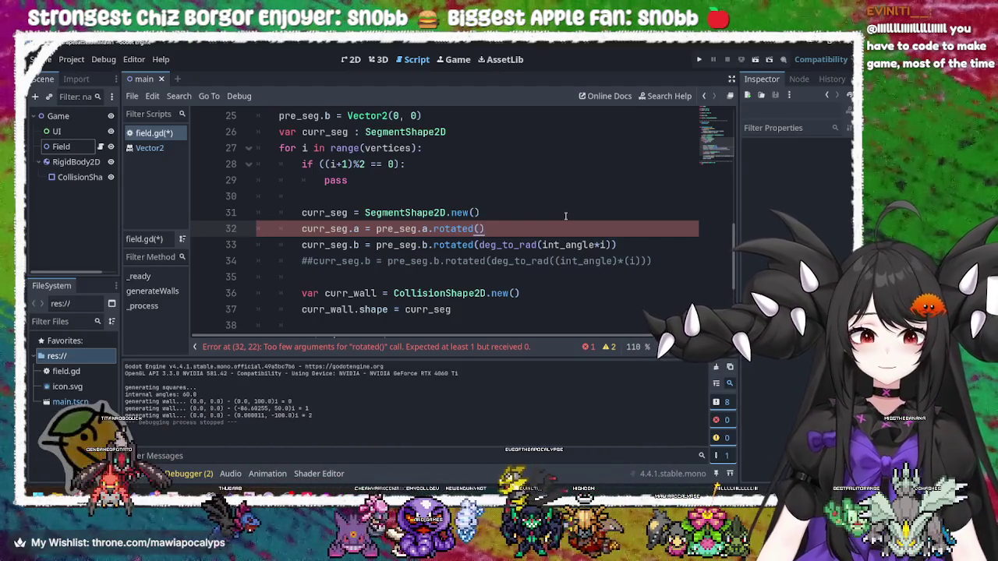
key(BackSpace)
key(BackSpace)
key(BackSpace)
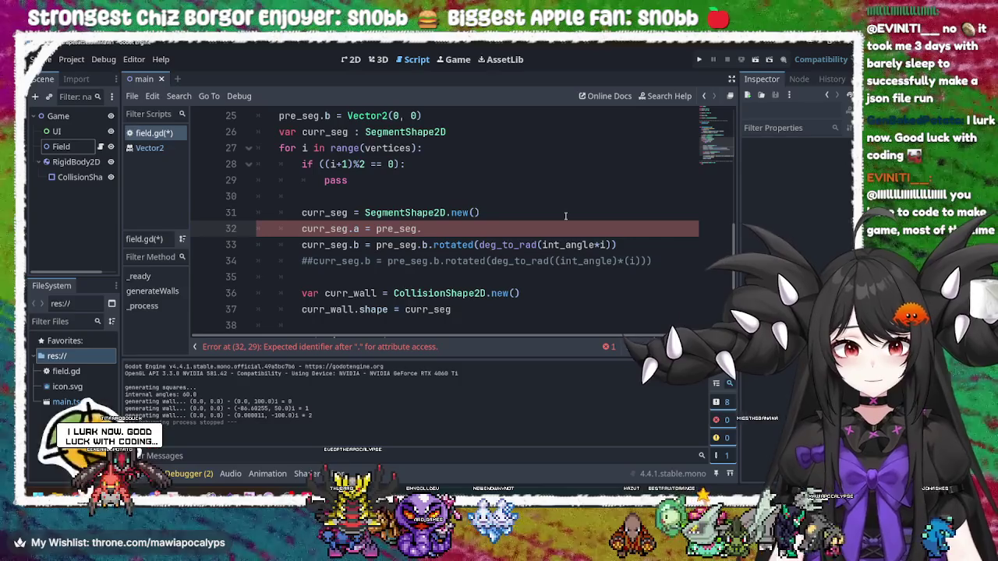
text(b)
click(565, 216)
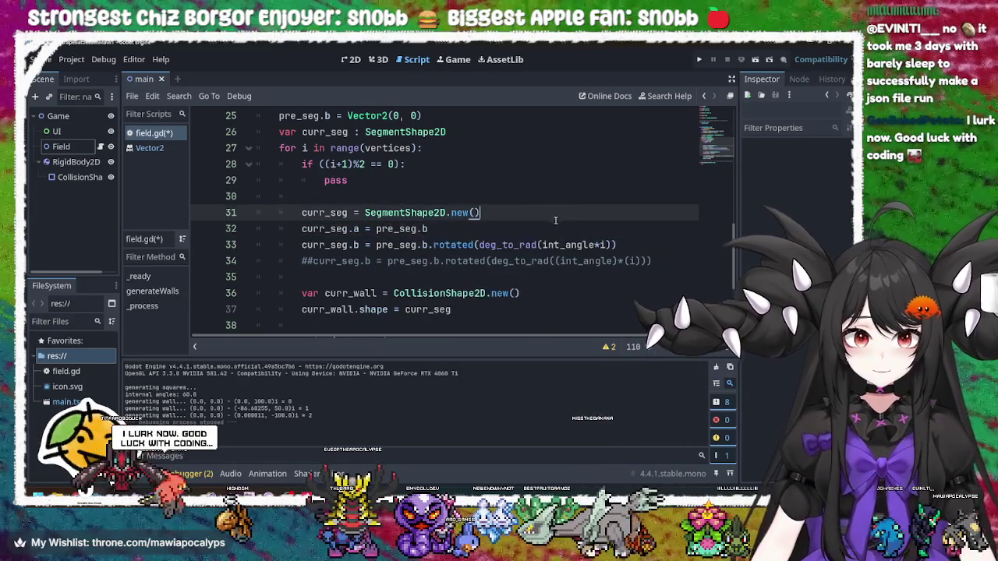
click(533, 245)
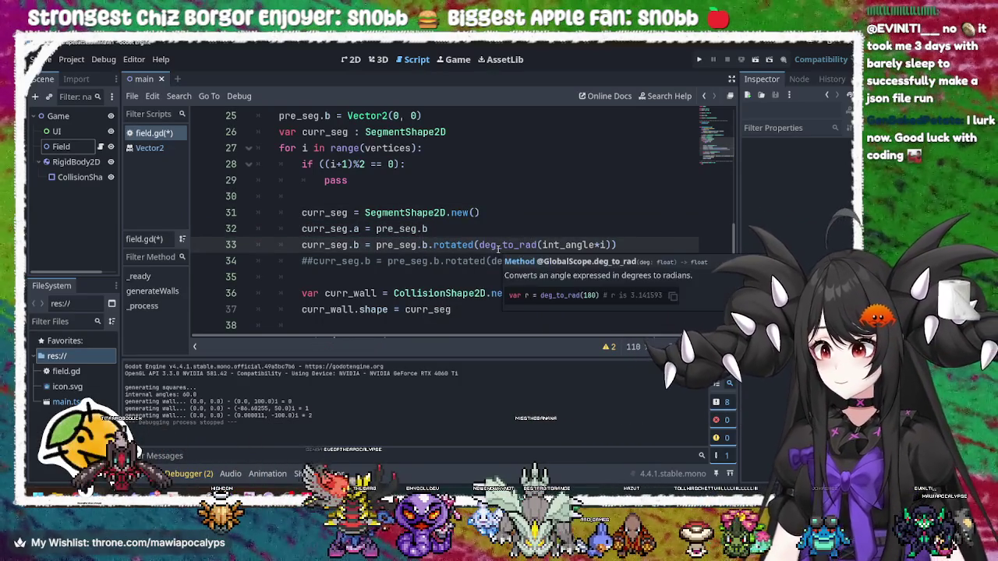
click(478, 245)
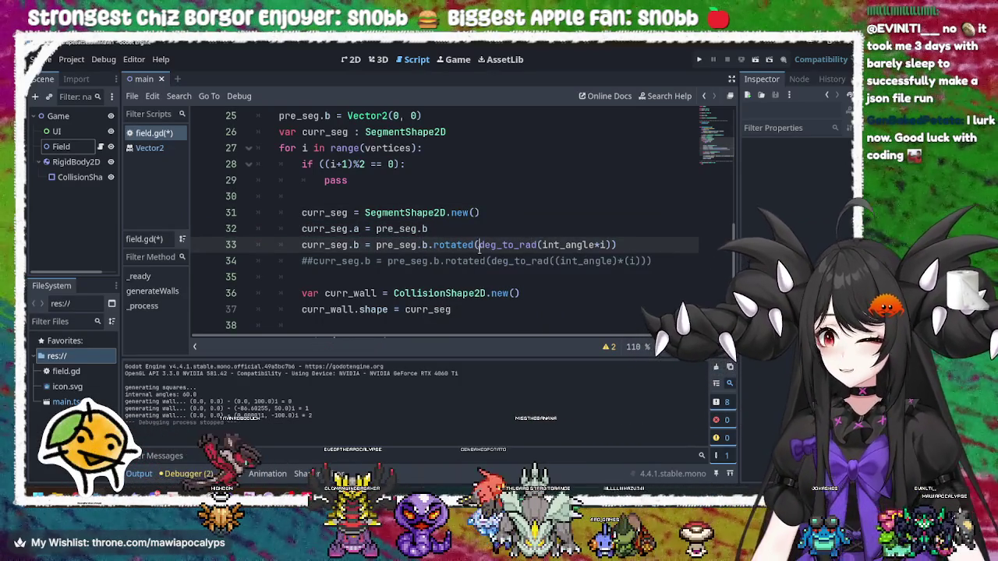
click(630, 245)
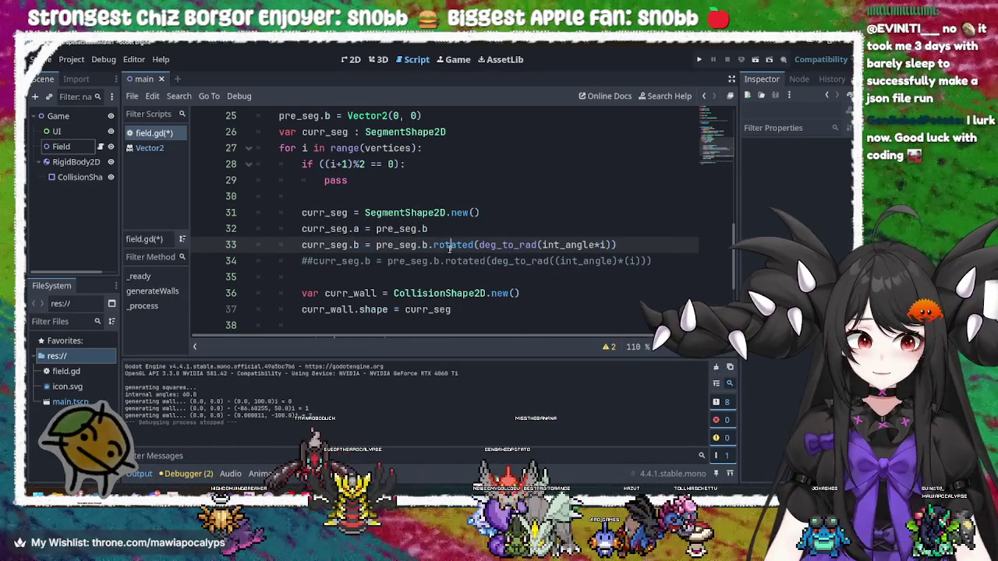
double_click(450, 245)
click(413, 244)
double_click(438, 244)
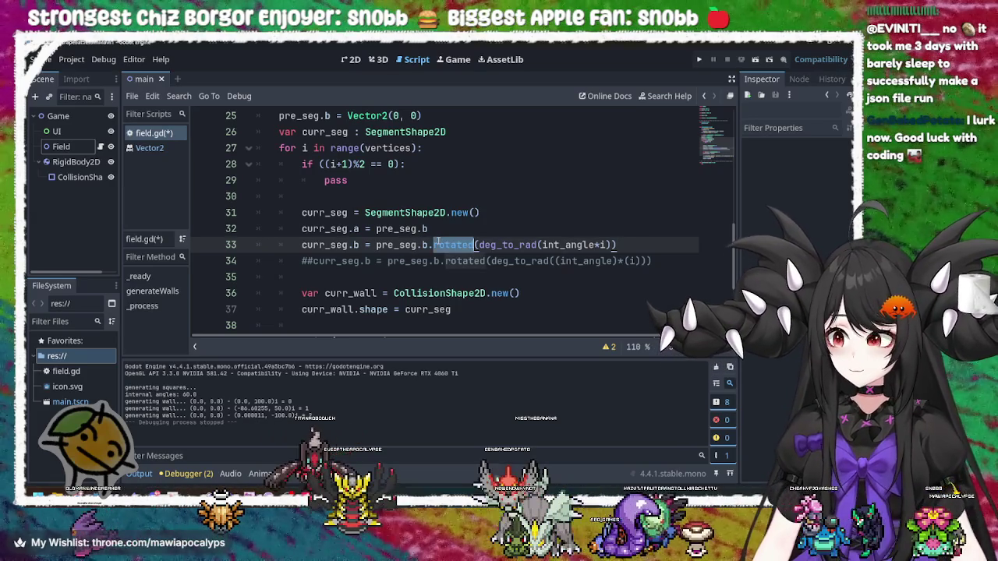
click(435, 244)
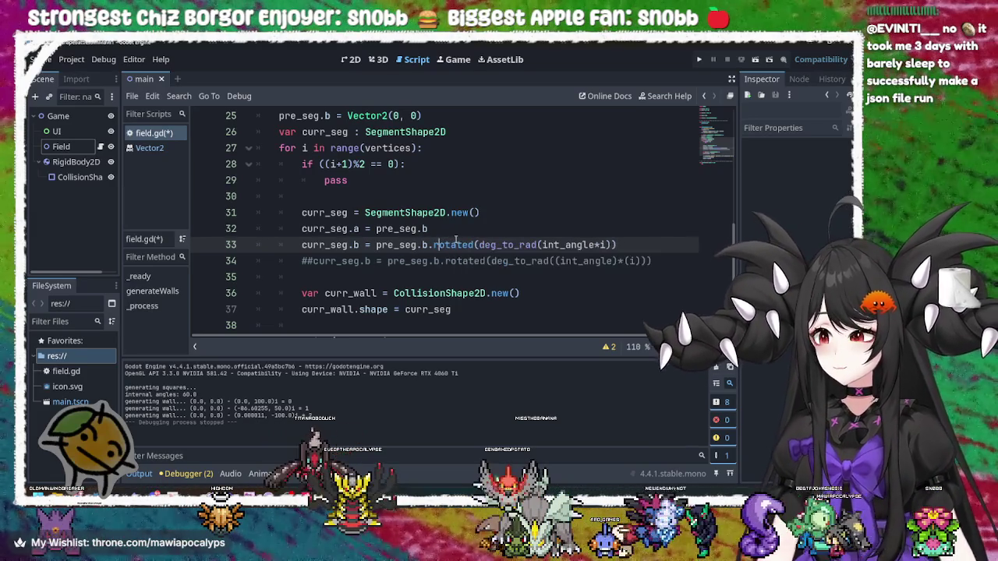
click(471, 223)
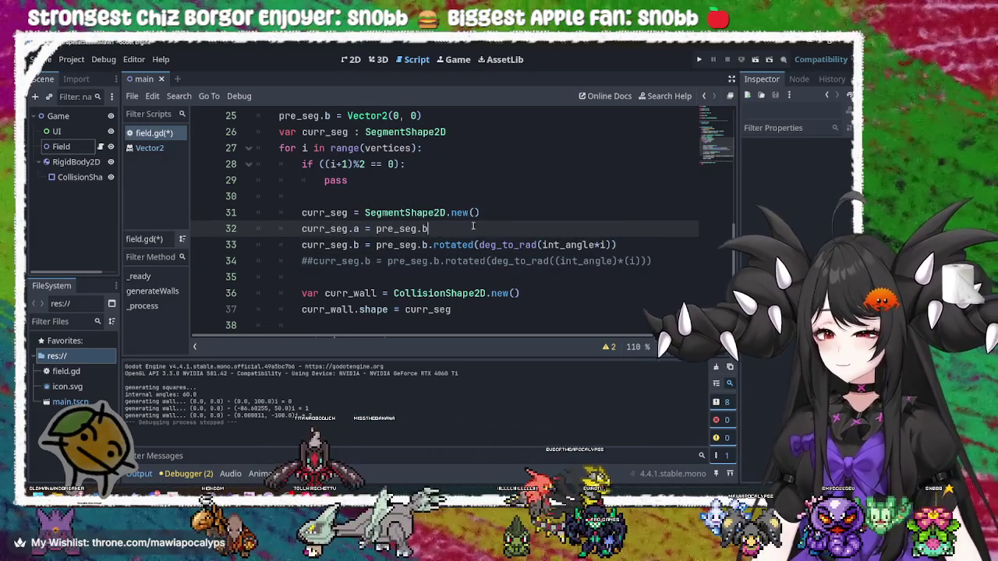
click(437, 243)
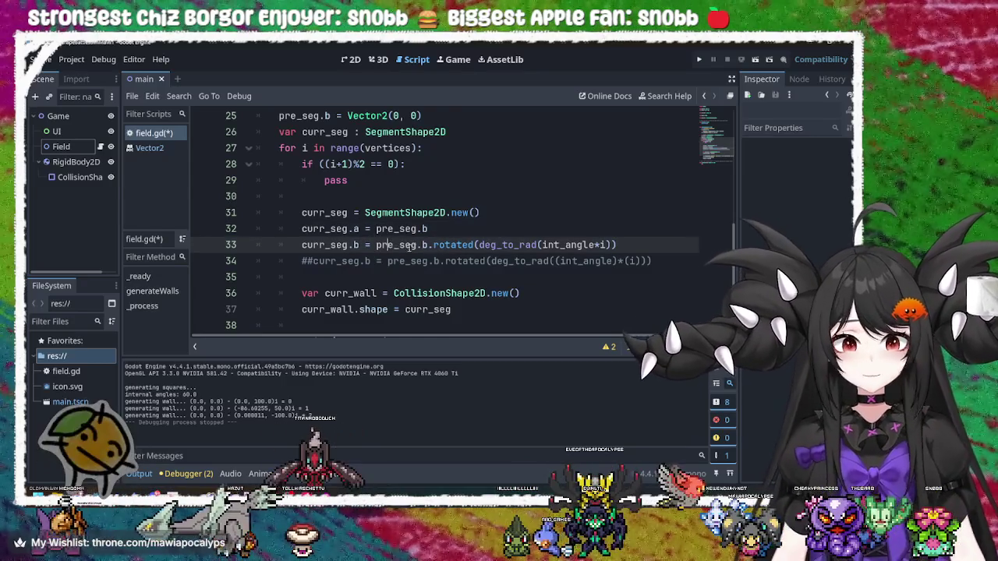
click(399, 245)
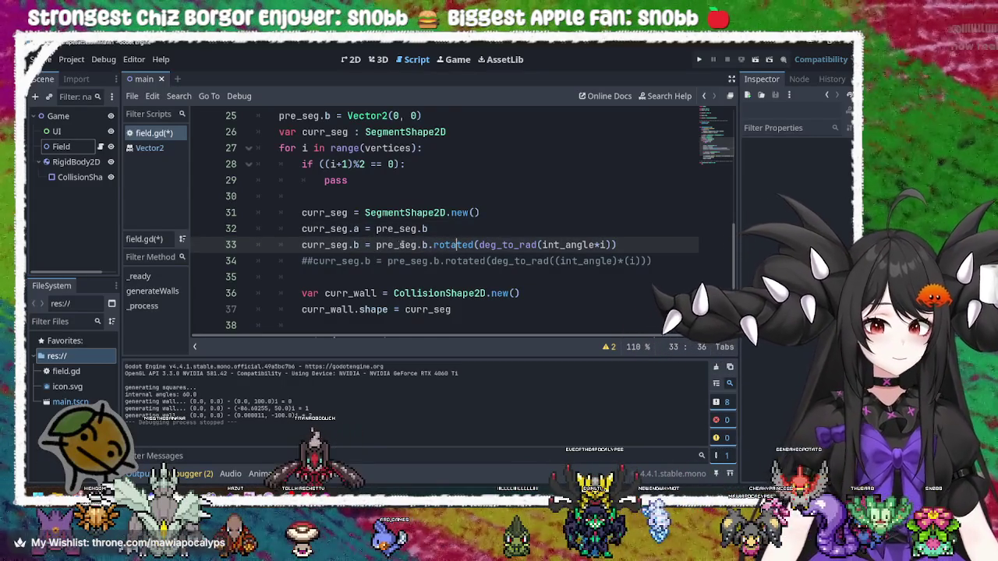
double_click(400, 245)
double_click(338, 246)
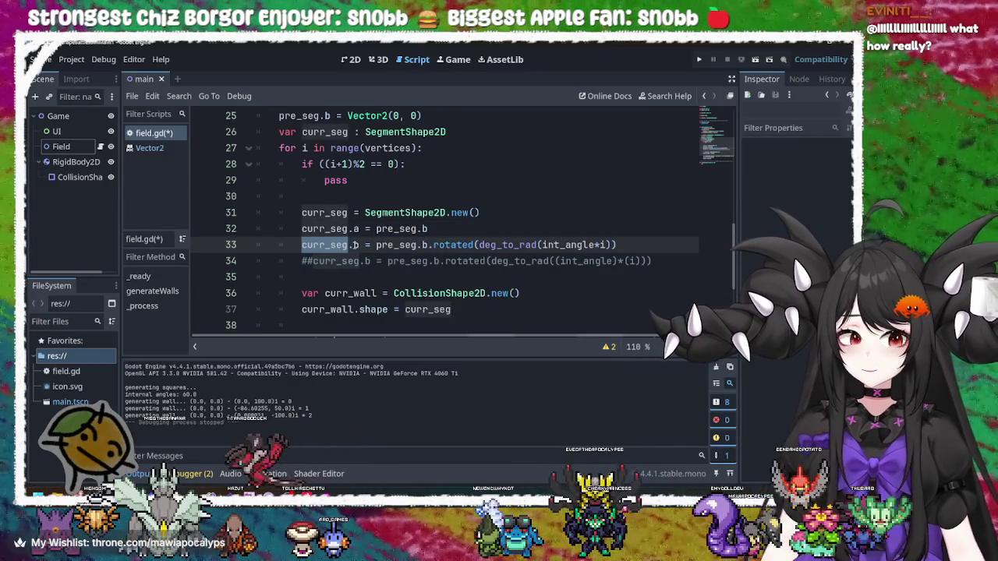
click(412, 245)
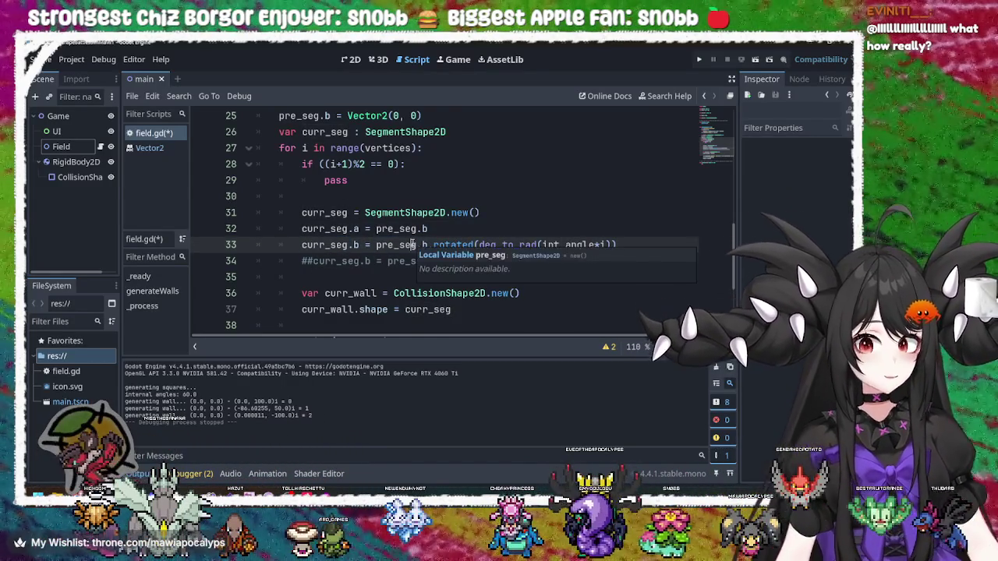
mouse_move(407, 245)
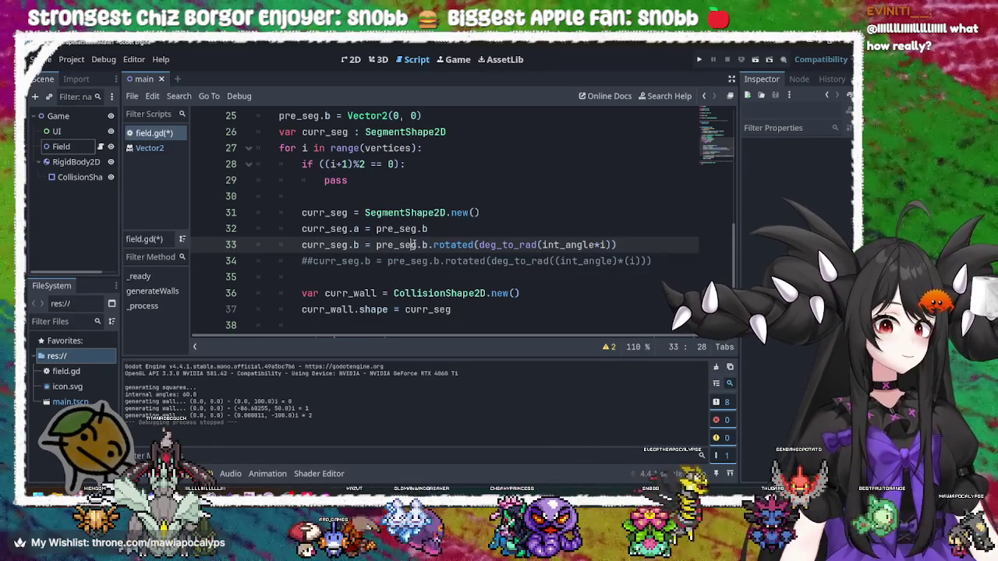
drag(377, 244, 428, 245)
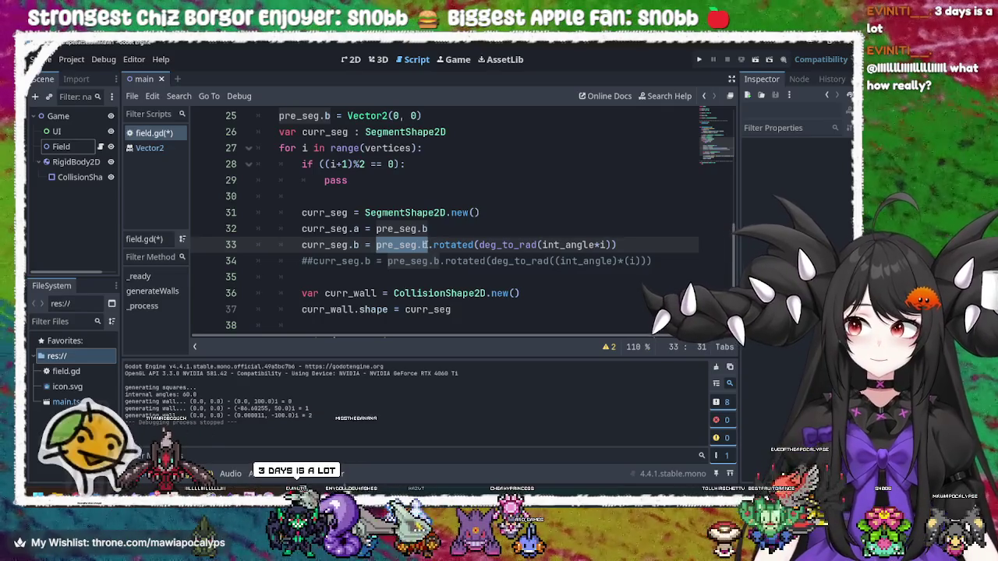
double_click(458, 245)
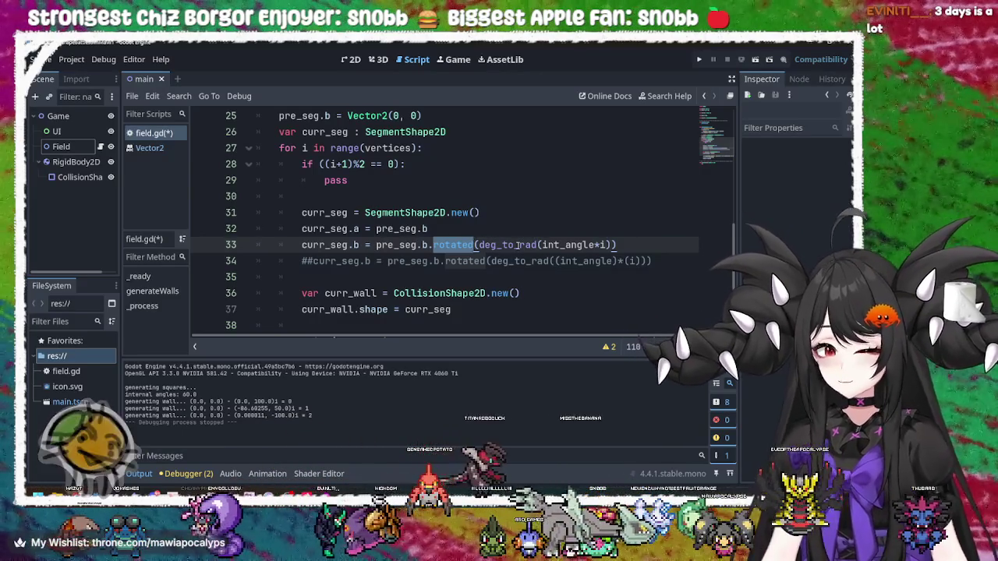
click(567, 245)
double_click(568, 245)
click(605, 244)
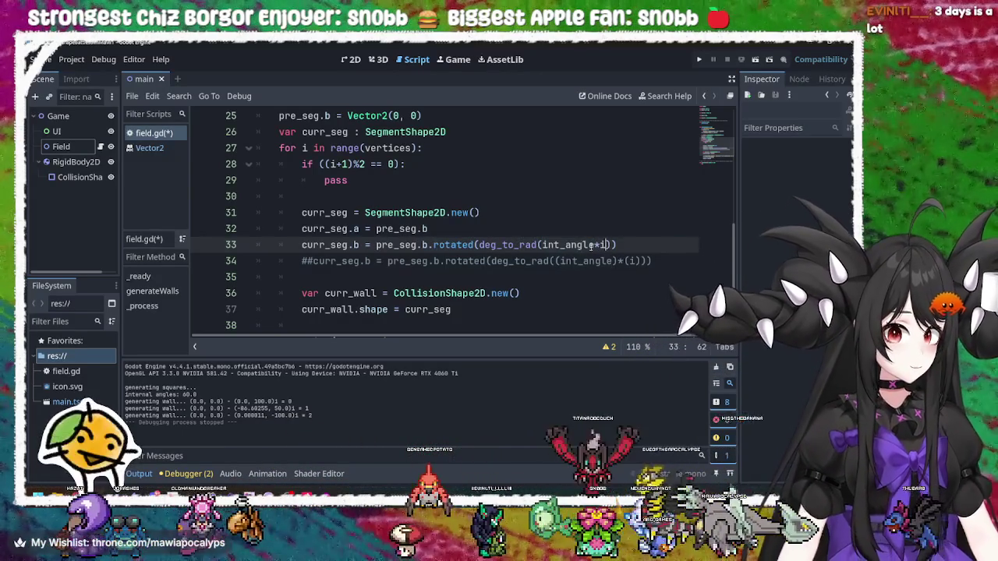
double_click(452, 245)
click(418, 245)
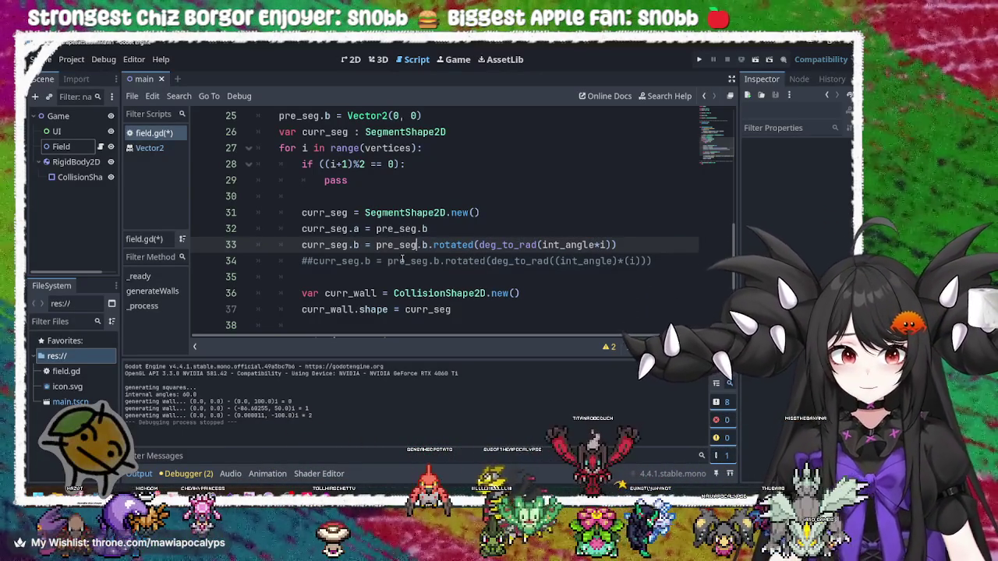
double_click(404, 245)
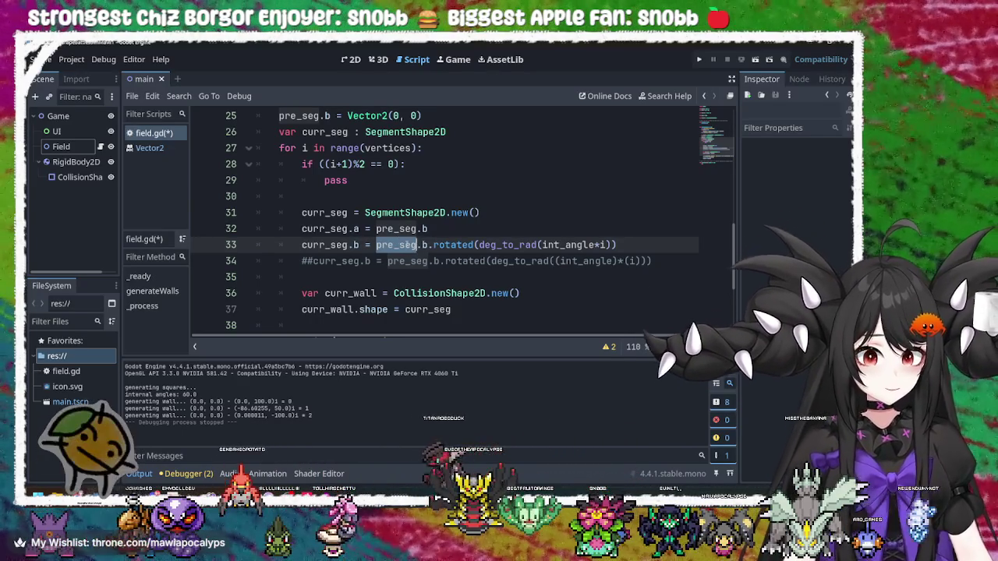
click(446, 244)
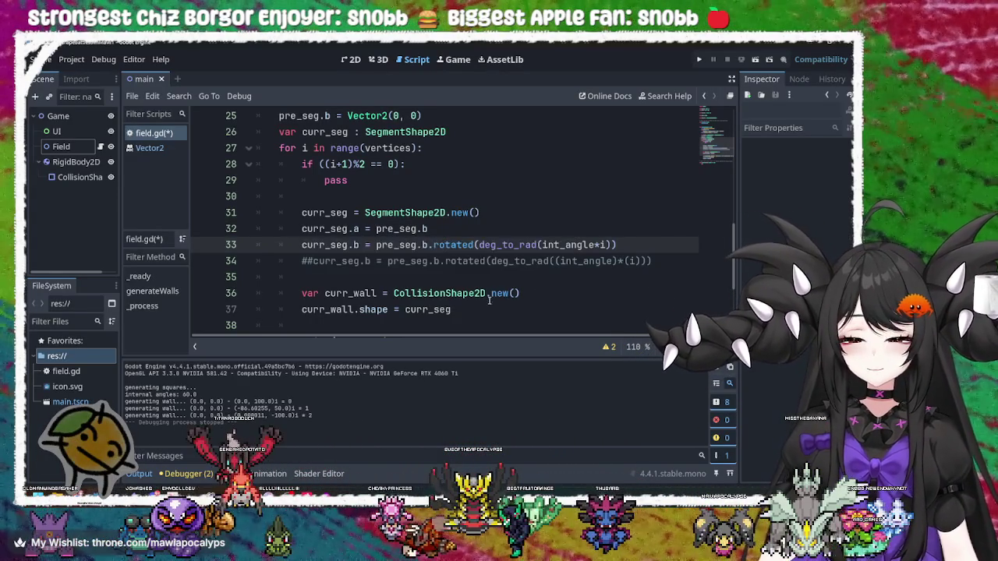
double_click(591, 244)
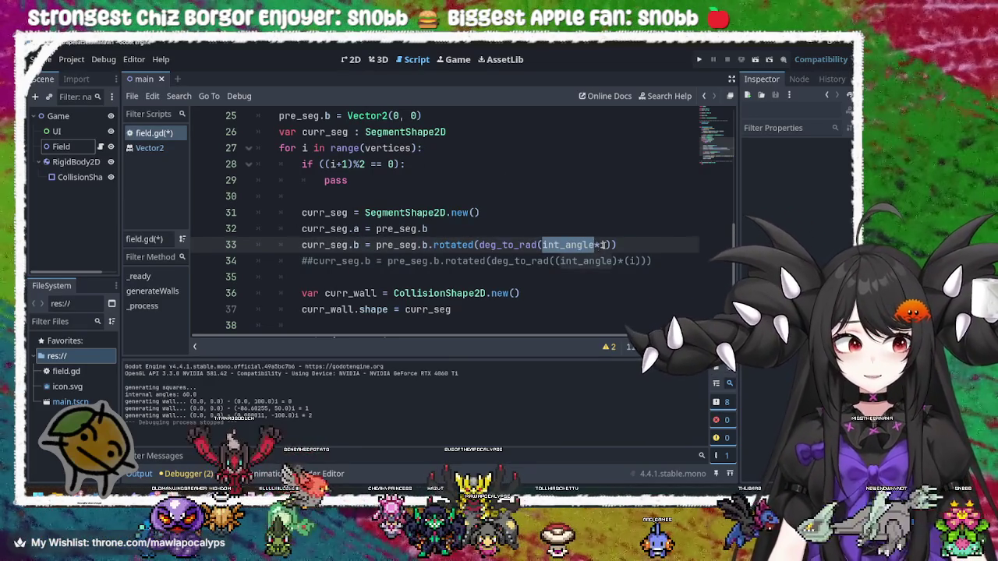
click(607, 245)
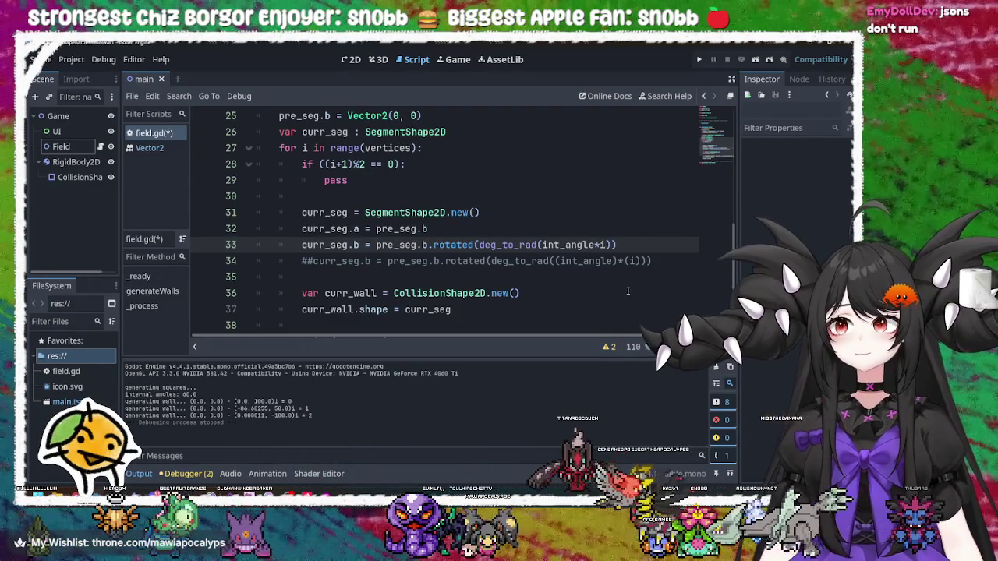
key(Up)
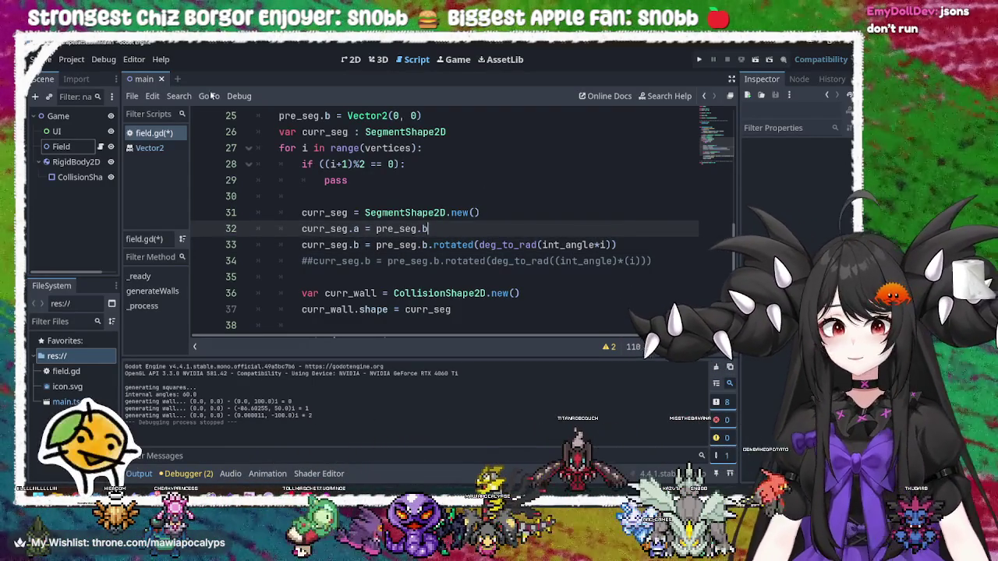
click(461, 243)
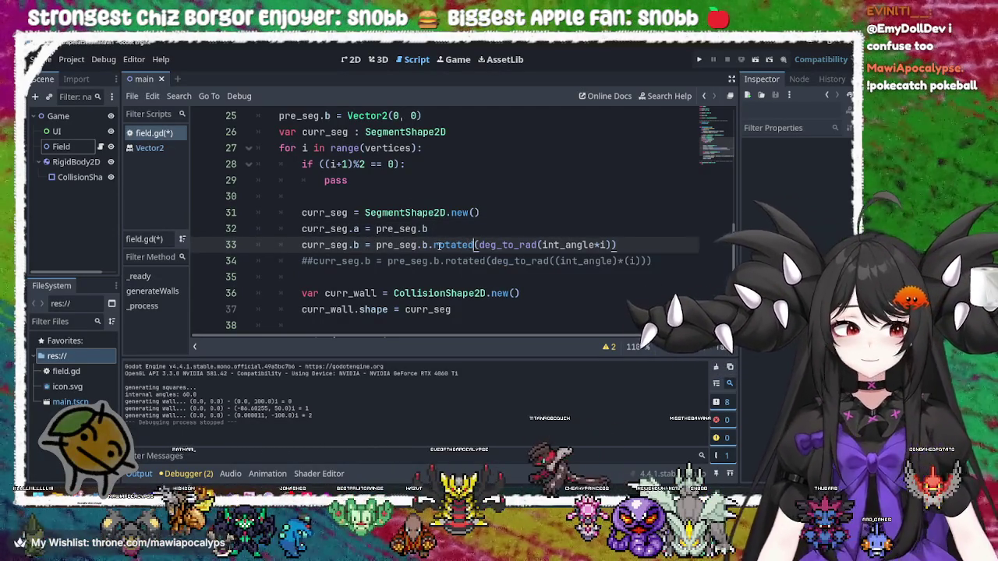
double_click(455, 245)
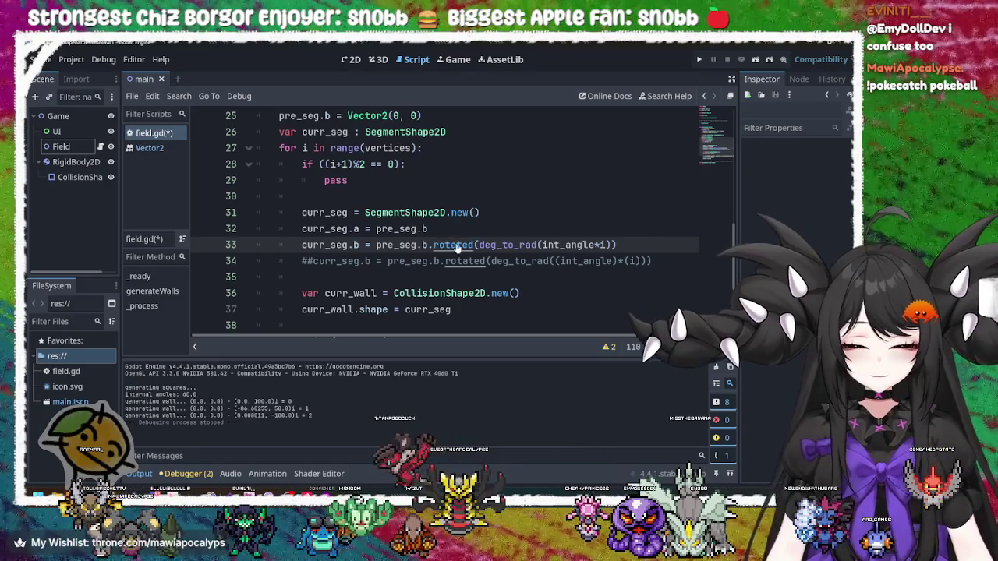
click(645, 141)
click(699, 60)
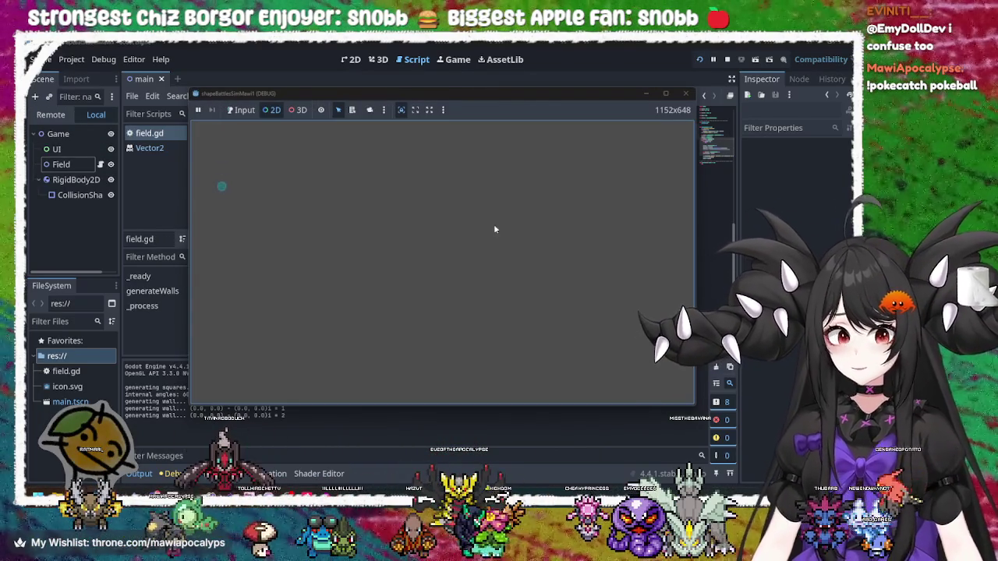
Stop the running game and inspect int_angle and pre_seg on lines 32–33
key(F8)
click(539, 277)
click(567, 245)
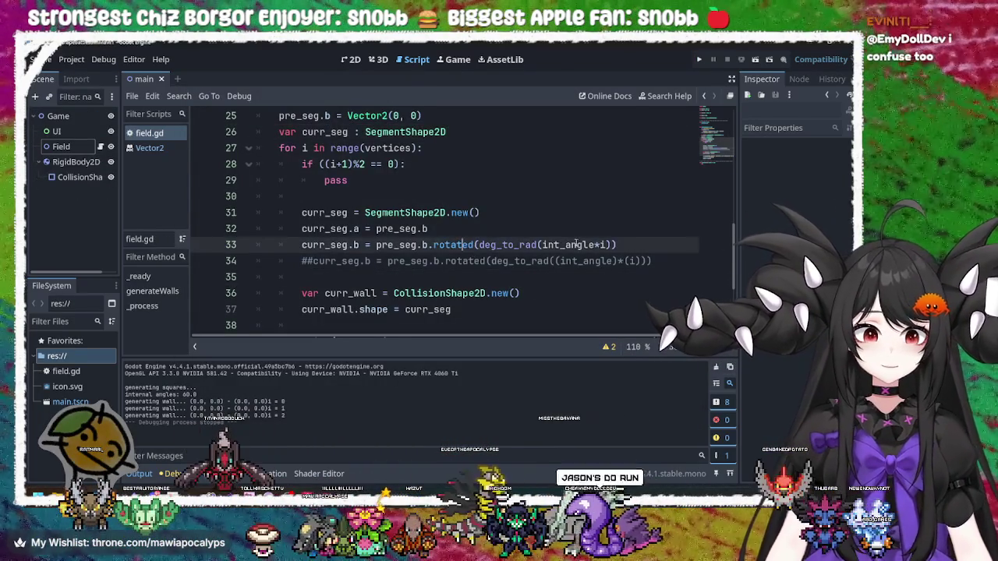
double_click(566, 245)
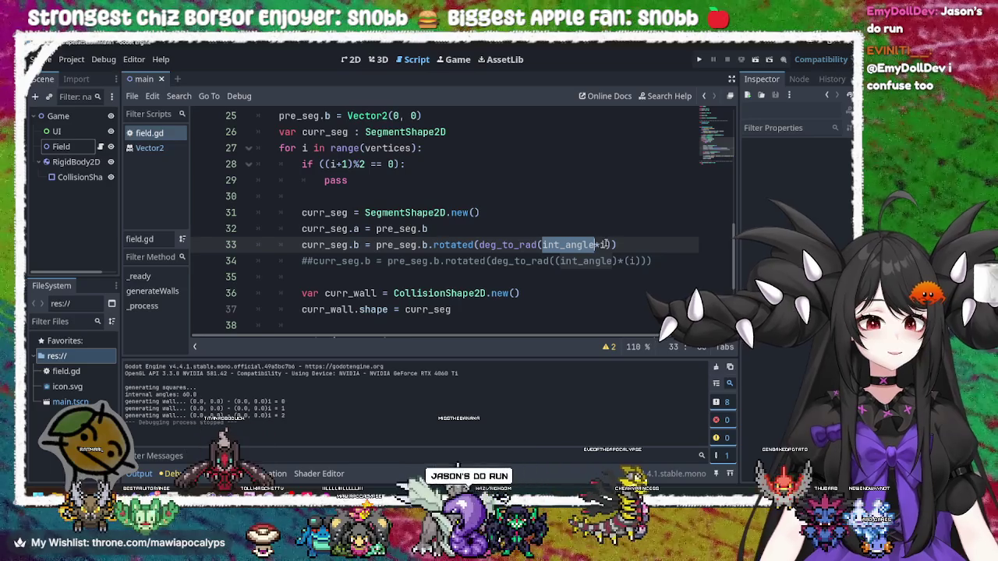
key(Right)
click(483, 230)
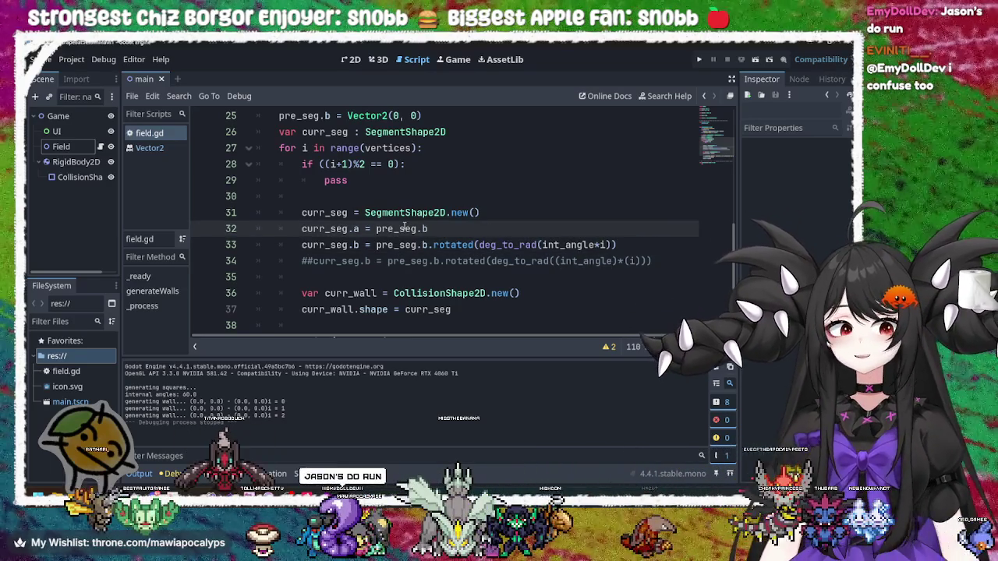
double_click(397, 229)
Review curr_seg and the curr_wall line, then scroll back up to the if/pass block
click(344, 245)
click(417, 310)
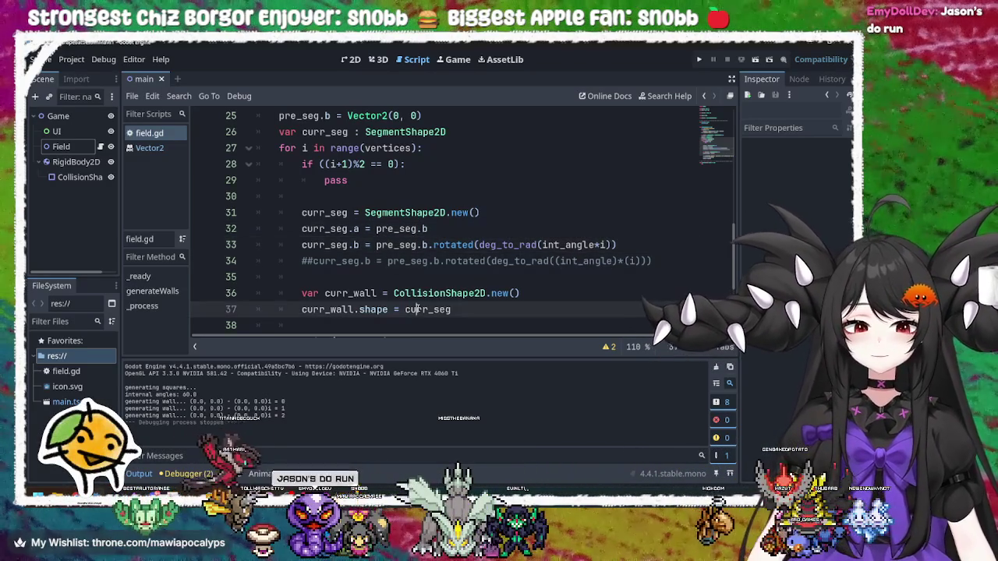
scroll(446, 293, down, 2)
click(353, 197)
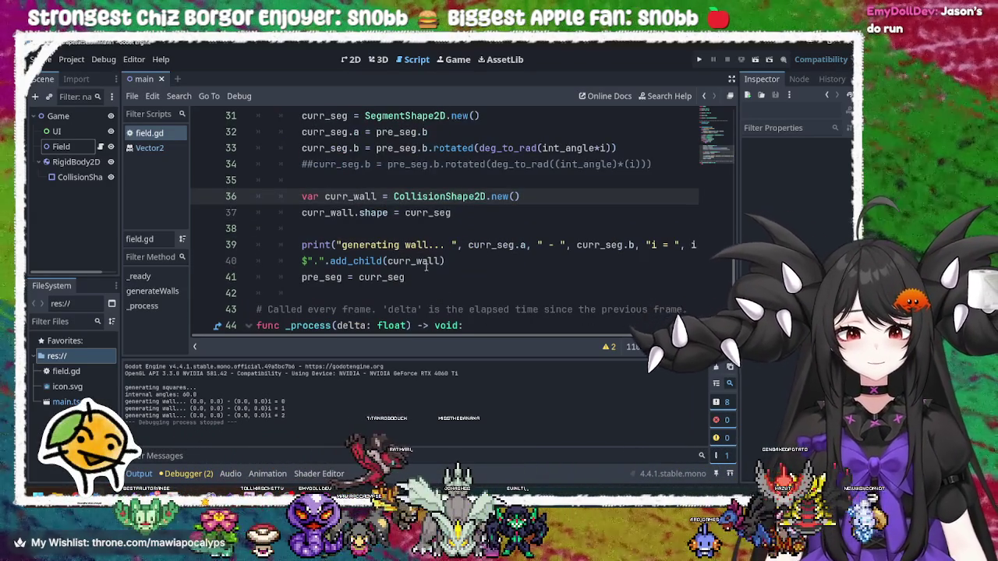
scroll(429, 266, up, 2)
click(382, 178)
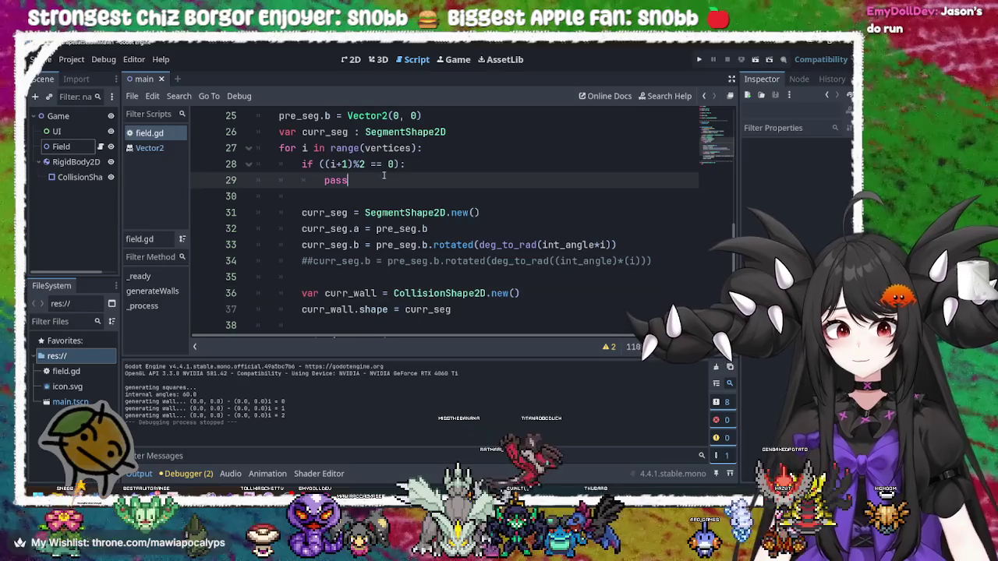
scroll(382, 178, up, 1)
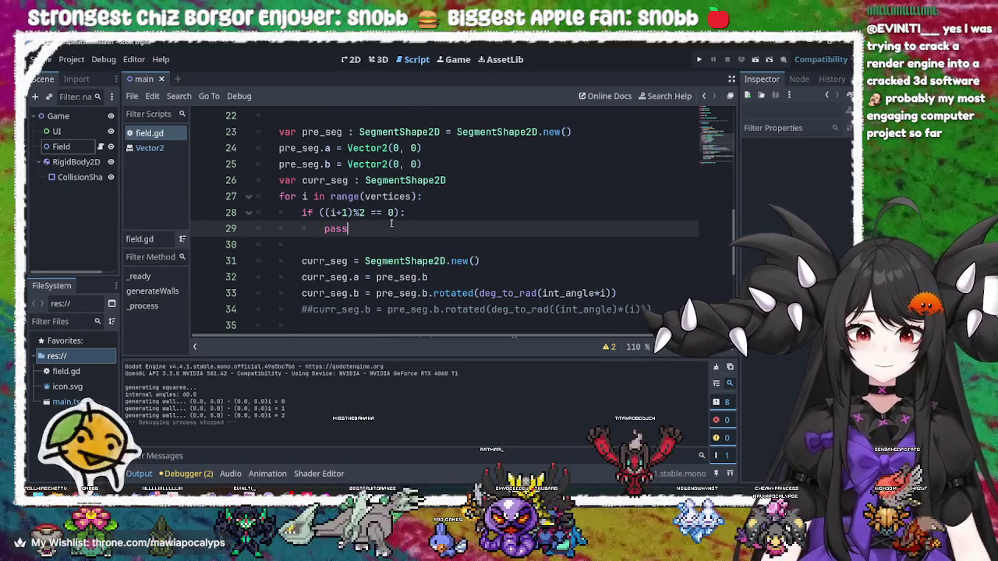
Delete the unused if/pass block and the leftover empty line 28 from the loop
drag(392, 228, 437, 199)
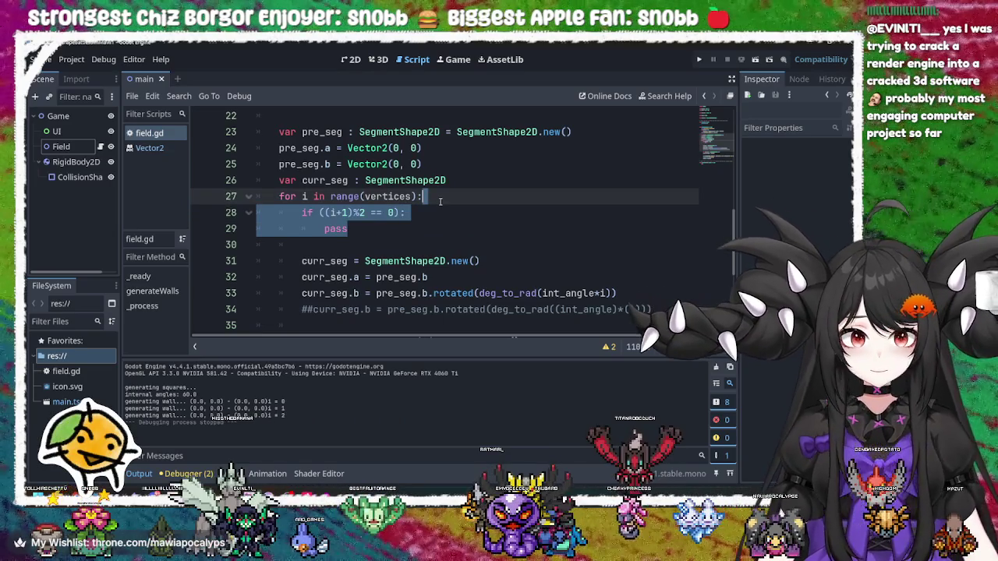
key(BackSpace)
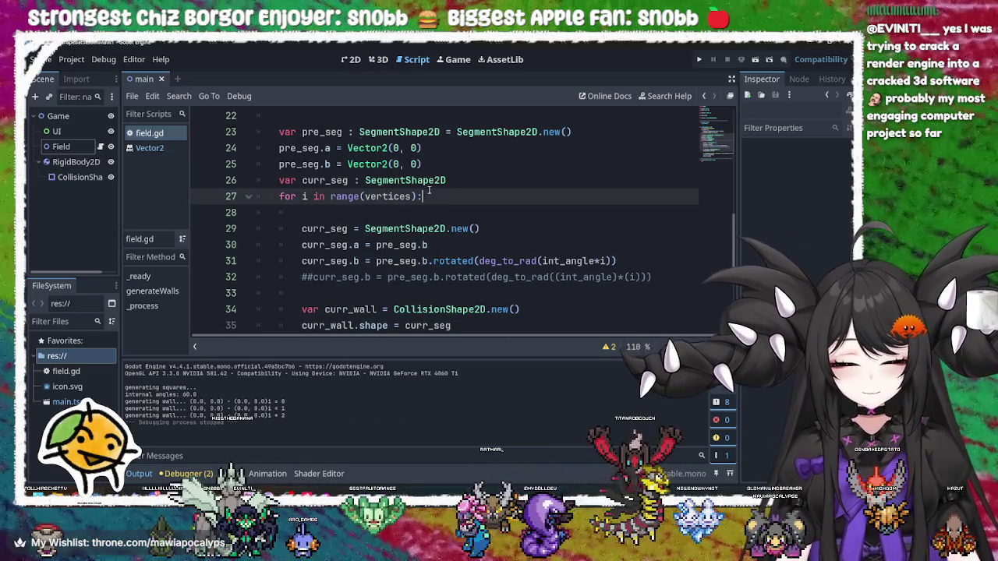
click(419, 214)
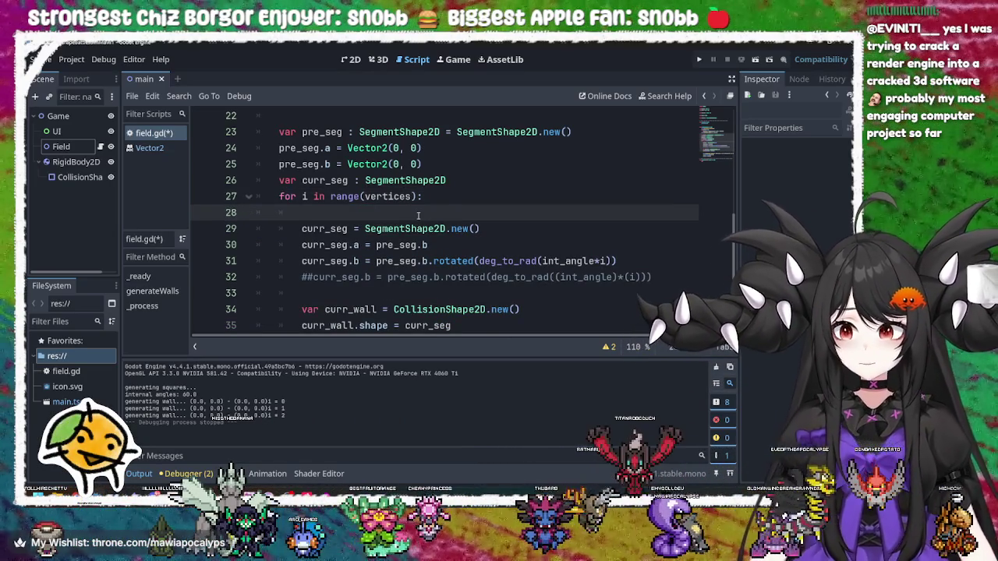
key(BackSpace)
Save field.gd and test-run the walls, then close the game window
key(ctrl+s)
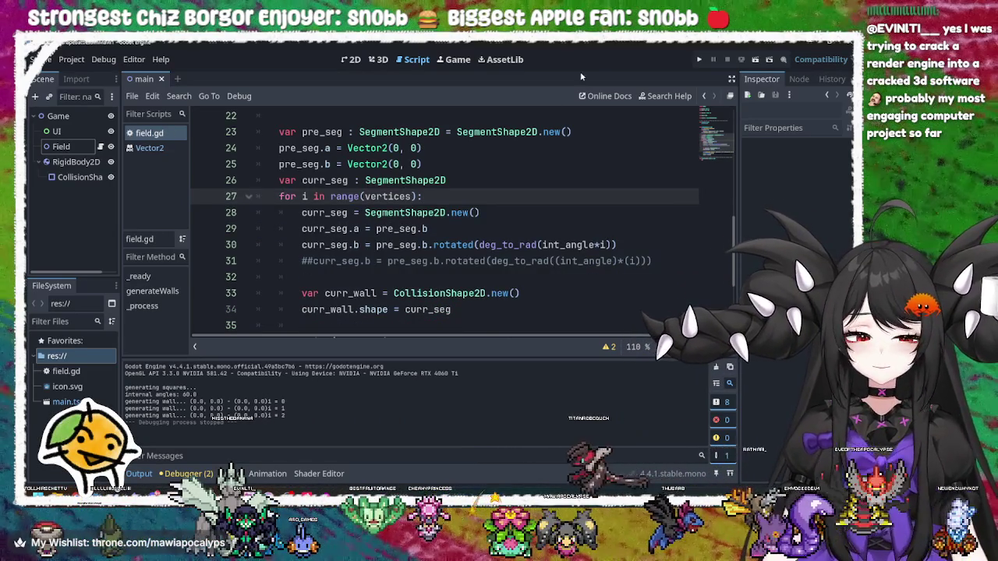
click(699, 59)
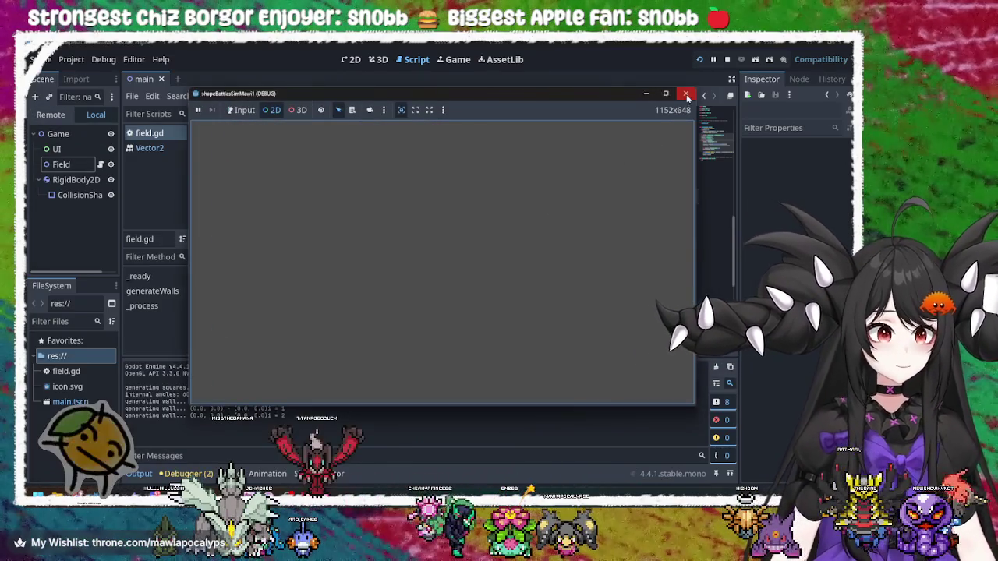
click(686, 94)
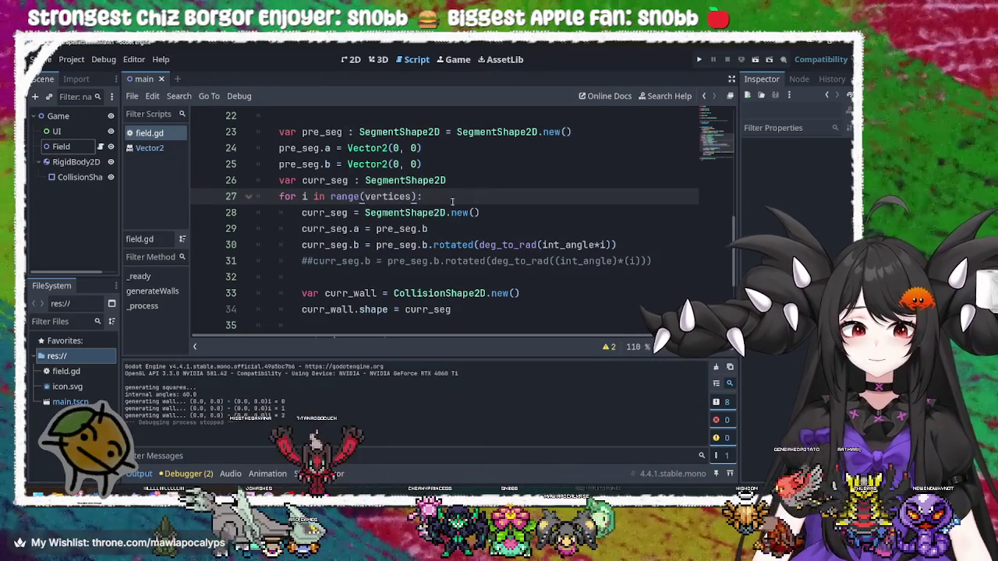
Insert a blank line at the start of the loop and switch to the 2D scene view
key(Return)
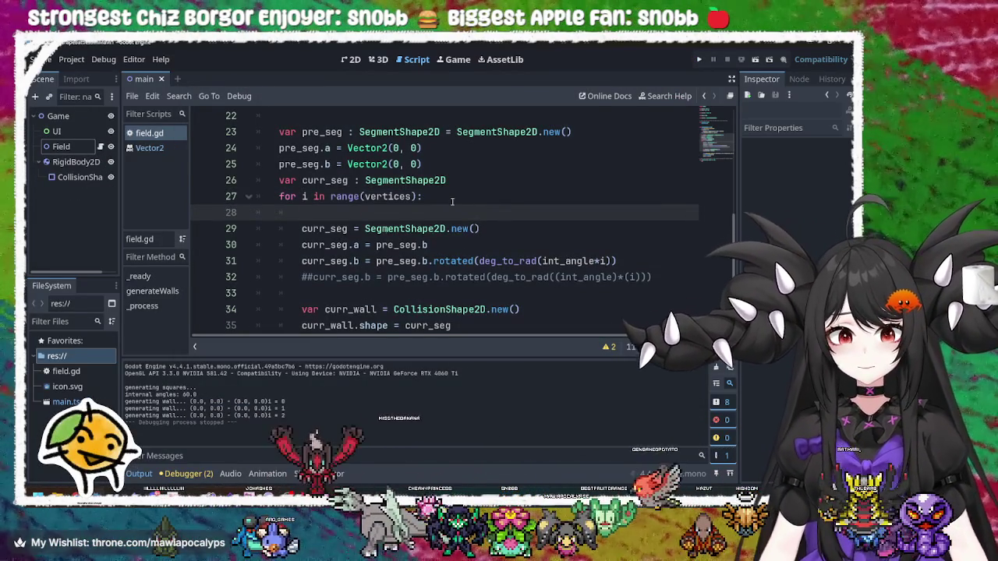
click(399, 261)
click(446, 228)
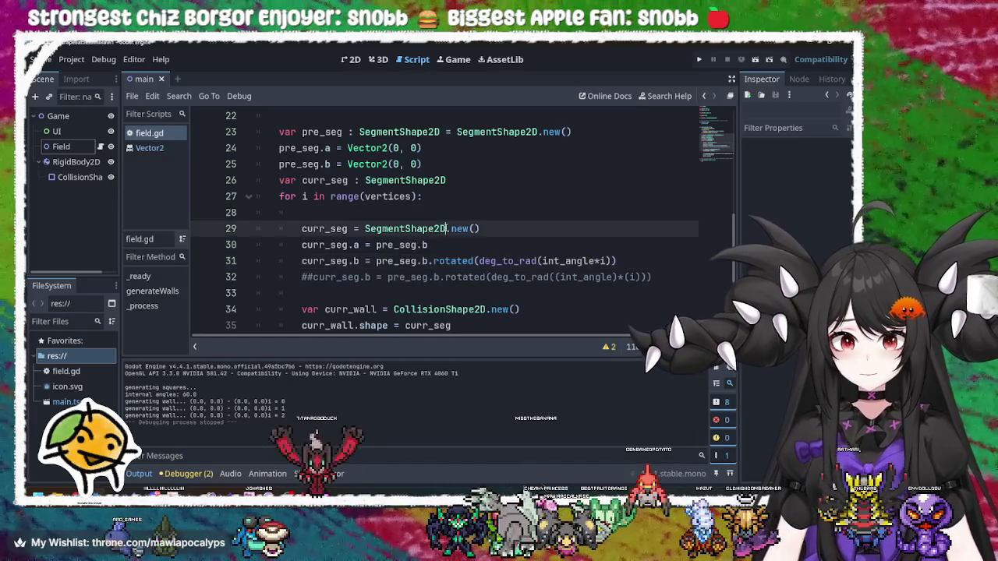
click(349, 63)
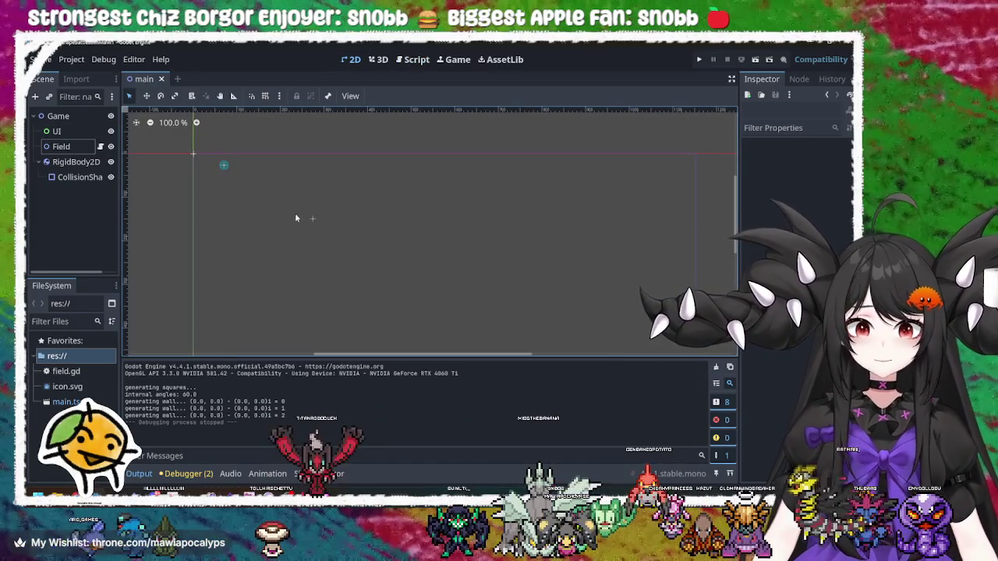
Drag the RigidBody2D's CollisionShape2D to (296, 39) in the main scene
click(313, 220)
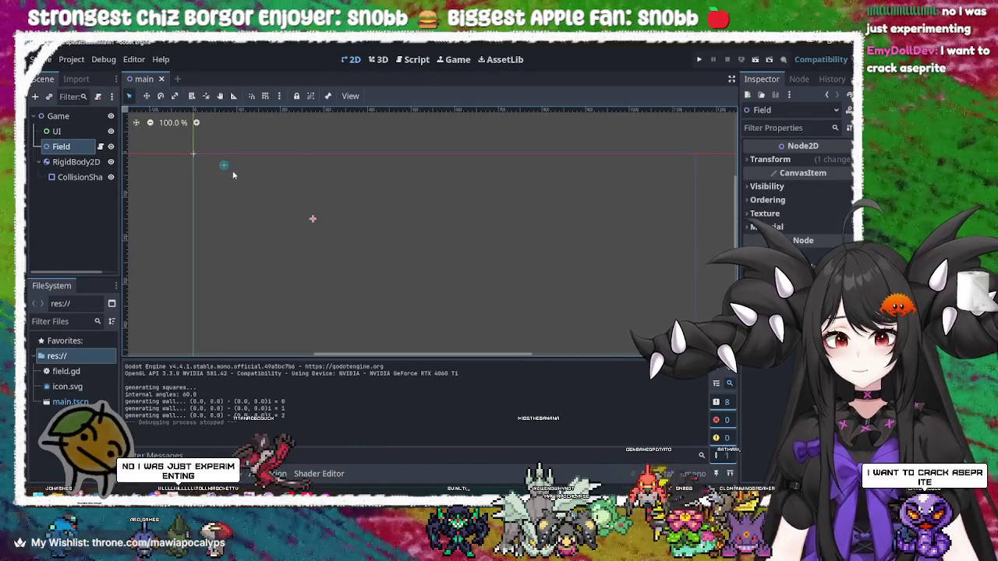
click(224, 166)
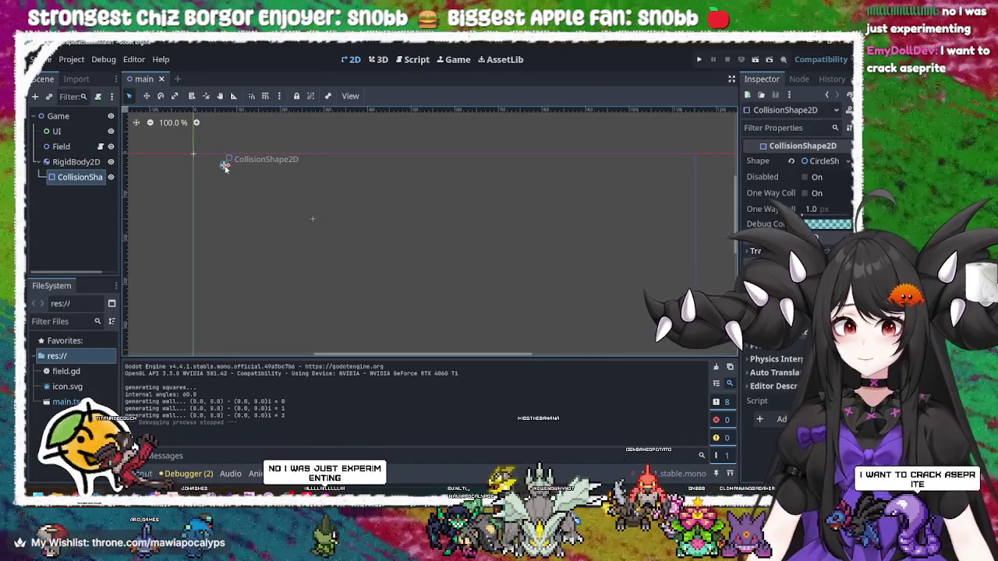
mouse_move(225, 166)
mouse_down()
mouse_move(344, 198)
mouse_move(321, 202)
mouse_move(324, 171)
mouse_up()
click(360, 233)
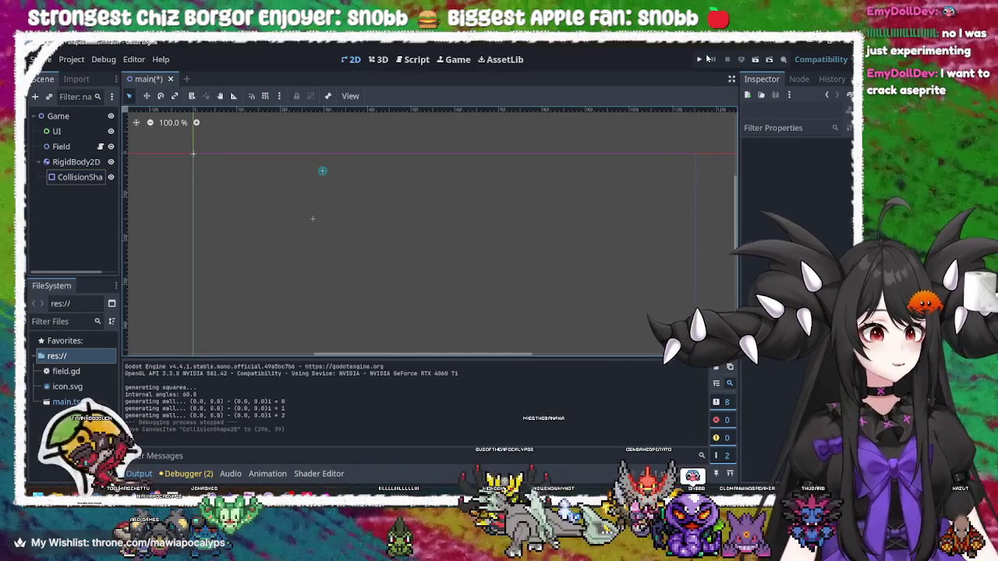
Save and run the project, close the game, then bring up the window list
key(F5)
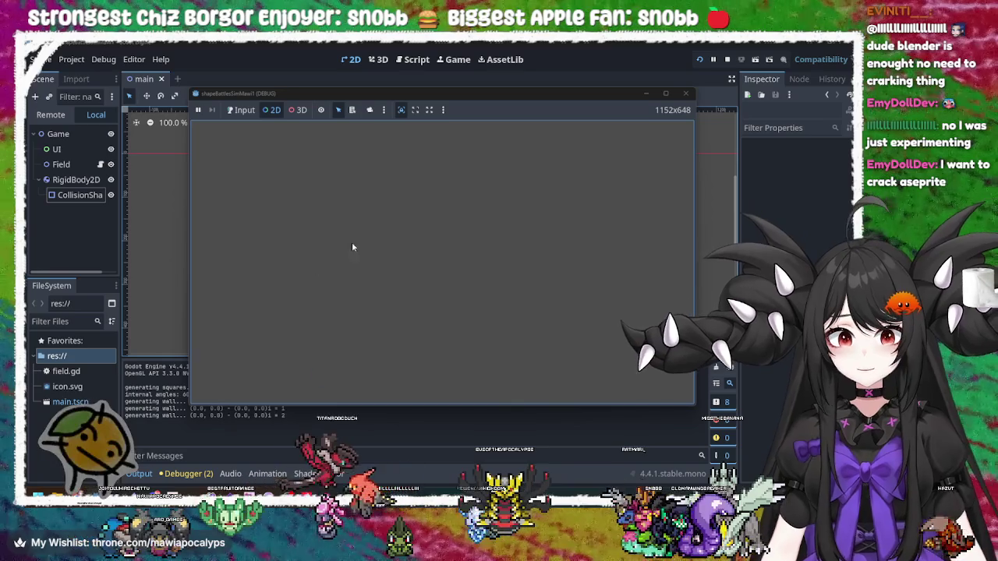
click(685, 92)
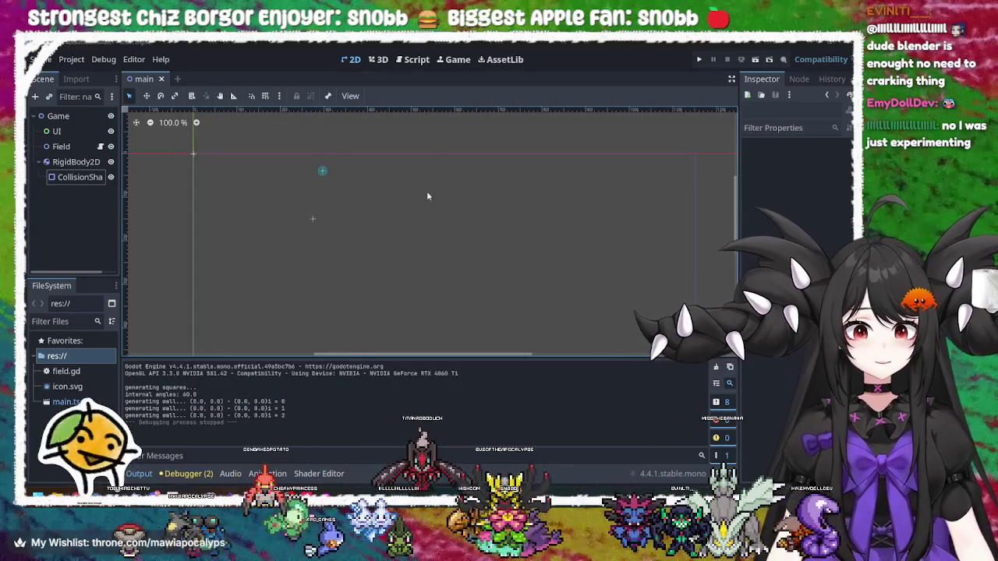
key(alt+Tab)
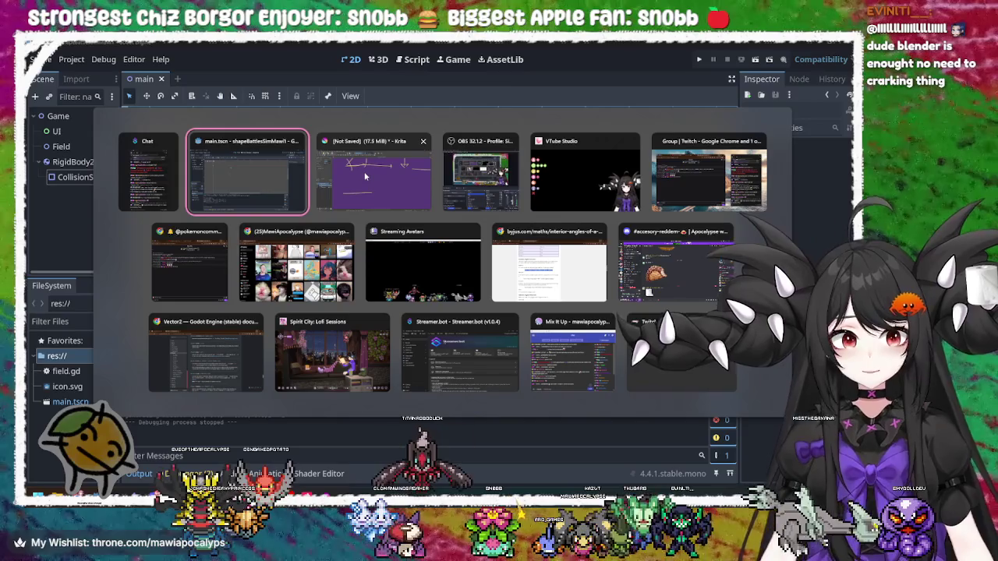
Bring up the Krita sketch, pan it, and undo a stray arrowhead stroke
click(362, 178)
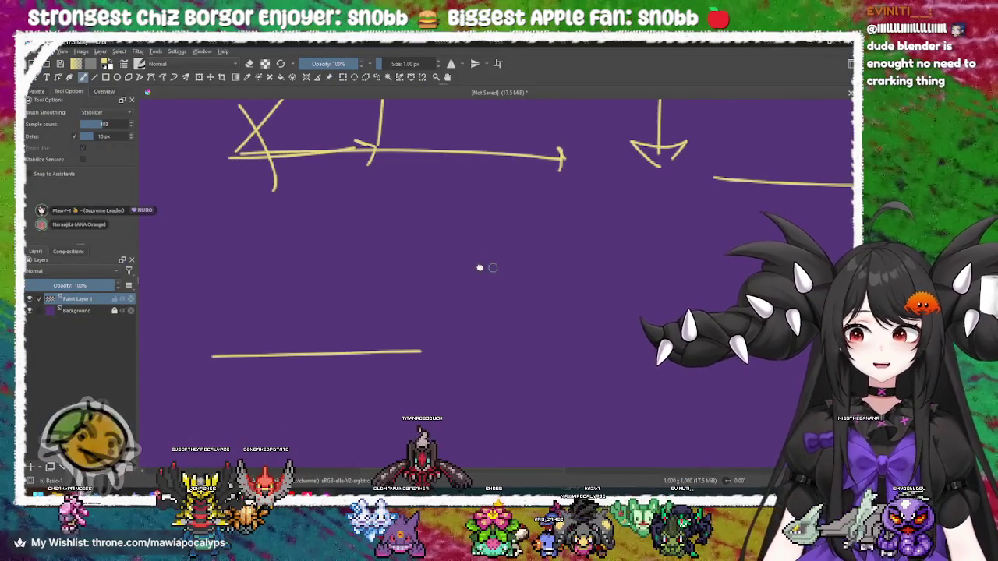
mouse_move(378, 295)
mouse_down()
mouse_move(528, 272)
mouse_move(424, 307)
mouse_move(308, 310)
mouse_move(347, 283)
mouse_up()
mouse_move(405, 291)
mouse_down()
mouse_move(409, 327)
mouse_move(439, 328)
mouse_move(362, 340)
mouse_up()
key(ctrl+z)
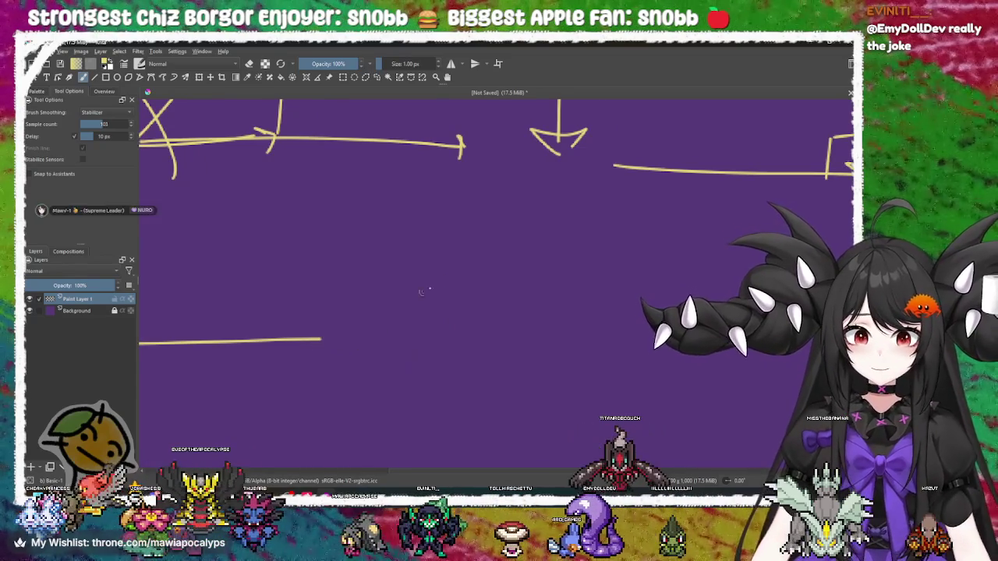
Pan and zoom out over the arrow sketch, then return to field.gd in Godot
drag(401, 309, 420, 319)
mouse_move(504, 283)
mouse_down()
mouse_move(488, 359)
mouse_move(507, 400)
mouse_move(479, 341)
mouse_up()
scroll(479, 340, down, 1)
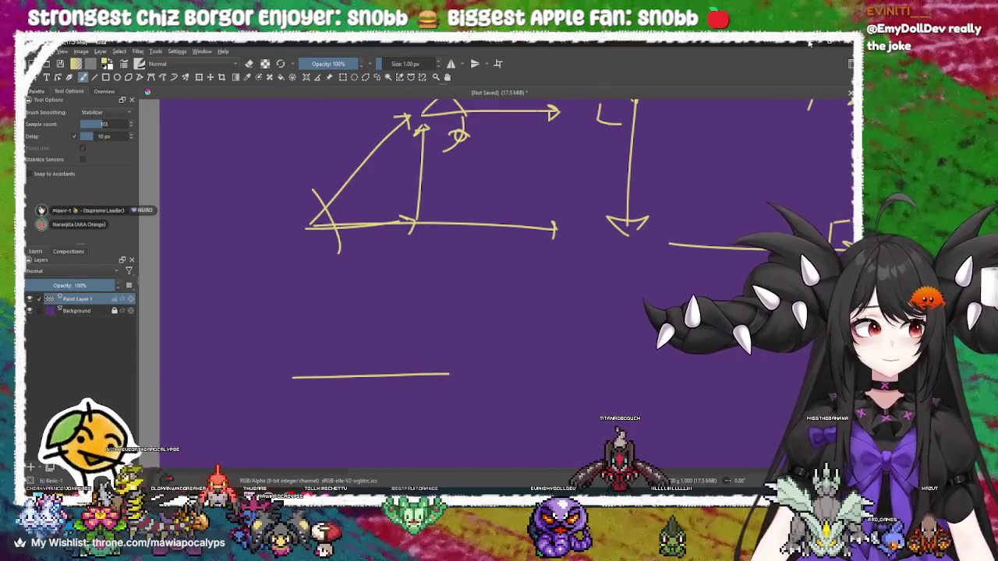
key(alt+Tab)
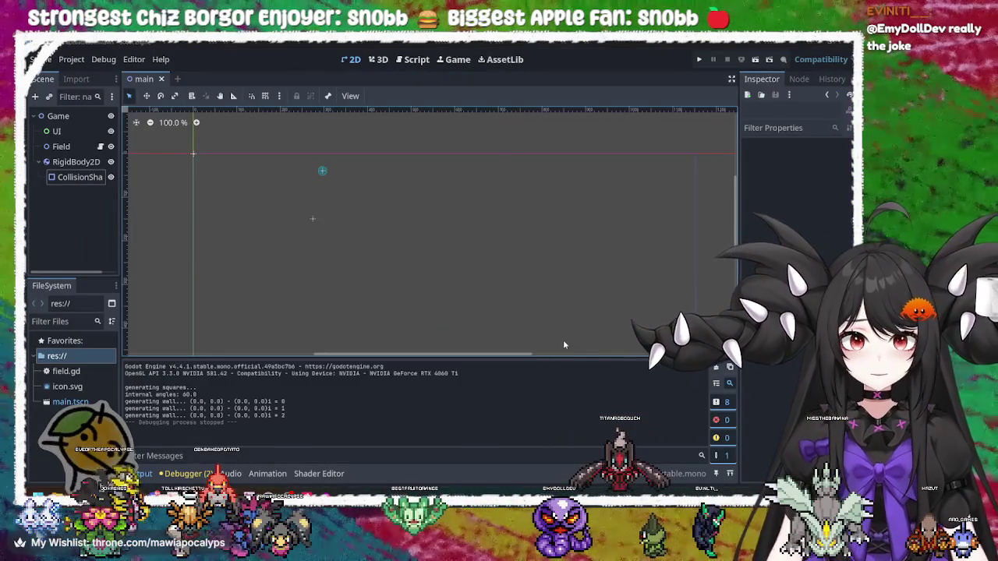
click(413, 60)
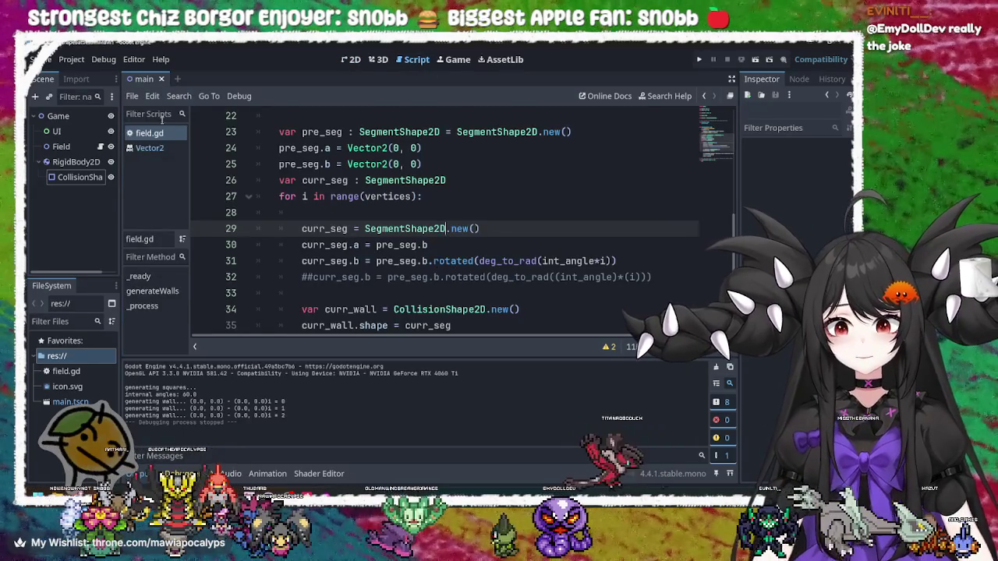
click(150, 148)
right_click(151, 149)
click(175, 157)
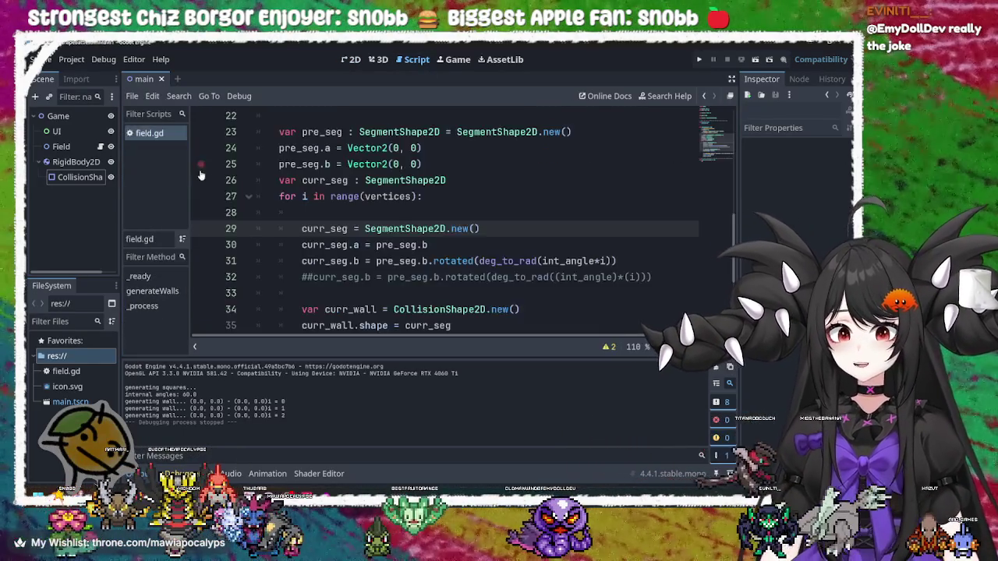
click(454, 217)
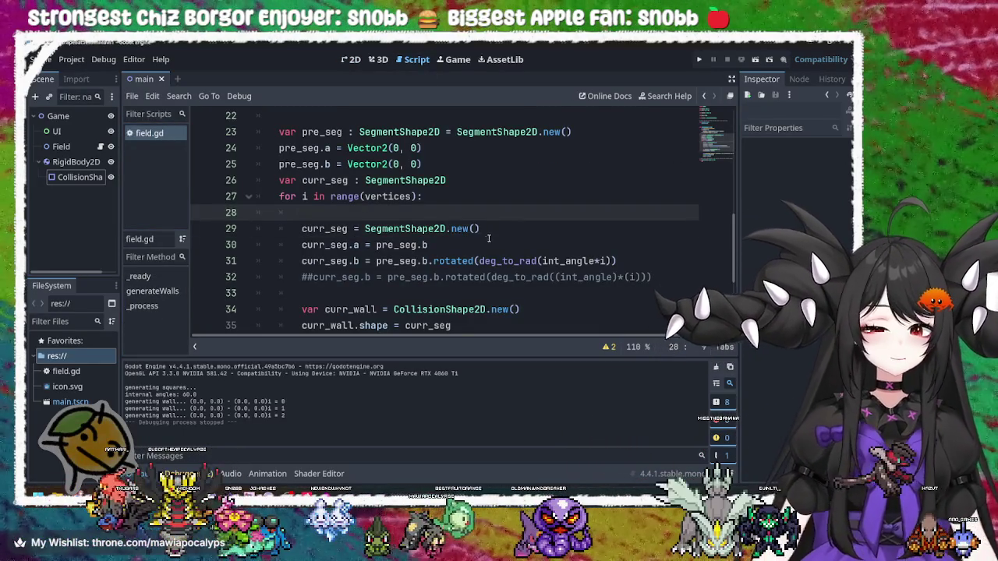
click(484, 229)
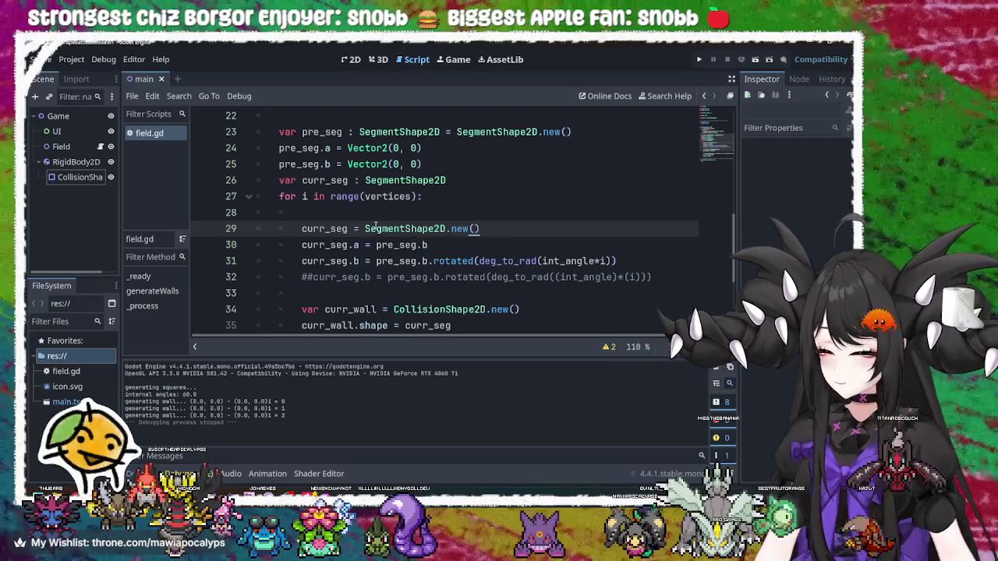
click(403, 212)
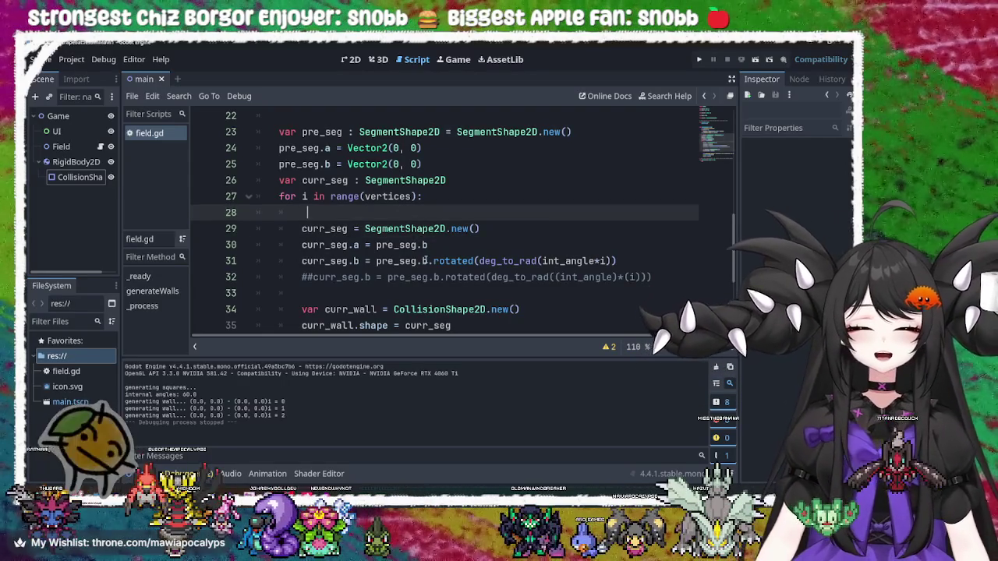
scroll(383, 237, down, 4)
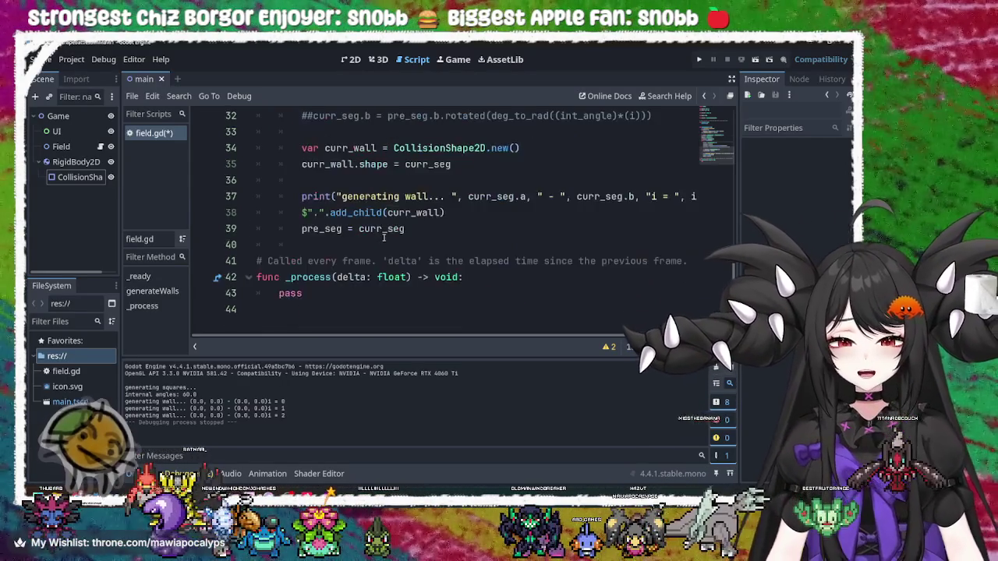
scroll(383, 237, up, 4)
click(480, 184)
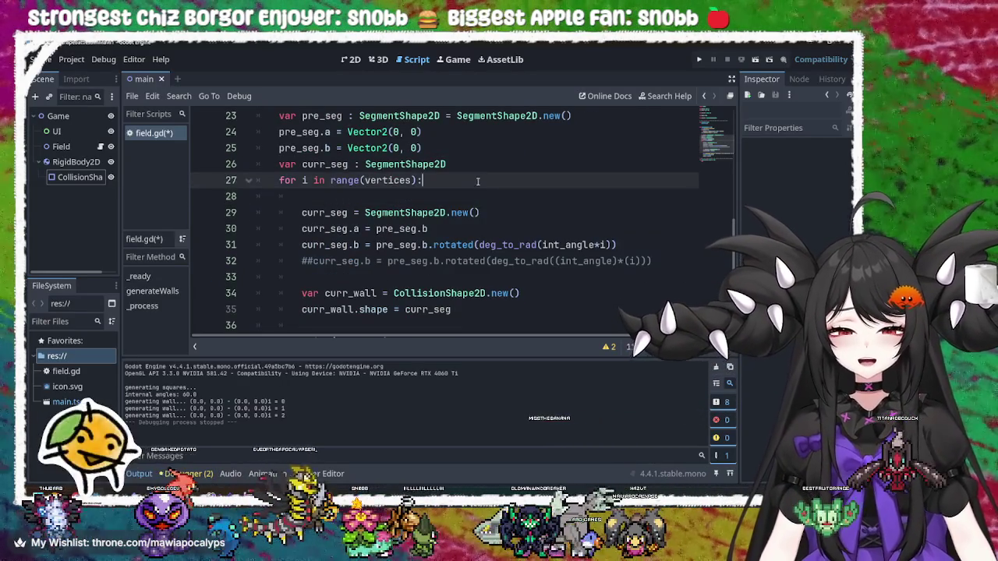
key(Up)
key(Up)
key(Up)
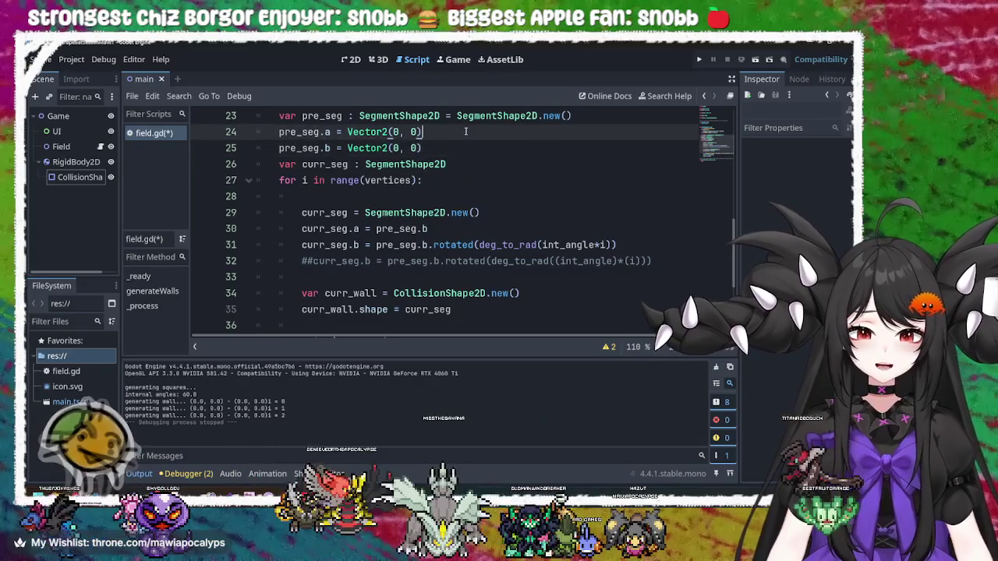
key(Down)
key(Up)
click(473, 164)
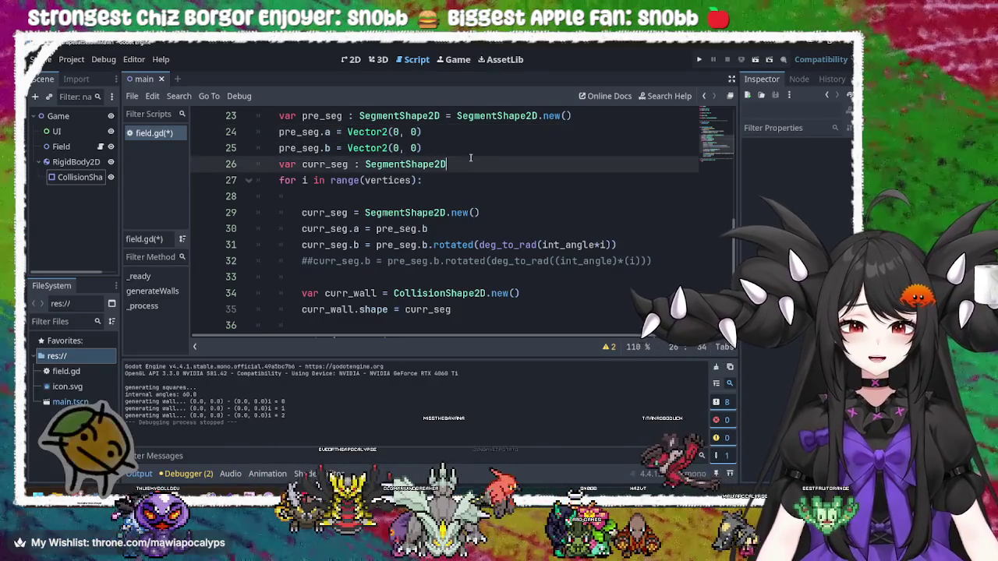
click(473, 180)
scroll(473, 177, down, 1)
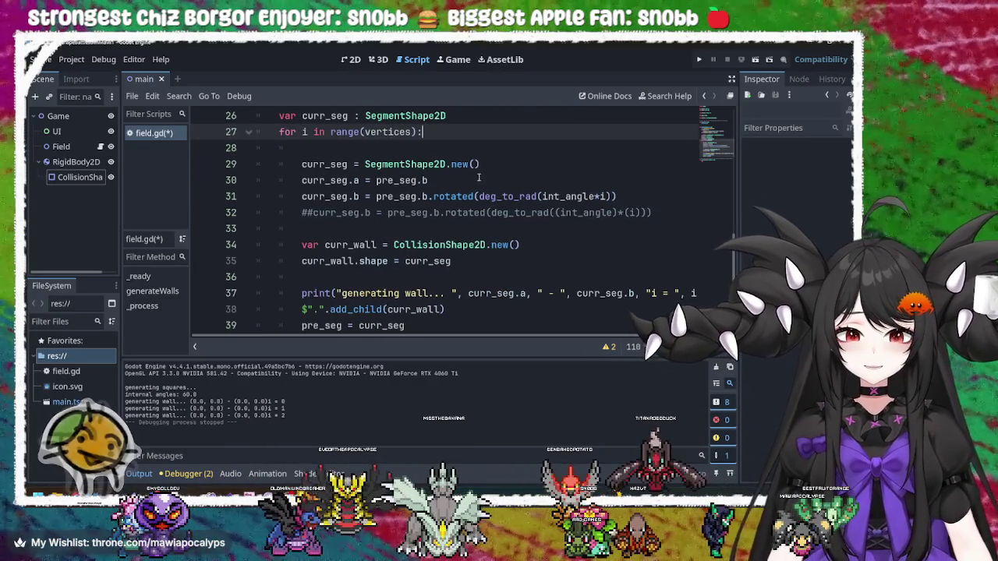
click(498, 164)
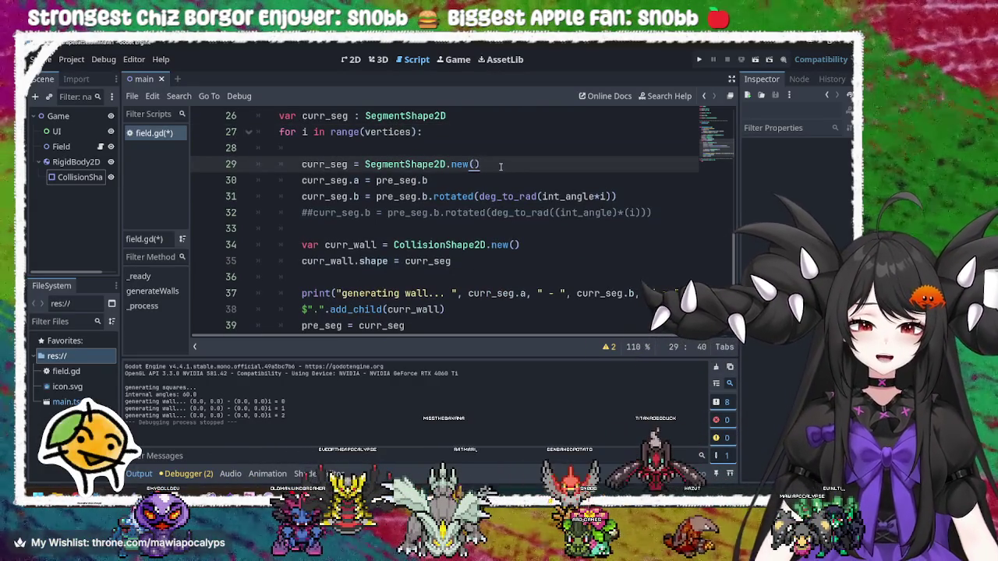
triple_click(461, 164)
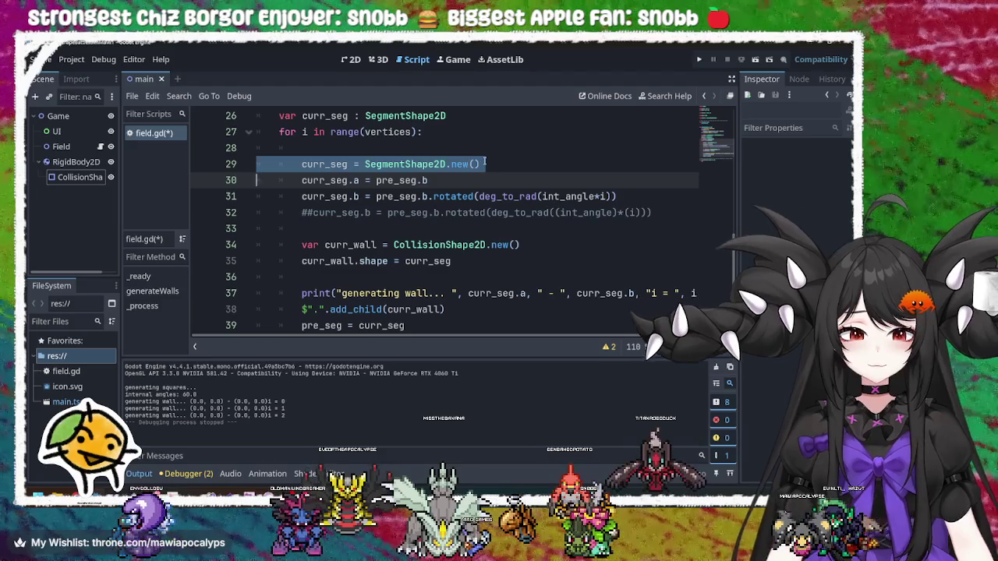
click(496, 162)
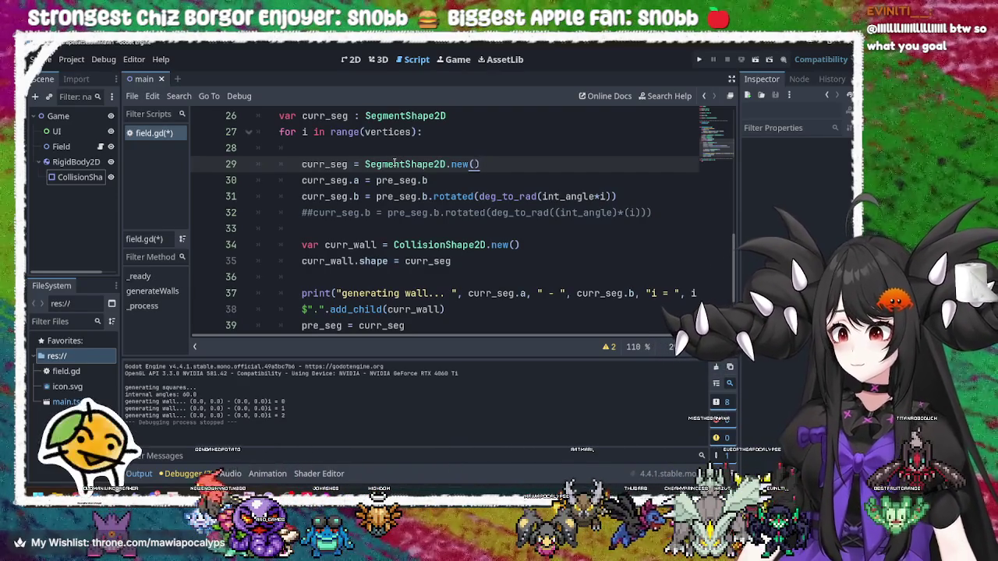
mouse_move(375, 171)
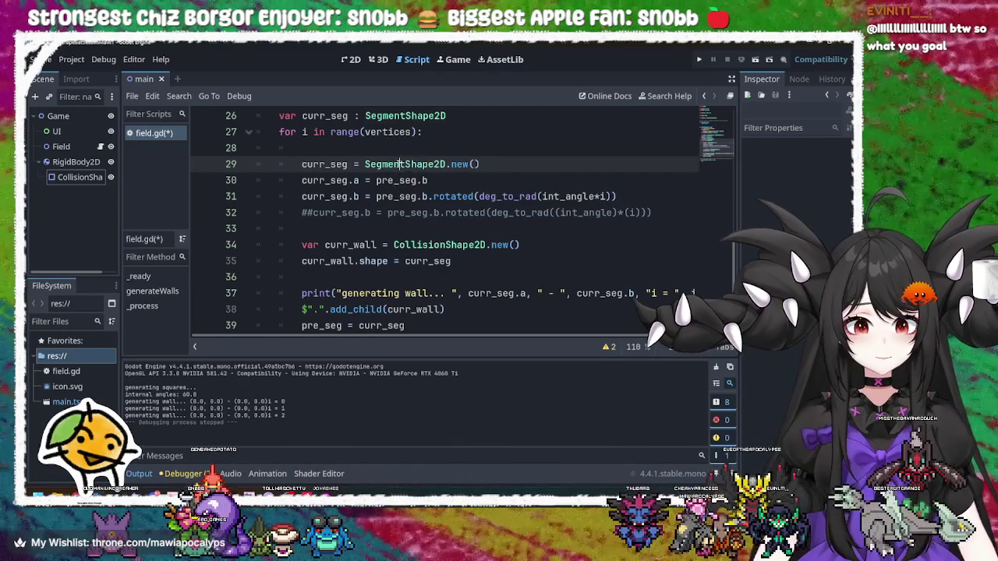
double_click(404, 166)
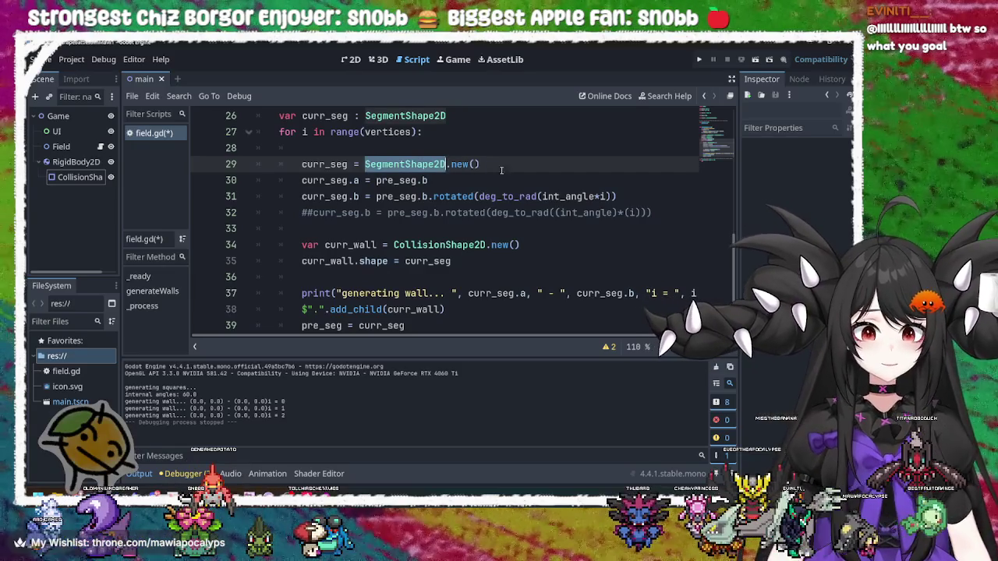
click(507, 170)
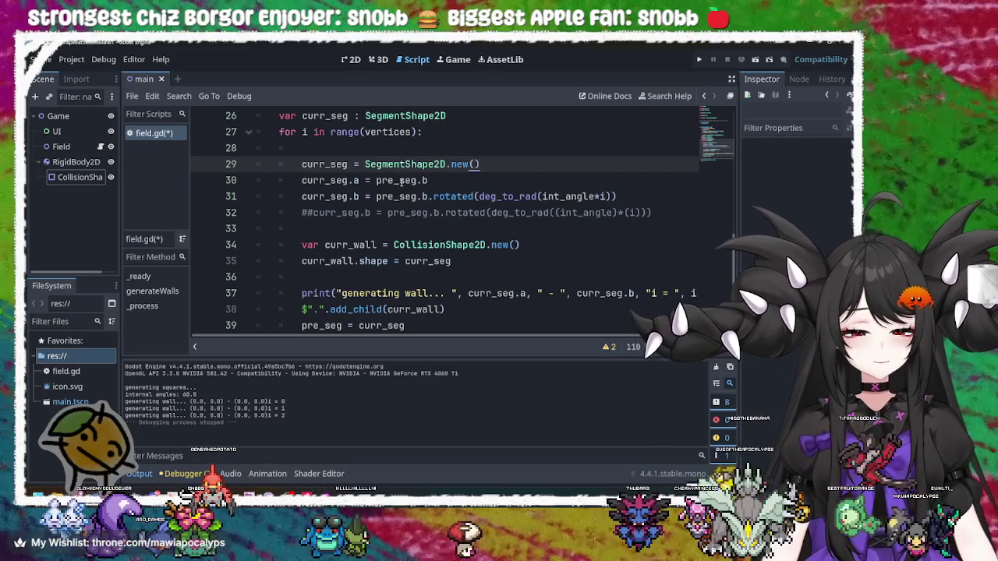
scroll(414, 218, up, 3)
scroll(400, 279, up, 3)
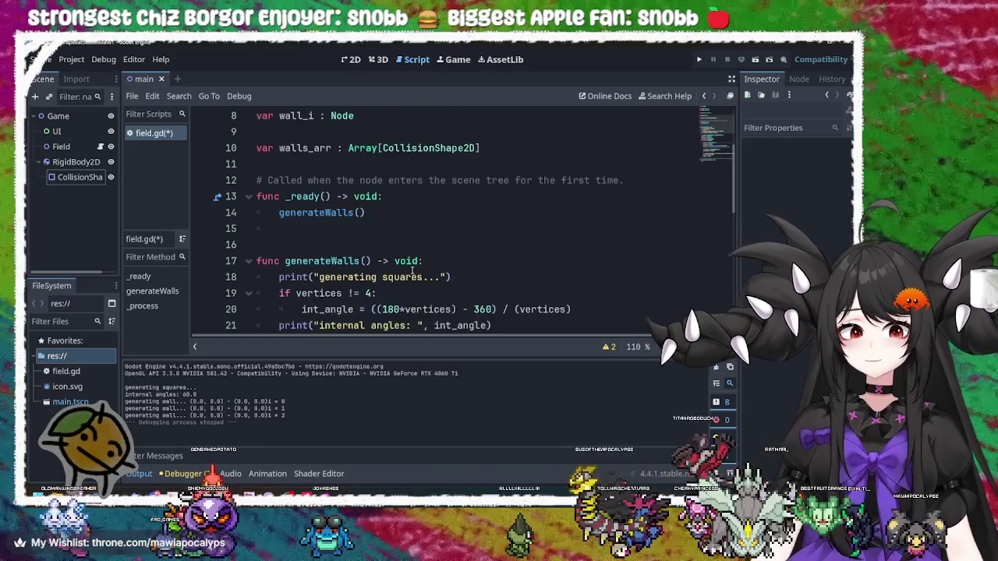
scroll(399, 280, down, 3)
click(466, 180)
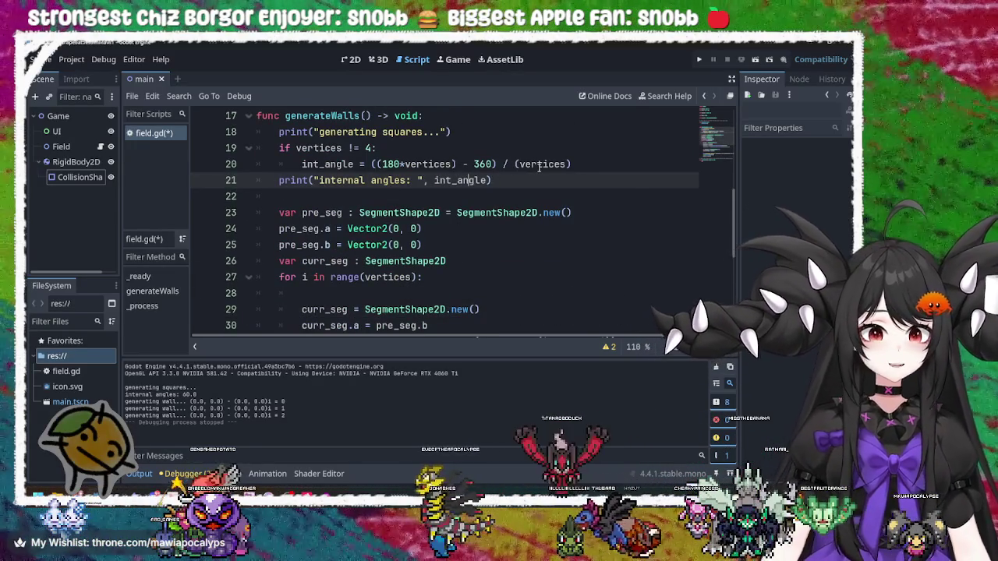
scroll(524, 190, up, 2)
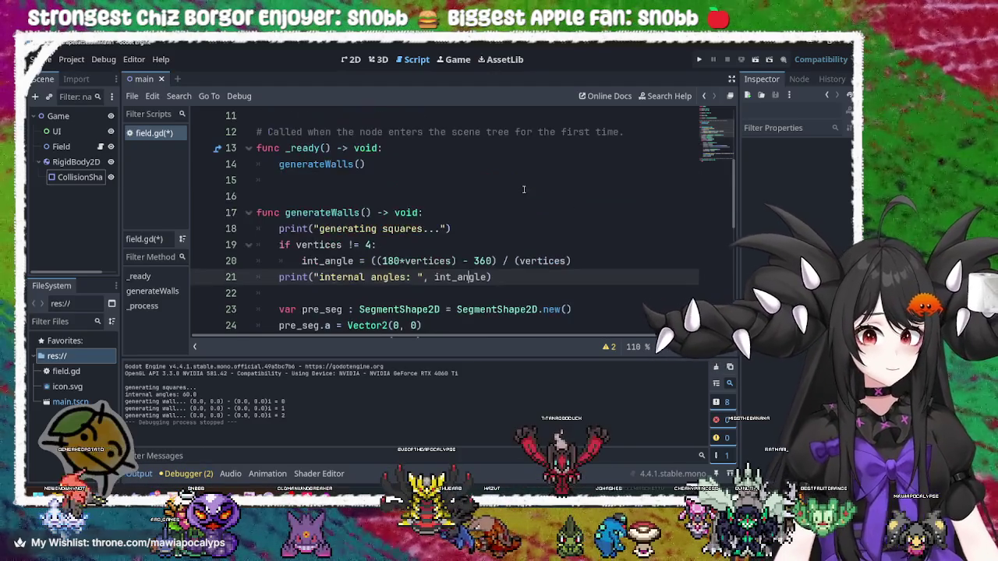
scroll(524, 189, down, 3)
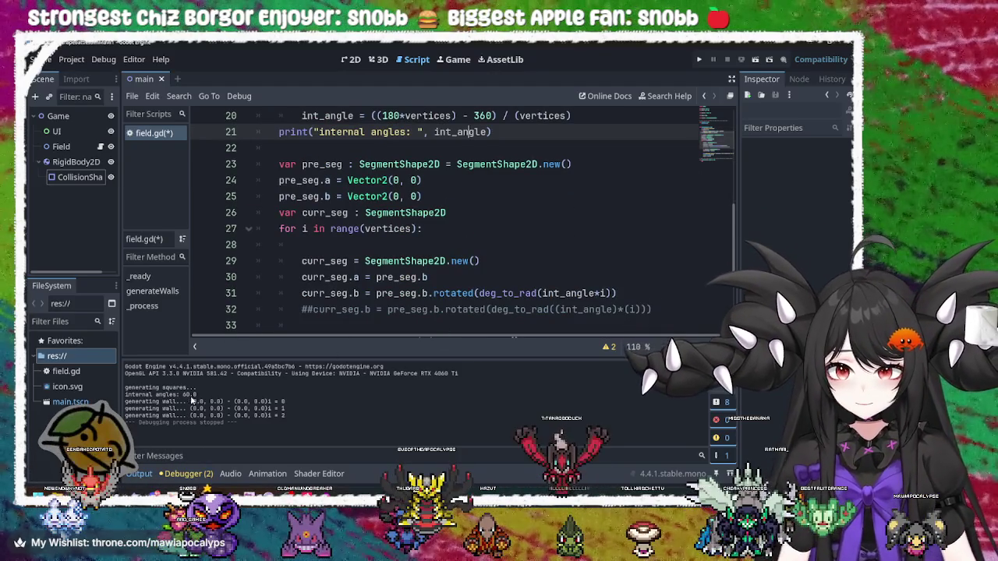
scroll(504, 231, up, 6)
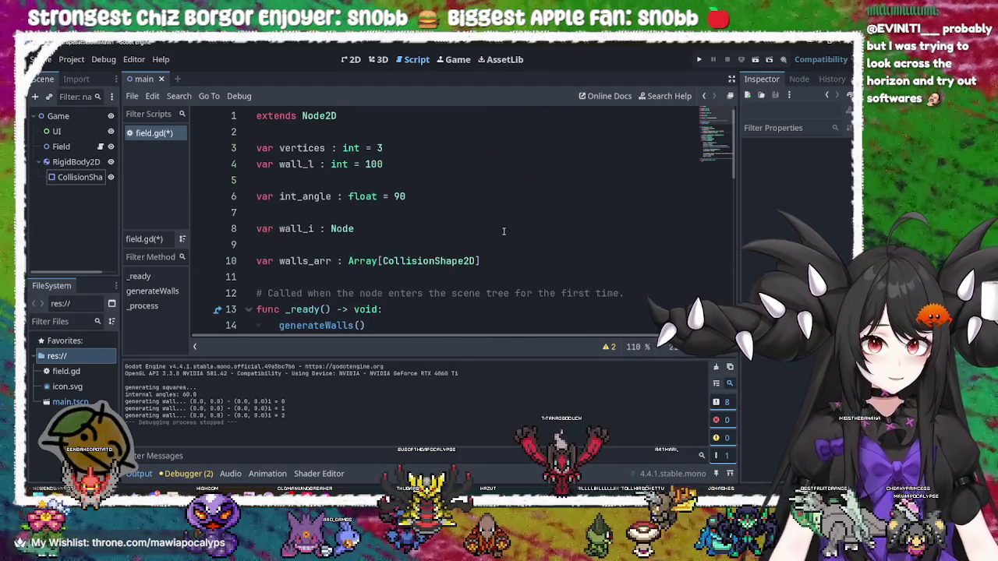
scroll(379, 149, down, 10)
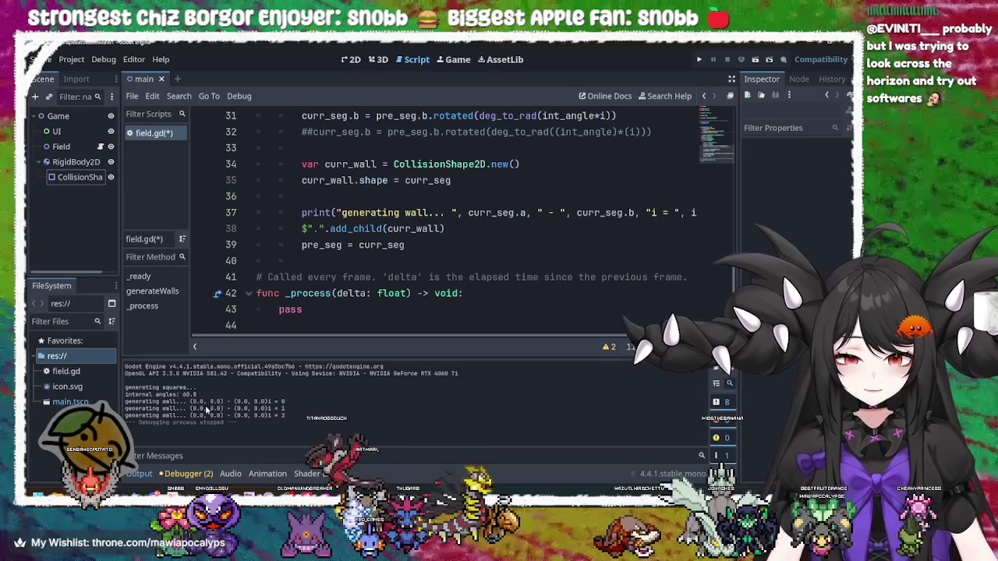
scroll(441, 246, up, 4)
click(460, 277)
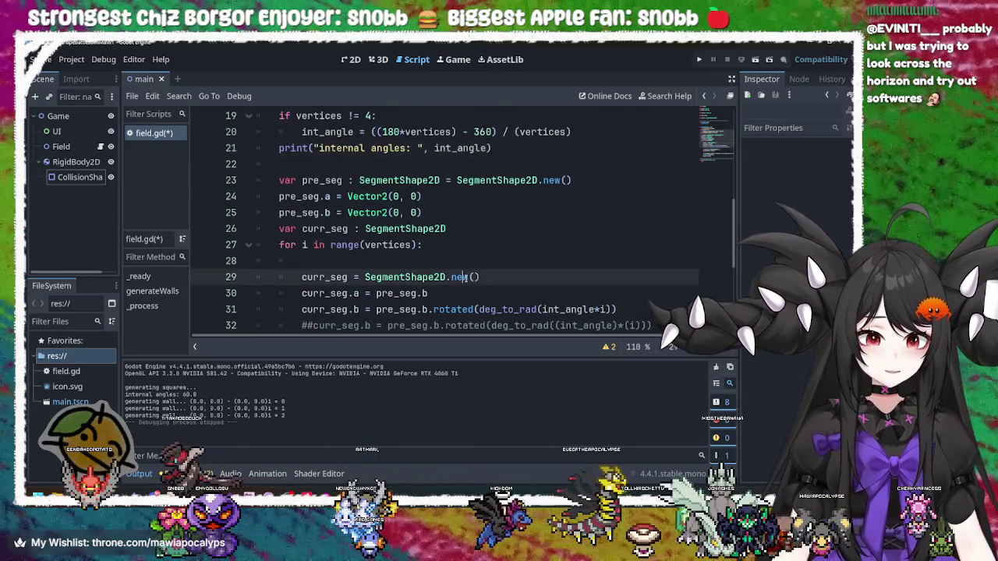
scroll(467, 265, down, 2)
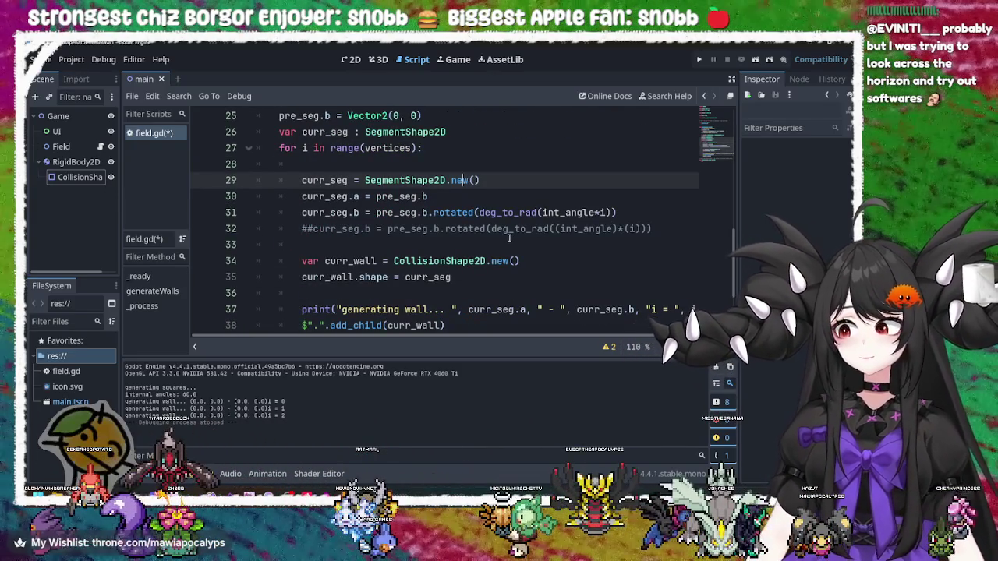
mouse_move(569, 220)
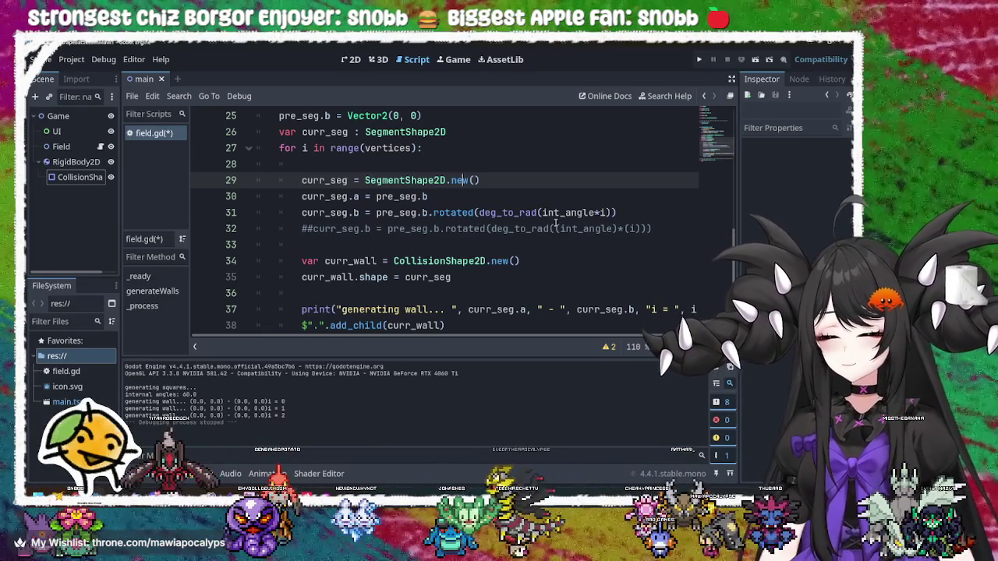
scroll(556, 224, up, 1)
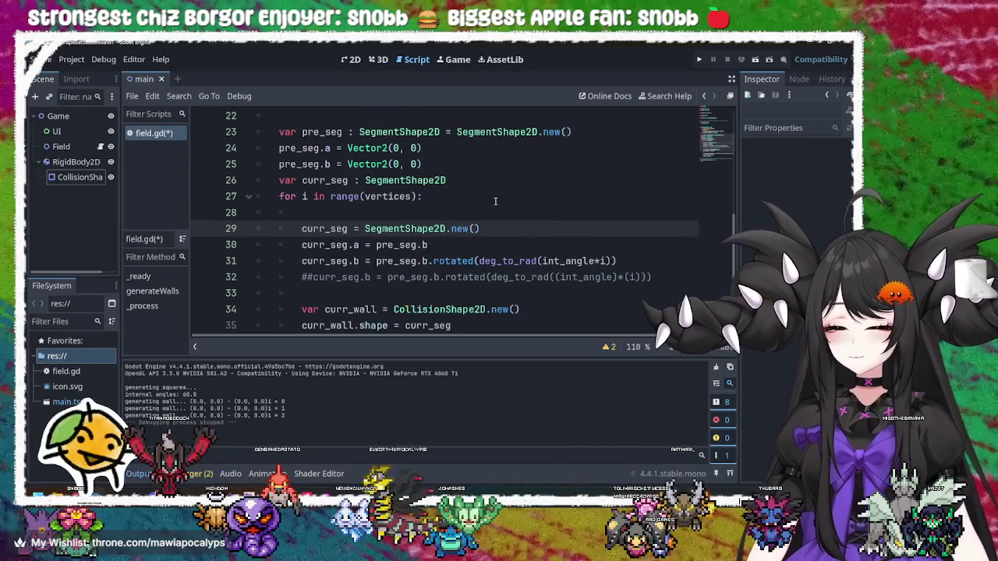
Change pre_seg.b on line 25 to Vector2(0, wall_l) and save field.gd
click(417, 164)
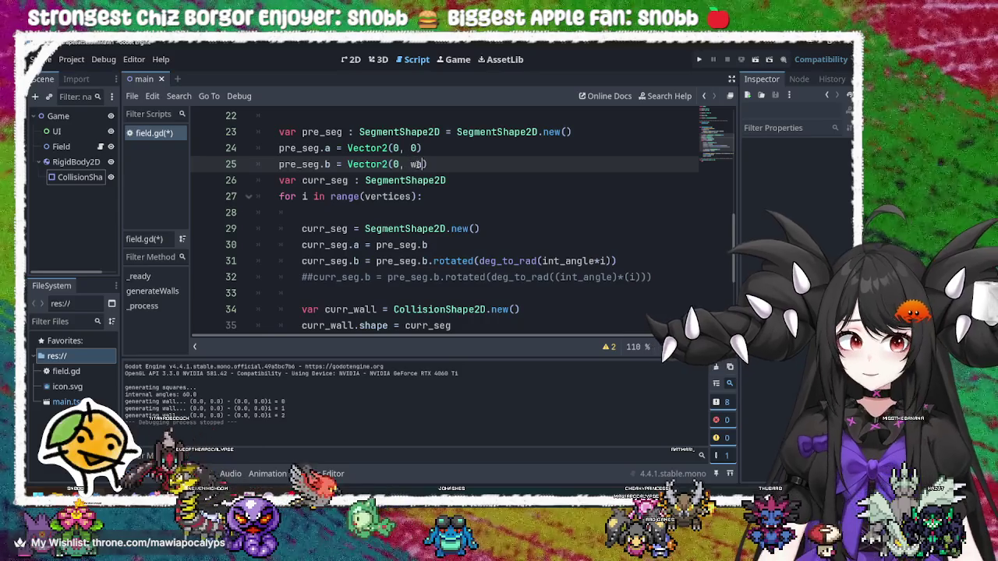
text(a)
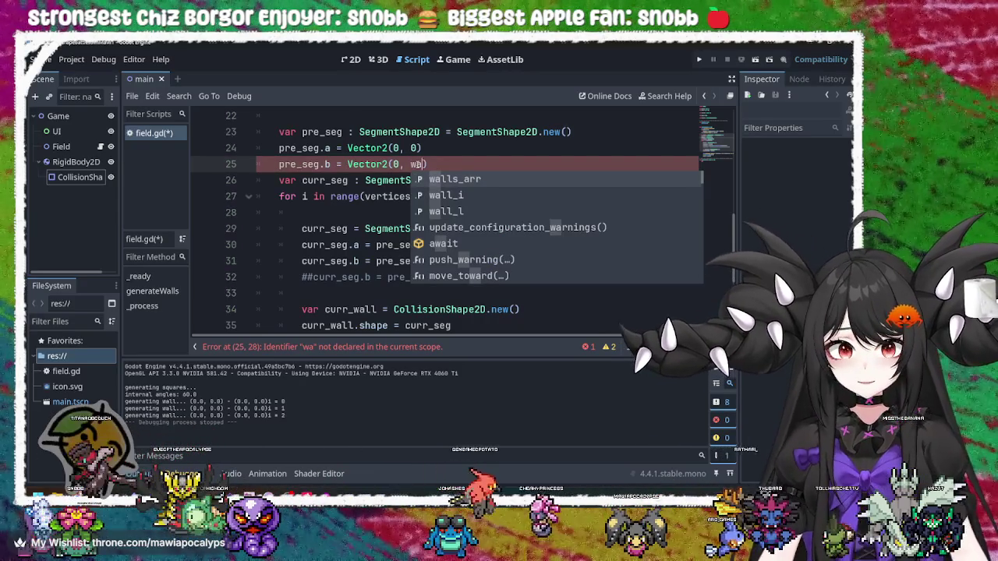
text(ll)
text(_l)
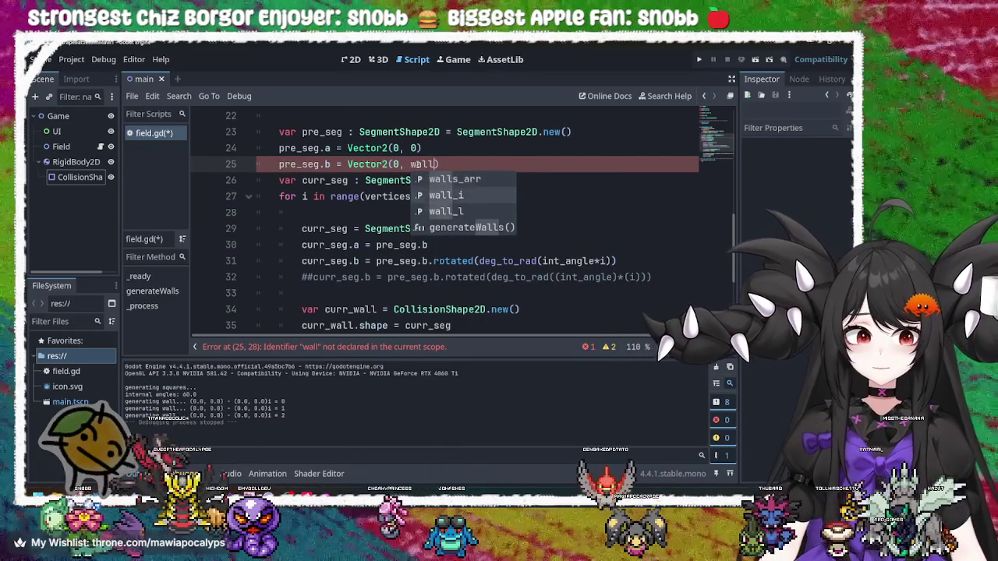
key(ctrl+s)
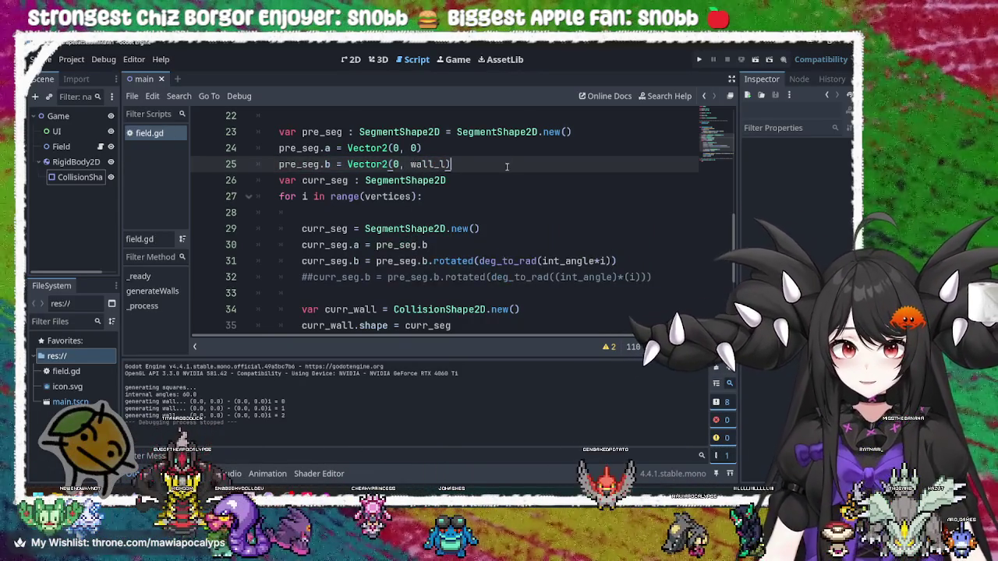
Run the project, click the two angled wall segments, then close the game
click(699, 59)
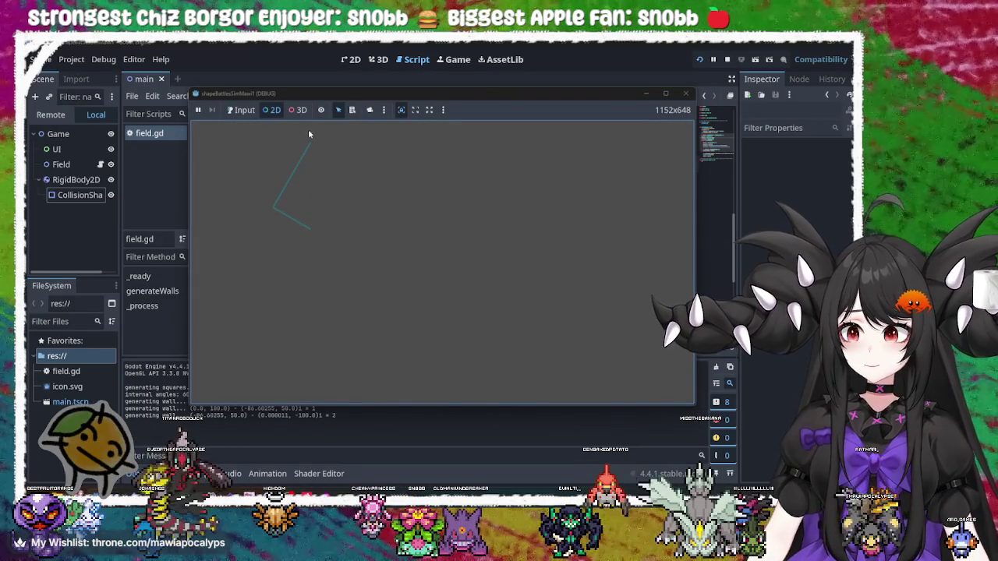
click(279, 201)
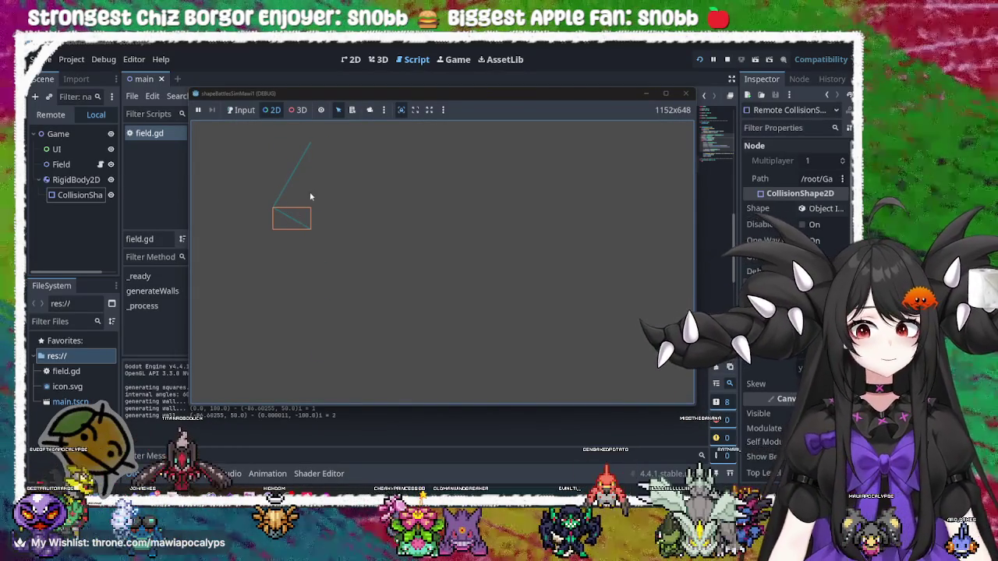
click(300, 223)
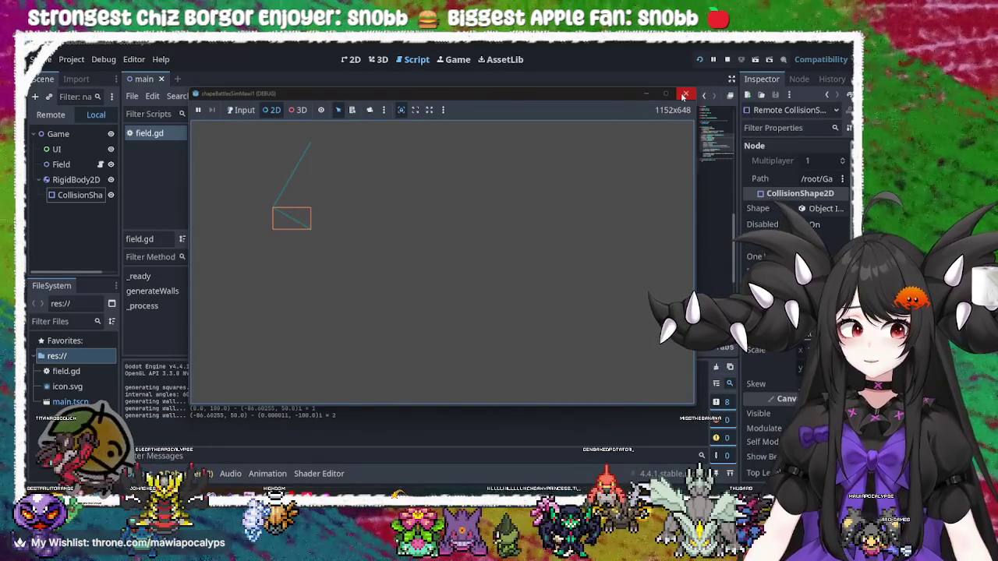
click(683, 95)
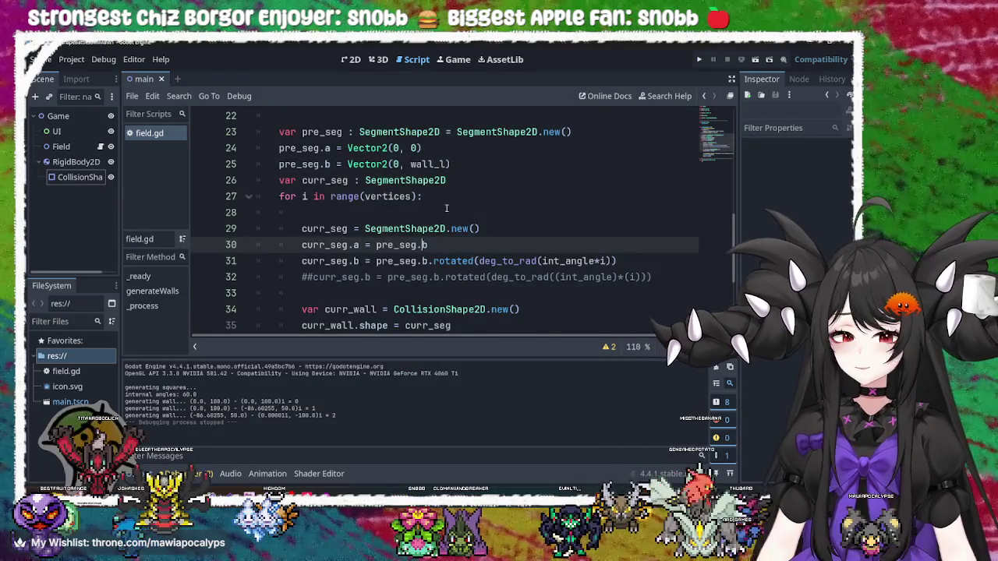
scroll(446, 207, up, 1)
scroll(447, 206, down, 2)
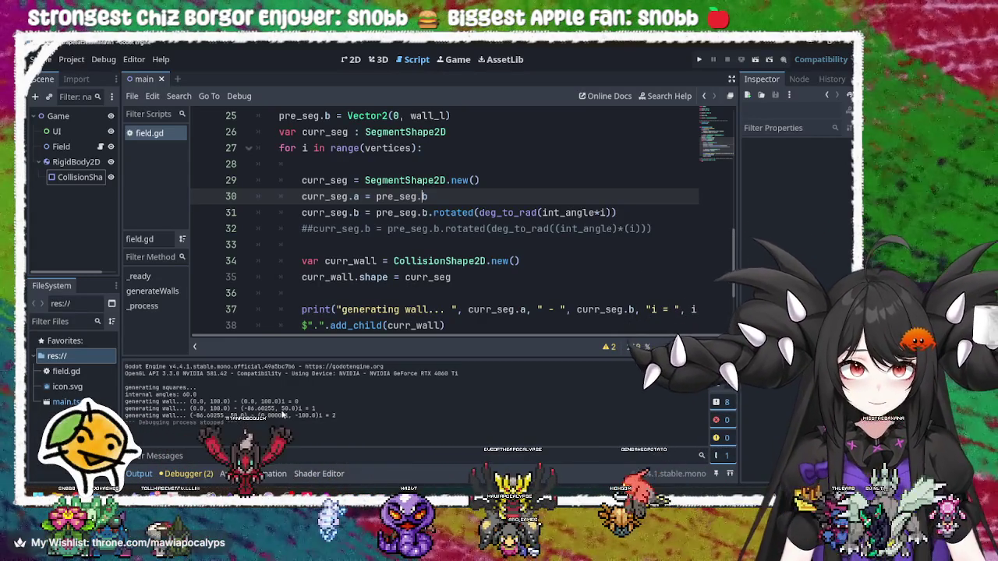
mouse_move(436, 268)
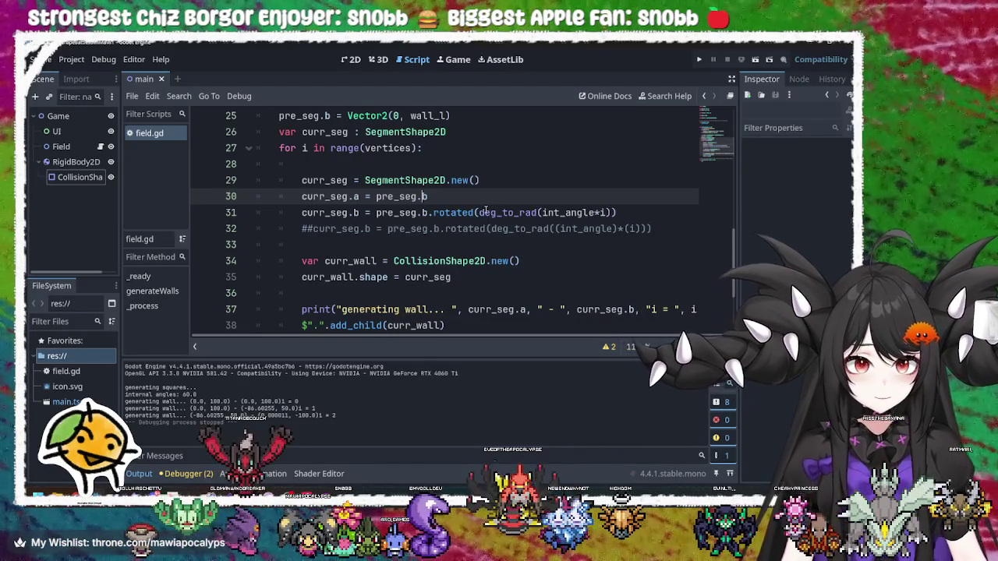
mouse_move(485, 211)
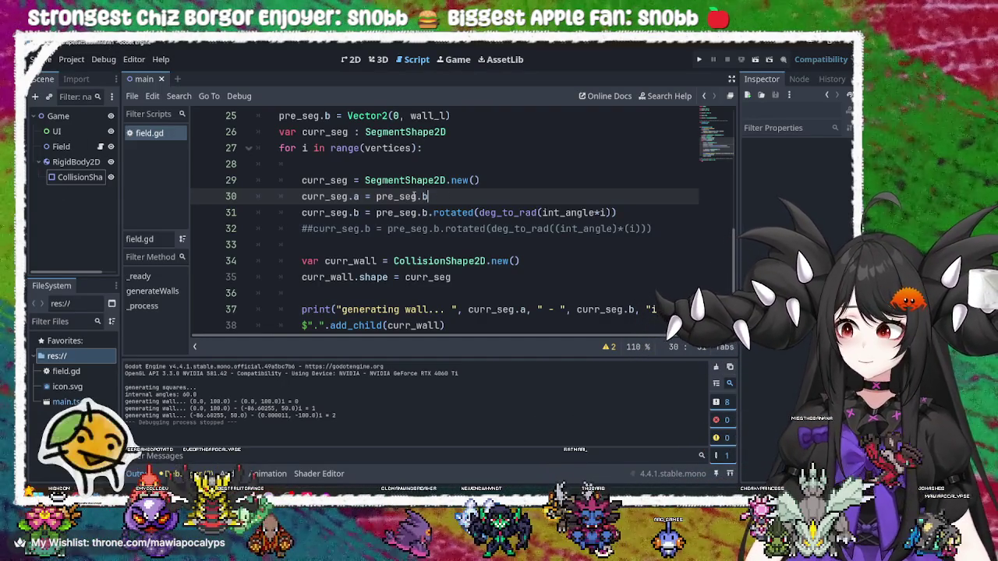
Repeatedly highlight every use of pre_seg in the wall loop
double_click(390, 196)
click(429, 197)
double_click(413, 197)
click(441, 199)
double_click(398, 196)
click(445, 201)
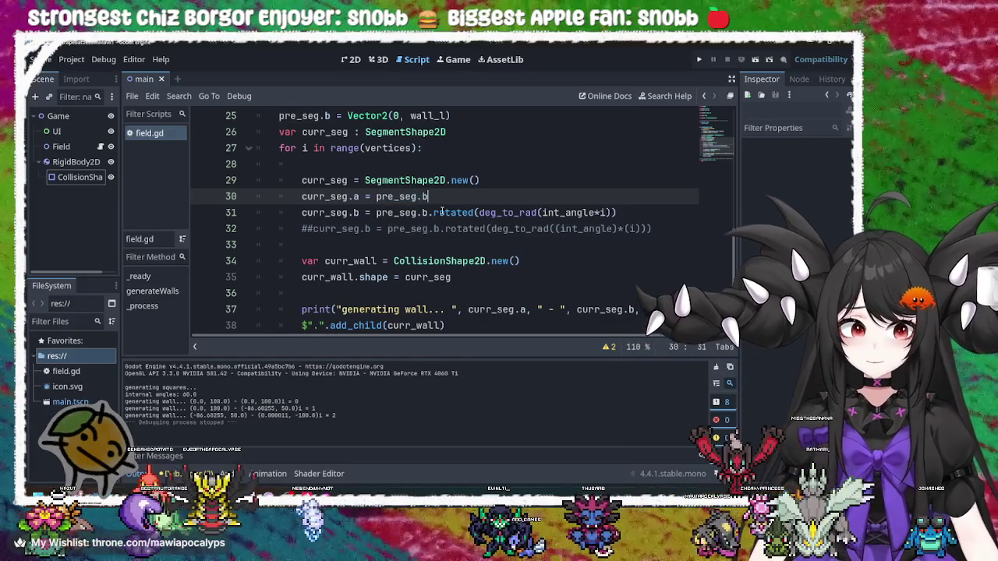
Trace int_angle, curr_seg, SegmentShape2D and pre_seg, then run the project again
double_click(565, 212)
double_click(346, 214)
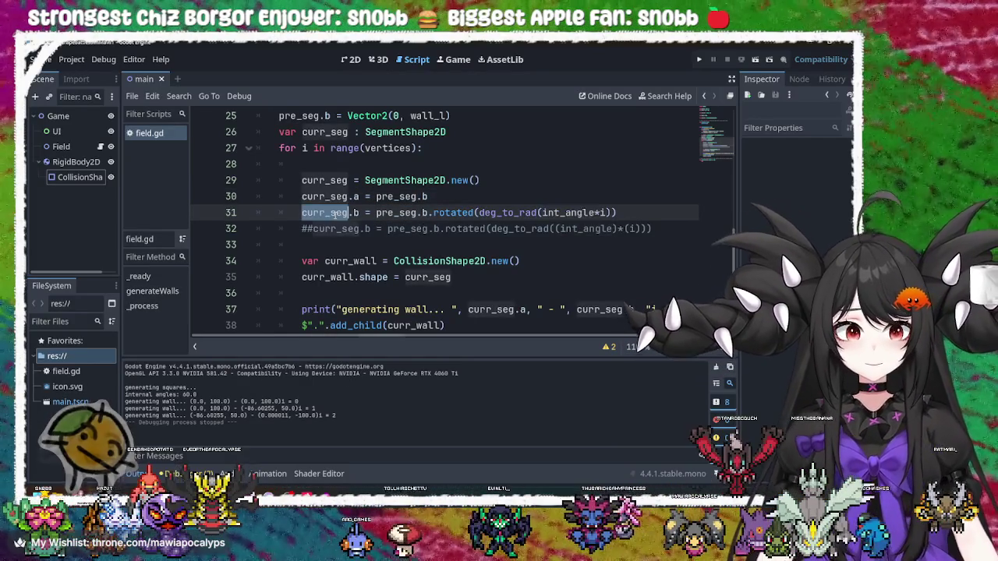
click(357, 213)
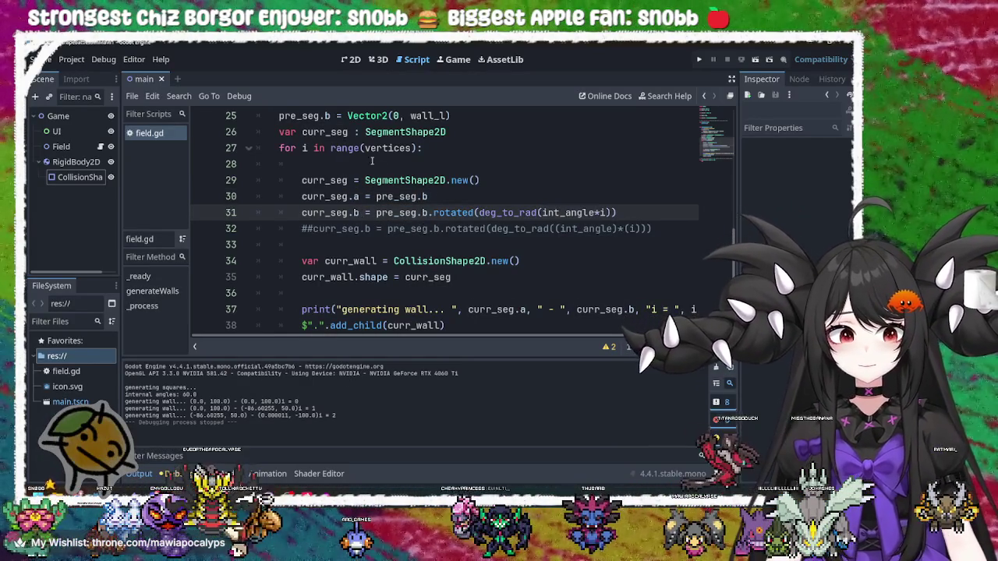
double_click(407, 180)
double_click(399, 197)
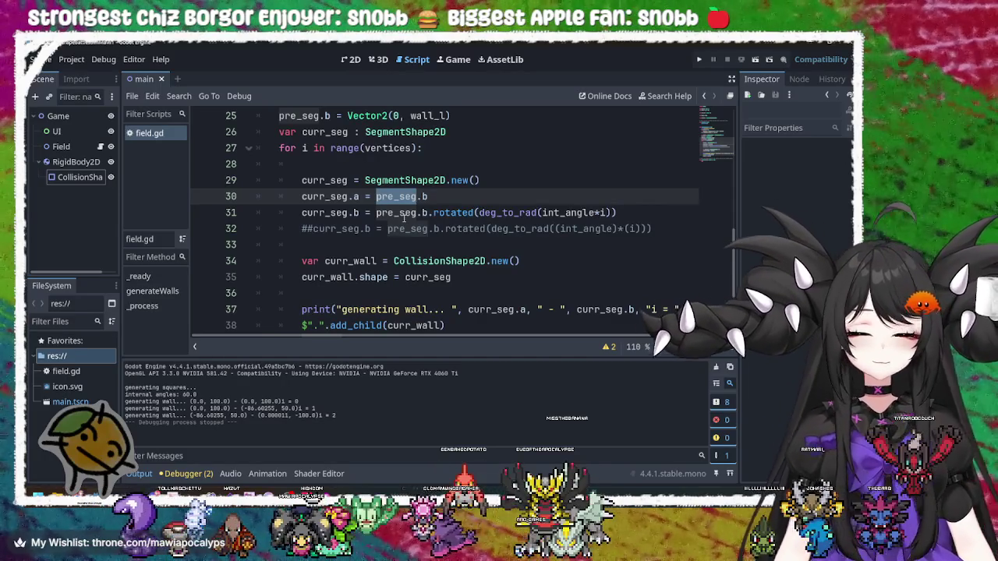
click(695, 59)
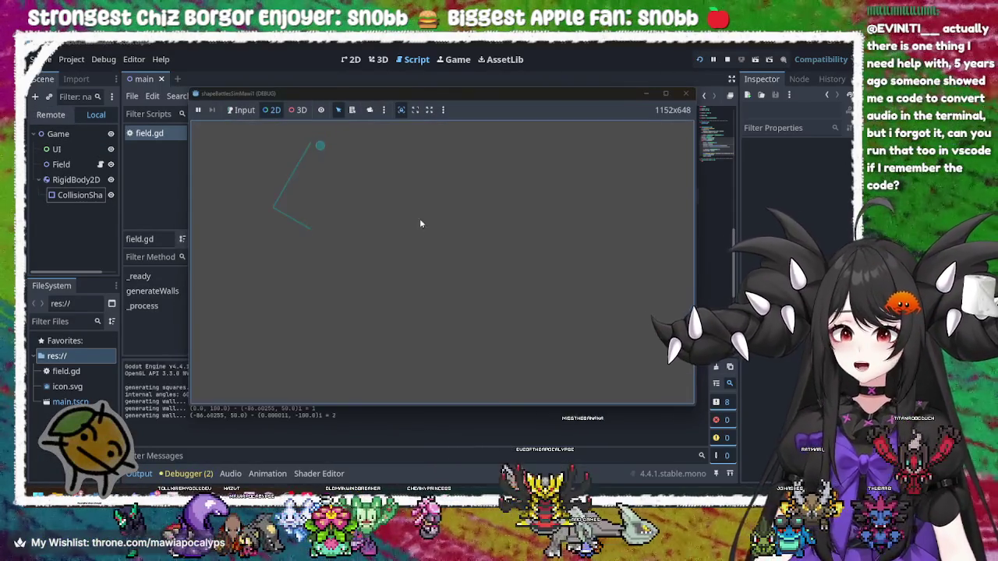
Alternate between the upper and lower wall segments to view each CollisionShape2D, then close the game
click(293, 183)
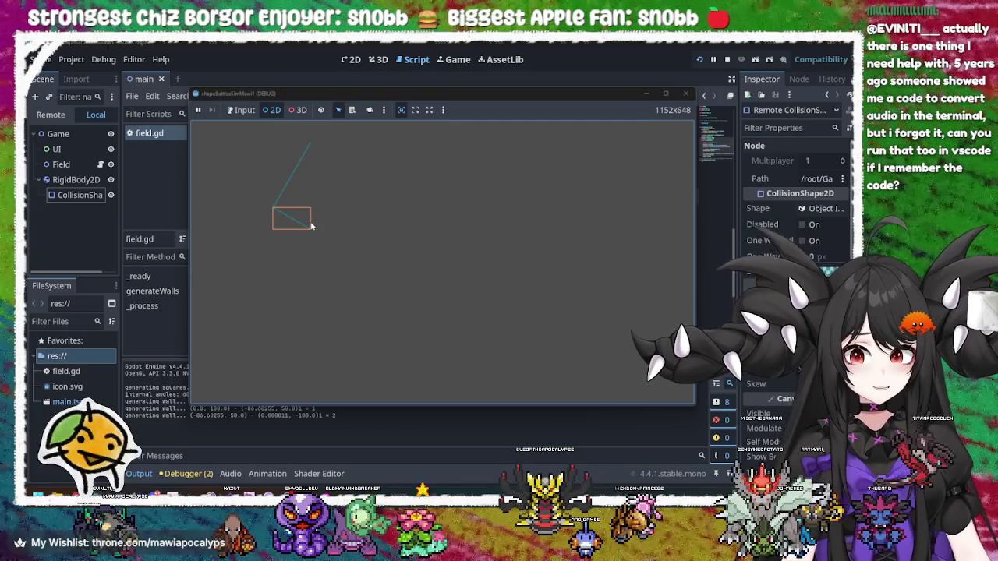
click(289, 185)
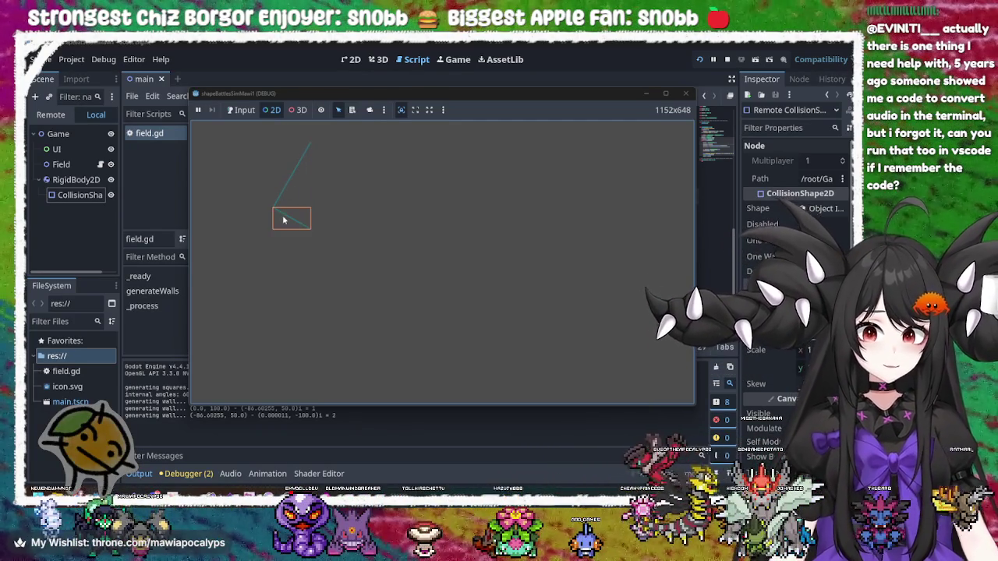
click(294, 216)
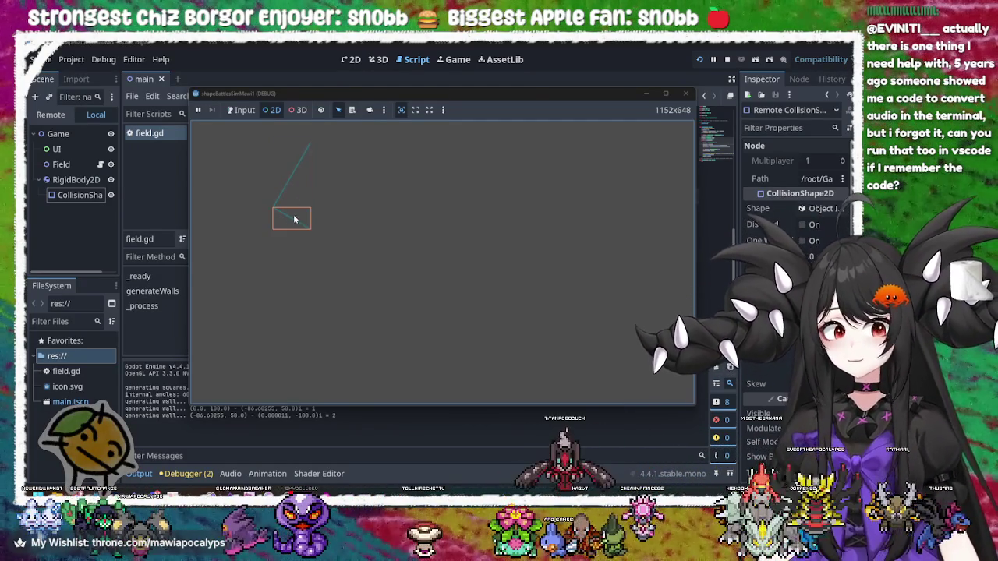
click(293, 176)
click(296, 215)
click(293, 184)
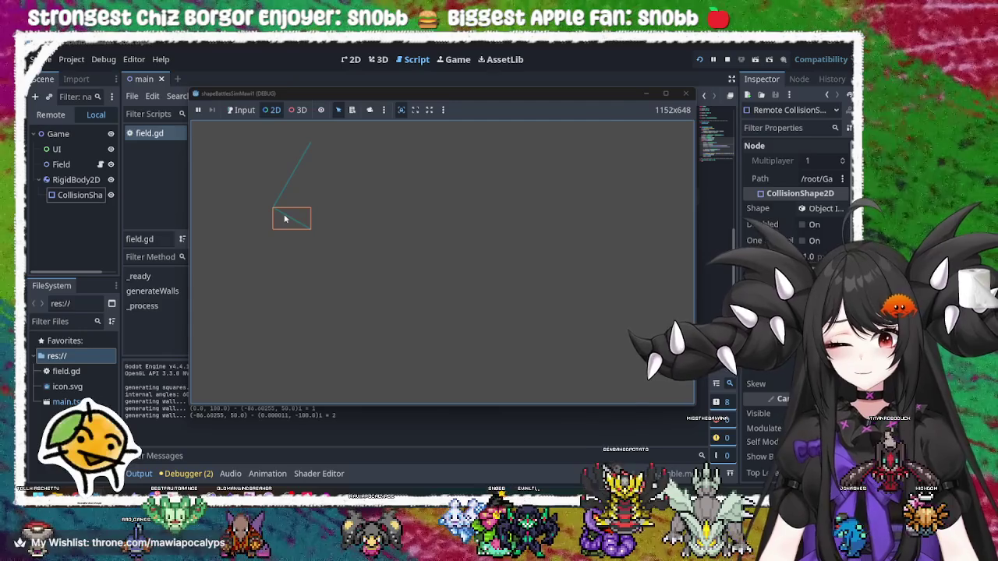
click(685, 93)
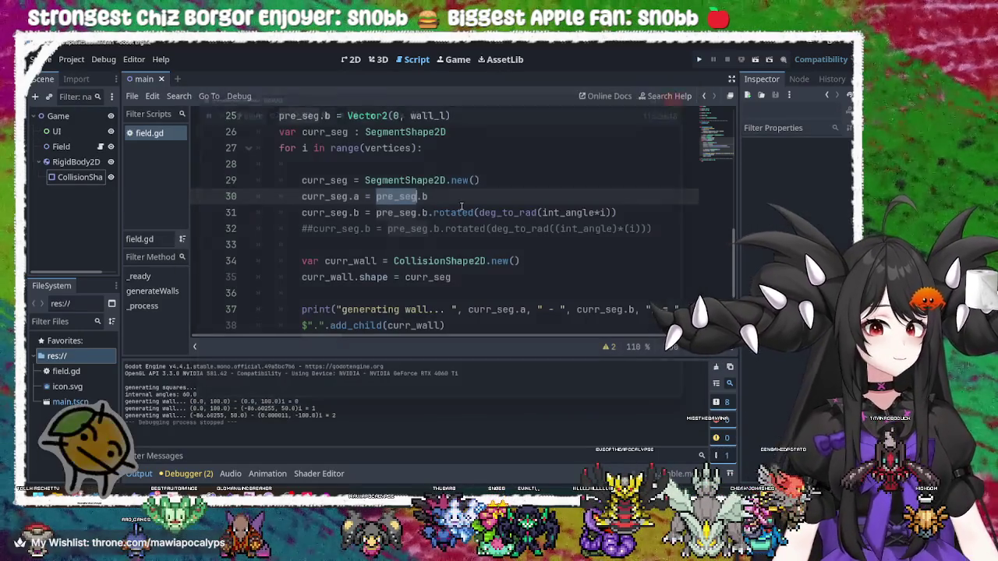
Review int_angle, the loop variable i and deg_to_rad in the curr_seg rotation line on lines 27–31
key(Up)
key(Up)
scroll(462, 267, up, 1)
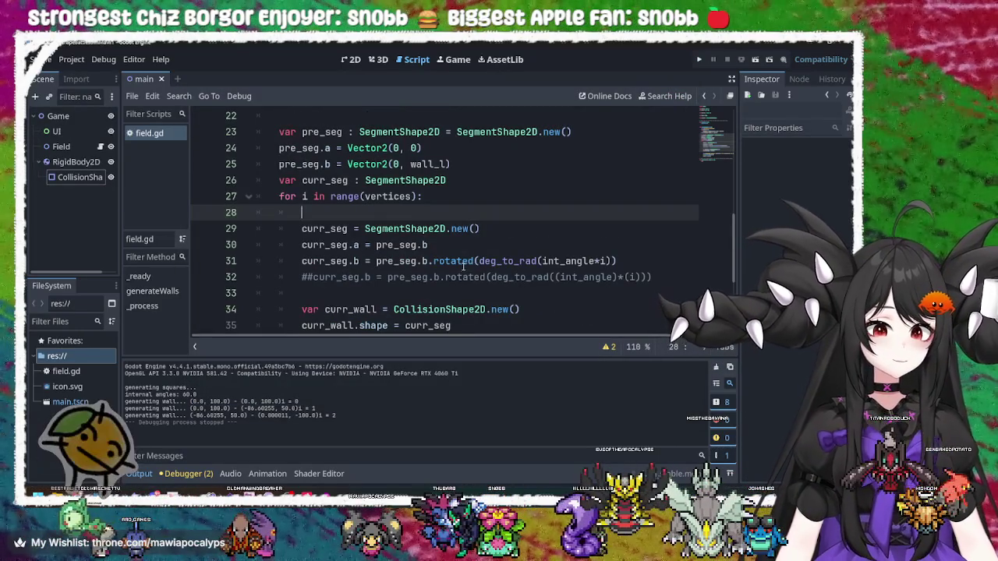
click(574, 261)
double_click(559, 261)
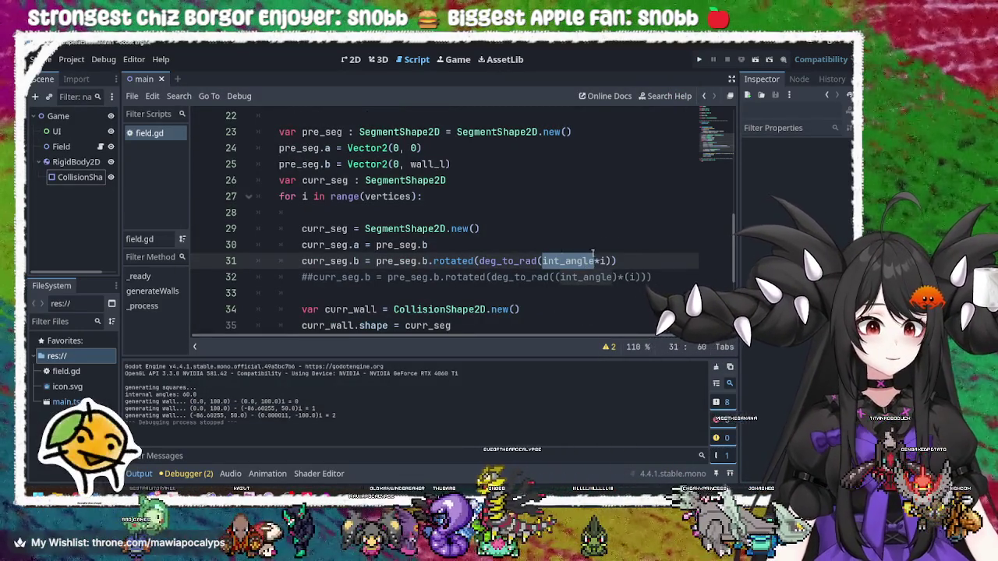
click(604, 261)
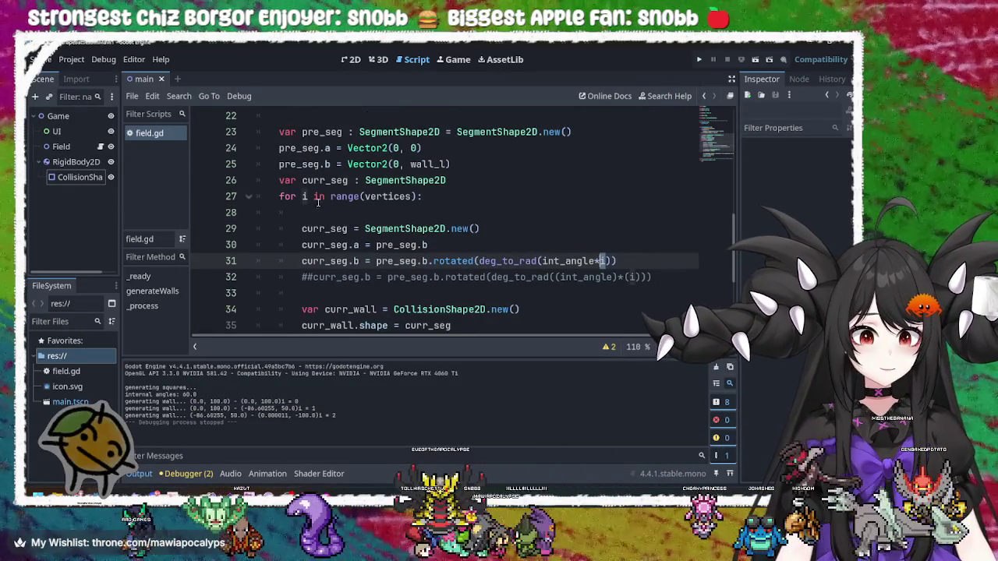
double_click(305, 196)
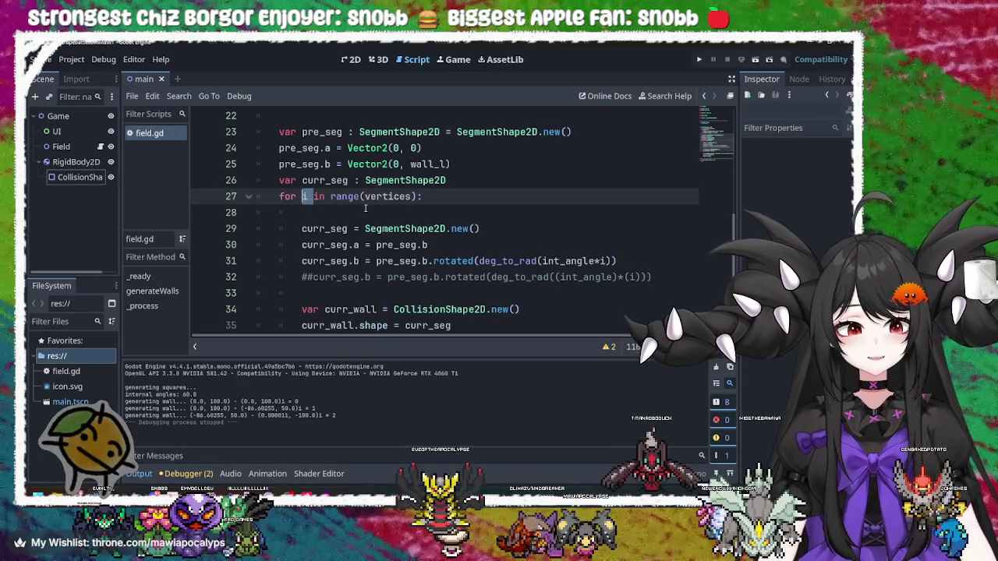
click(577, 261)
double_click(507, 262)
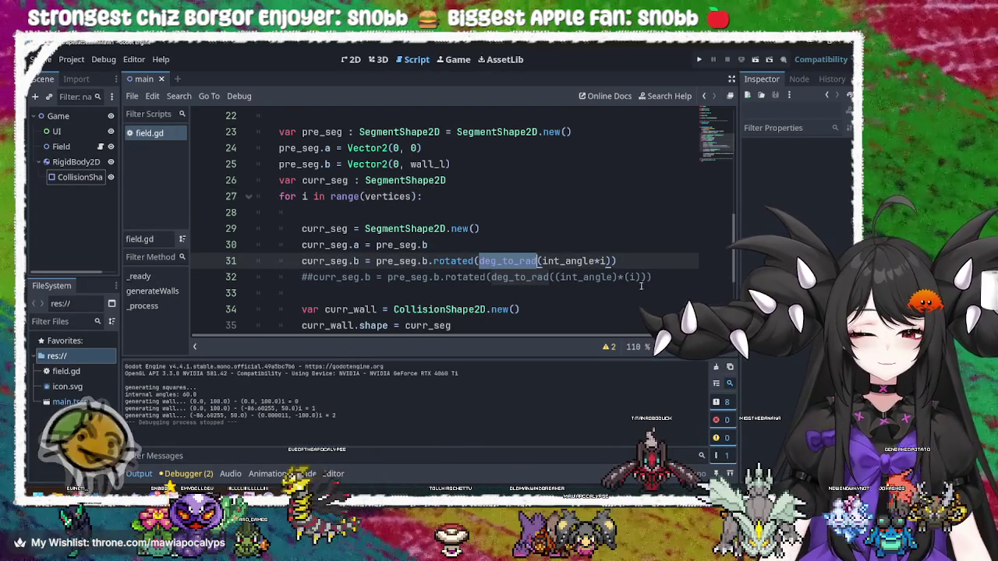
click(609, 263)
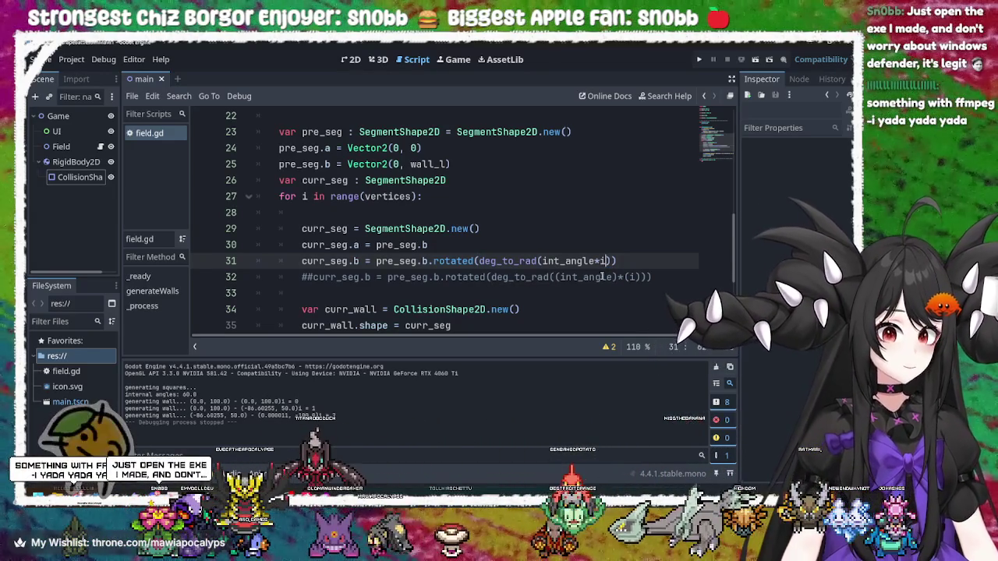
click(482, 245)
Insert an 'if i != 0:' line above the curr_seg.b assignment and indent that assignment under it
key(Return)
text(if i)
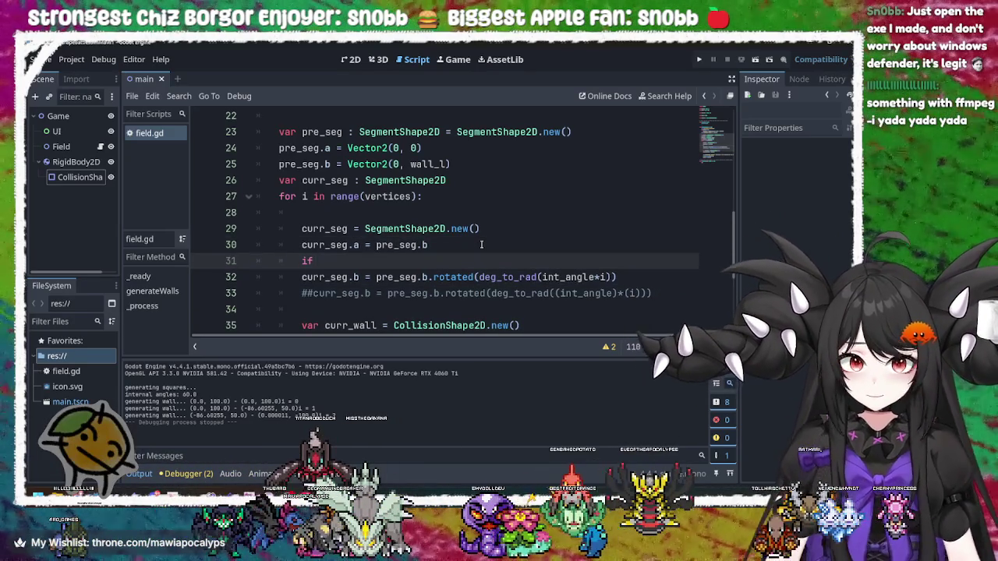
text( == 0)
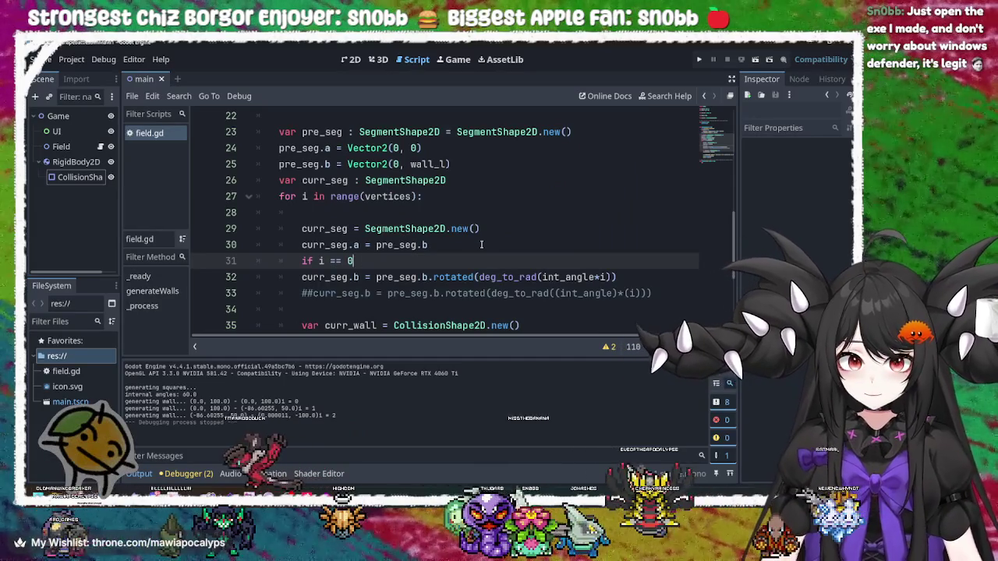
key(BackSpace)
key(BackSpace)
key(BackSpace)
key(BackSpace)
text(!= 0:)
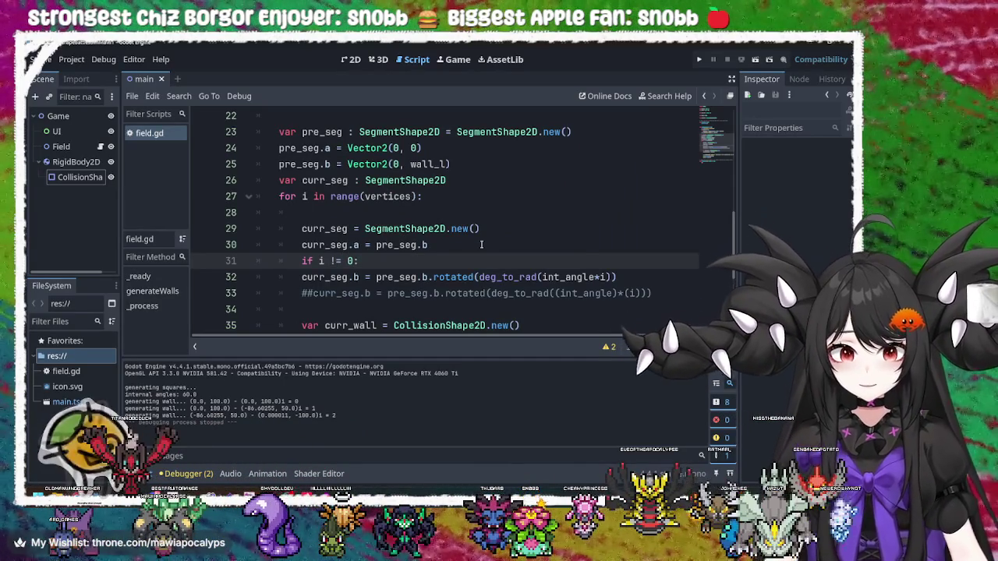
key(Down)
key(Tab)
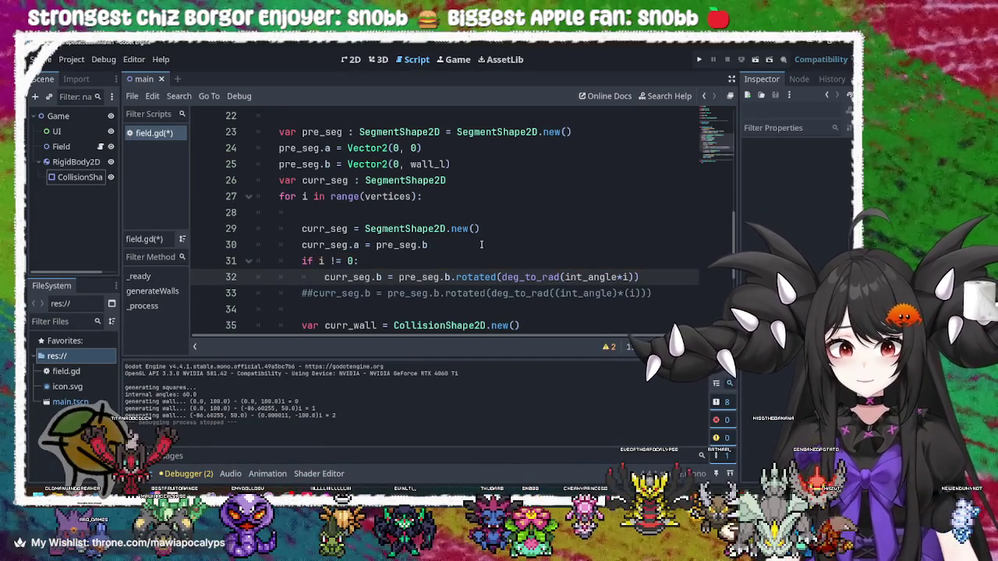
Save field.gd and run the project to test the walls
scroll(498, 277, down, 2)
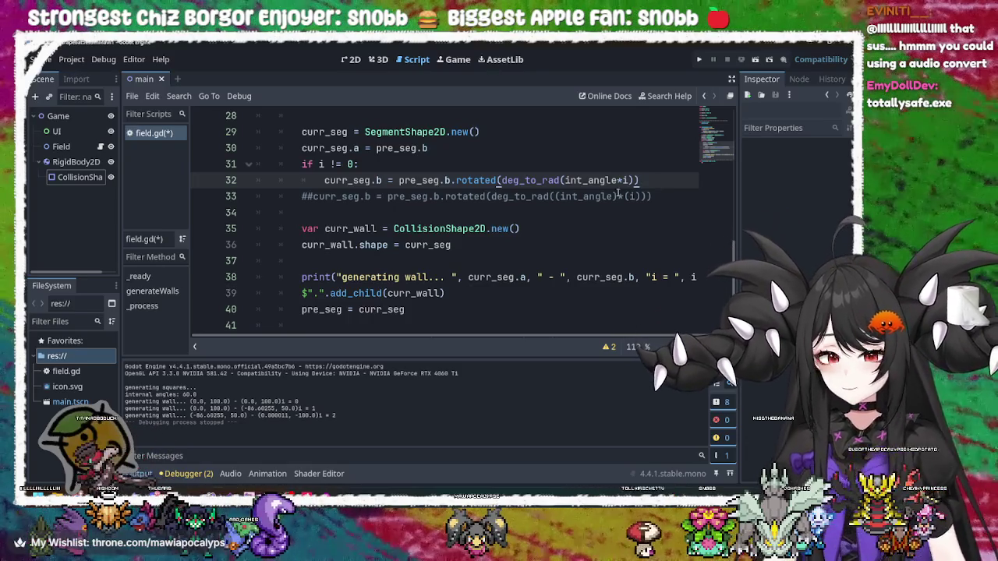
click(559, 195)
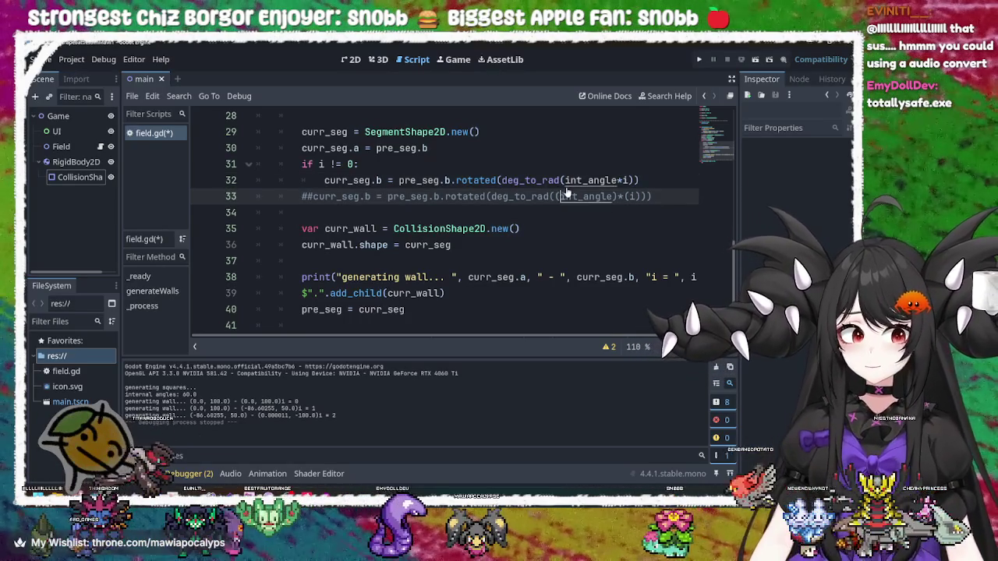
key(ctrl+s)
click(698, 59)
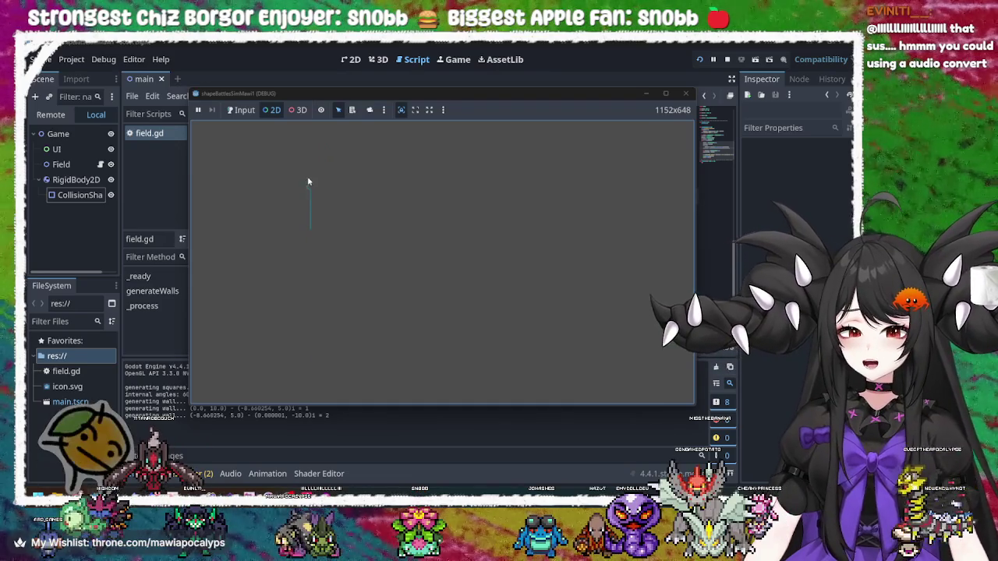
Pick the single generated wall in the game window to inspect its CollisionShape2D, then close the game
click(309, 187)
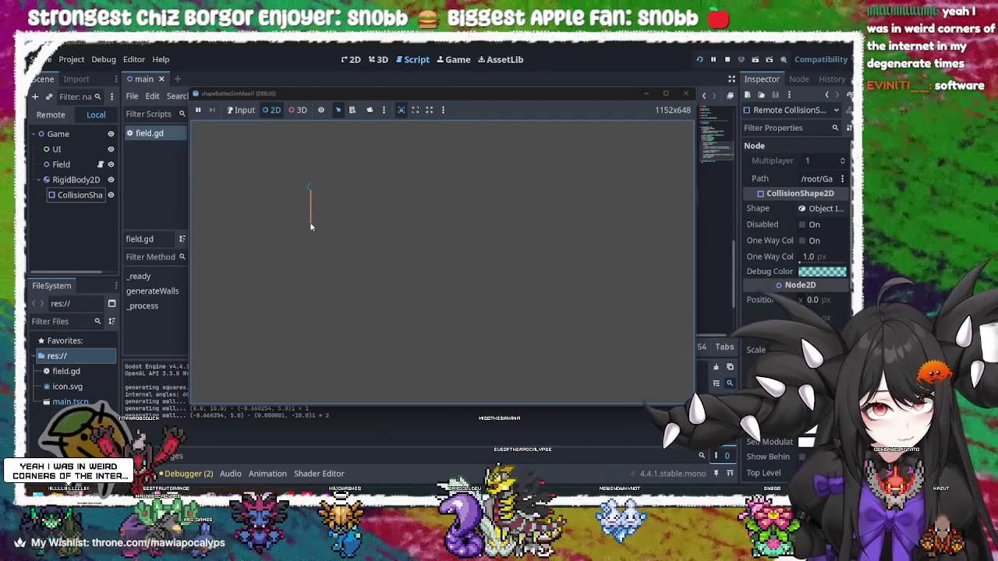
drag(420, 98, 498, 88)
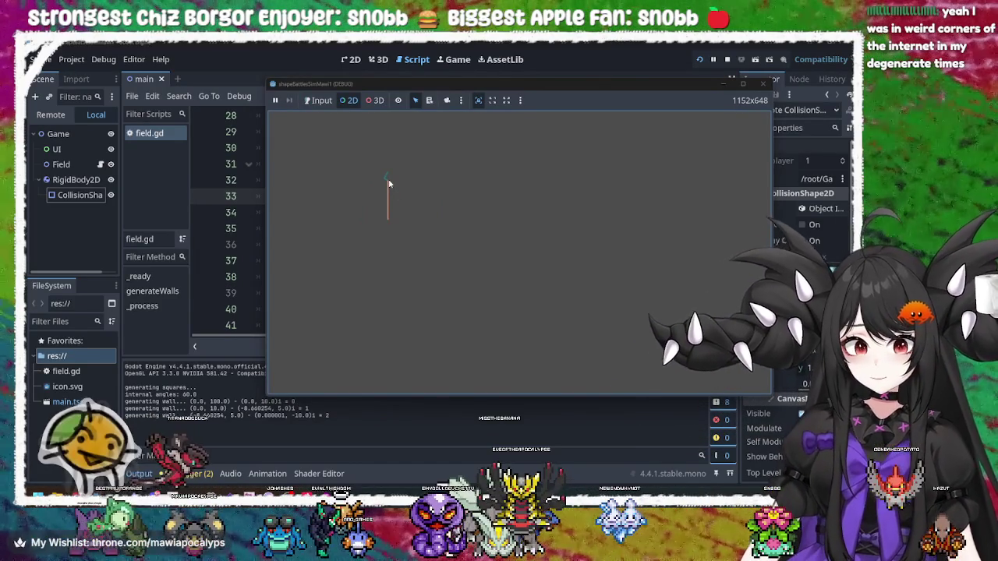
click(387, 182)
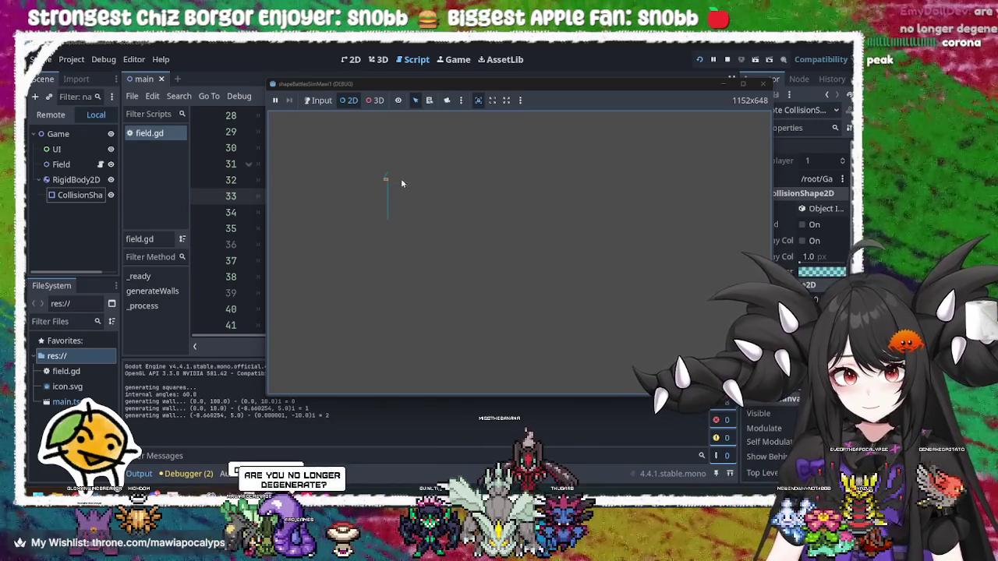
click(763, 84)
click(490, 244)
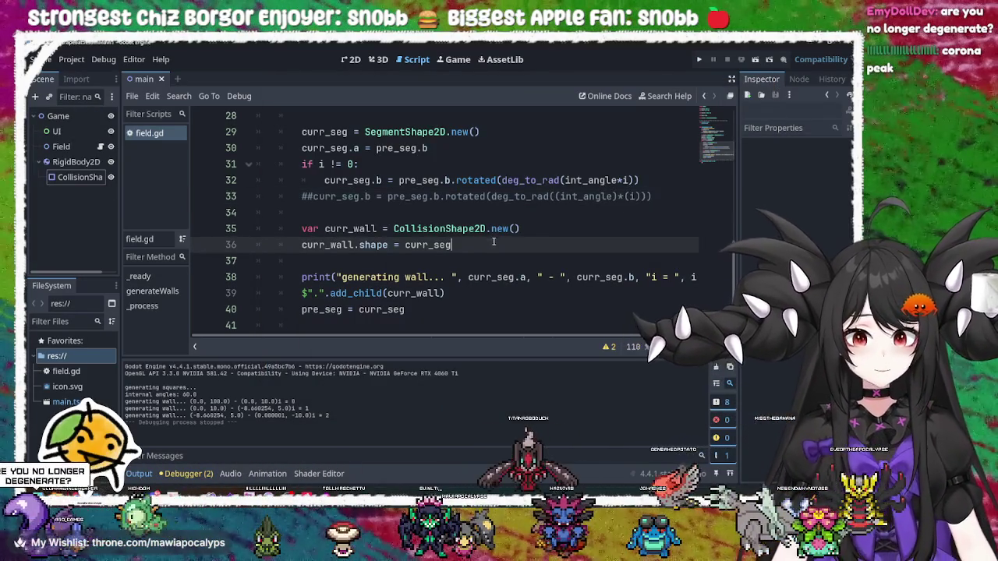
double_click(450, 244)
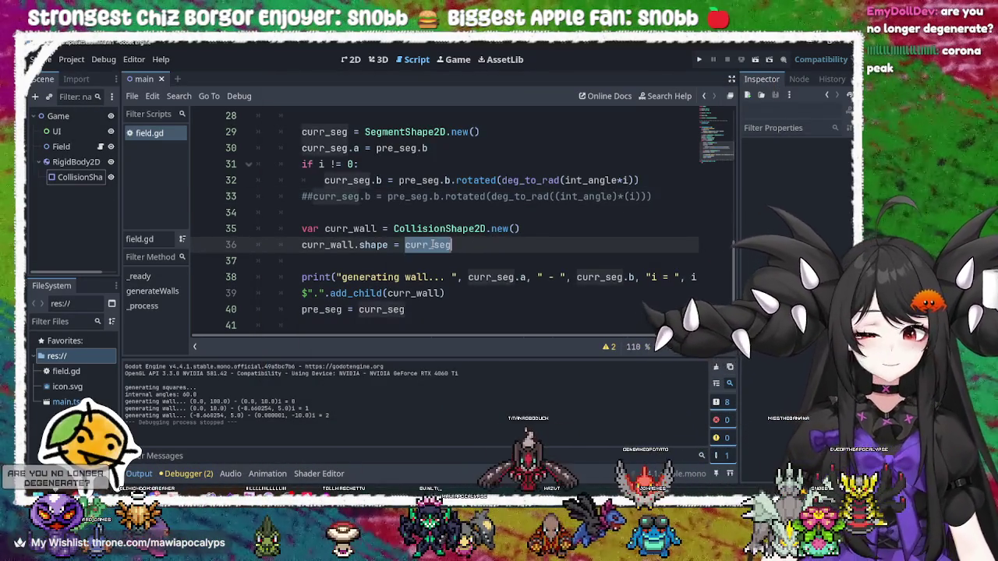
double_click(438, 228)
click(520, 228)
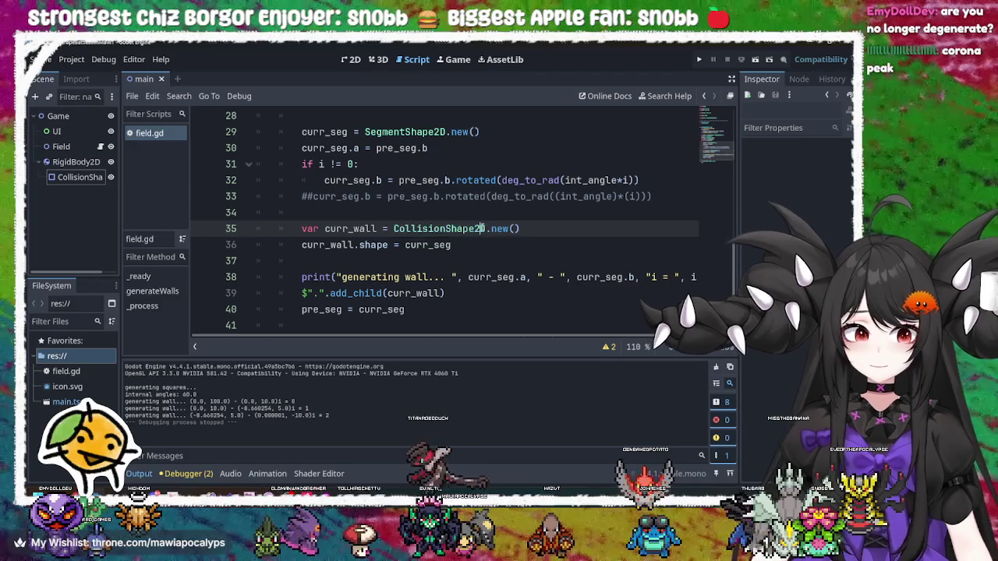
double_click(427, 244)
double_click(350, 228)
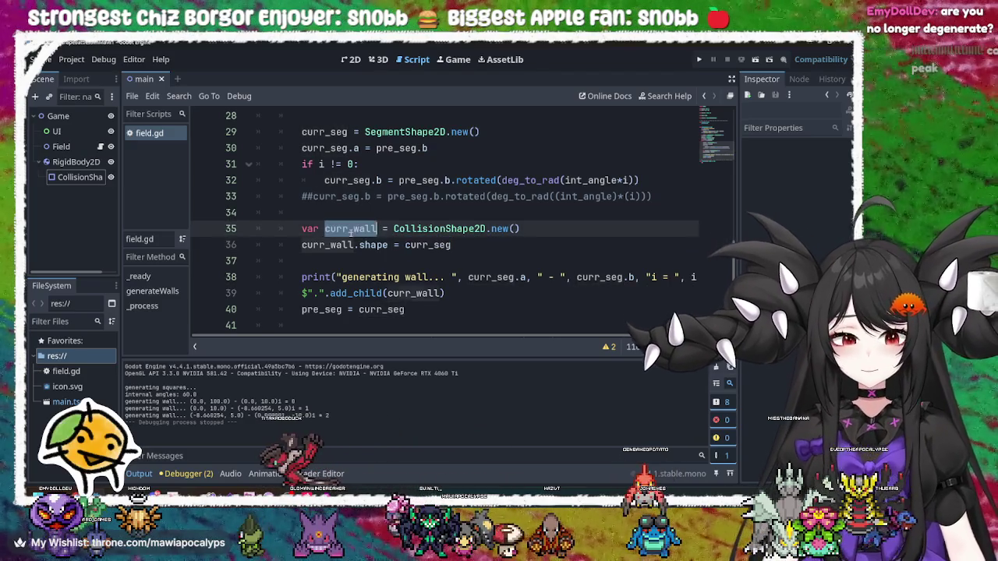
click(350, 245)
double_click(351, 245)
double_click(373, 245)
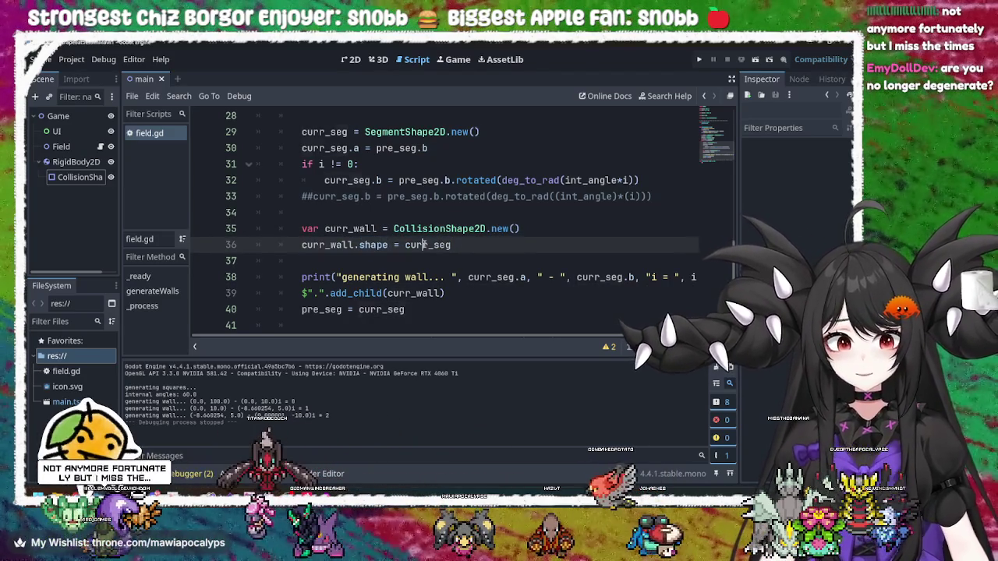
double_click(427, 245)
double_click(424, 228)
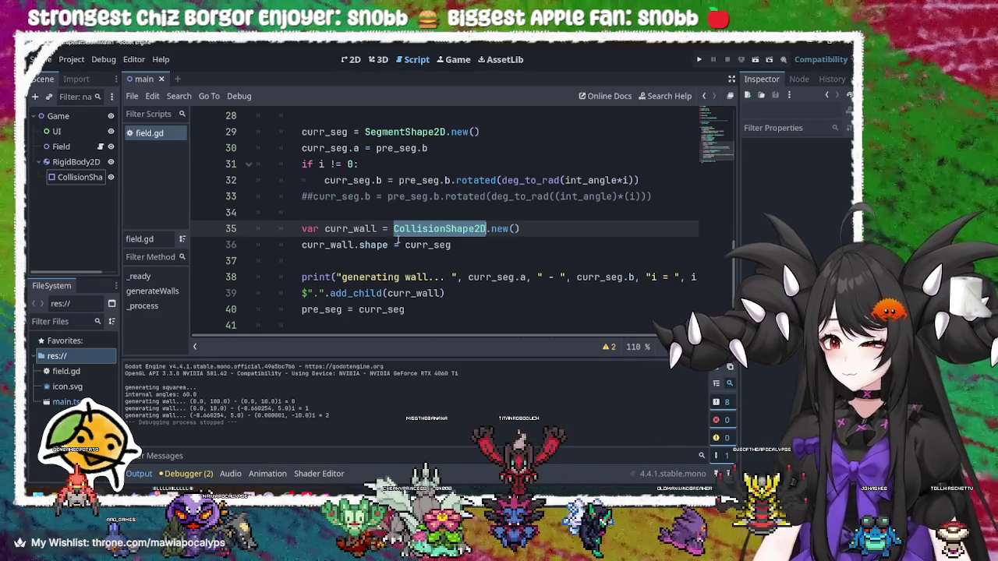
click(511, 229)
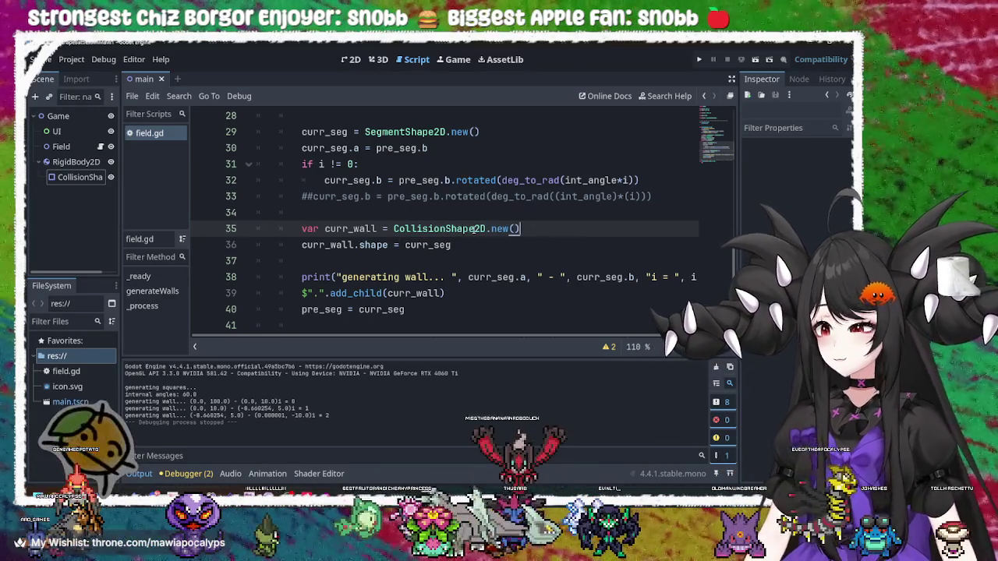
double_click(425, 245)
click(466, 245)
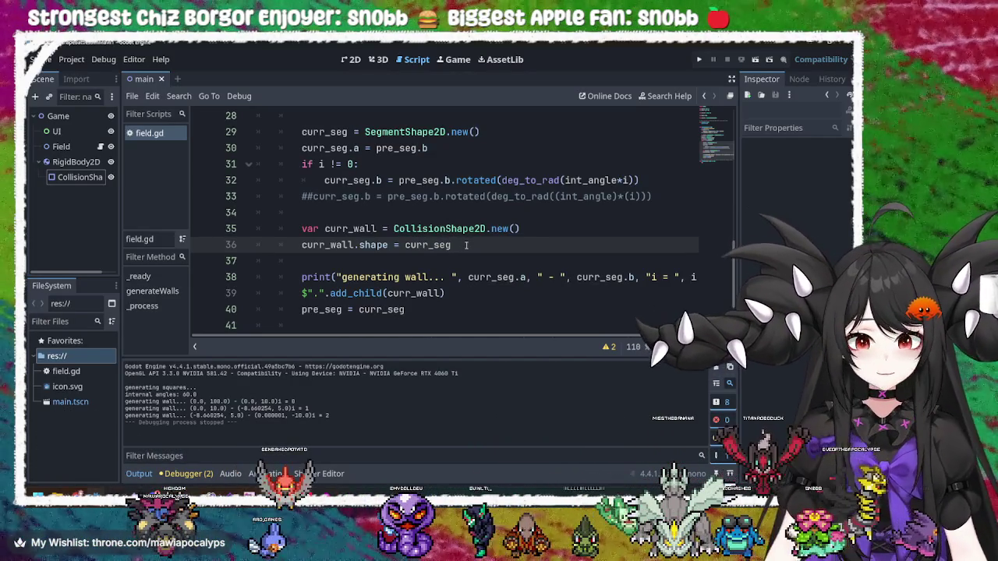
key(ctrl+shift+Left)
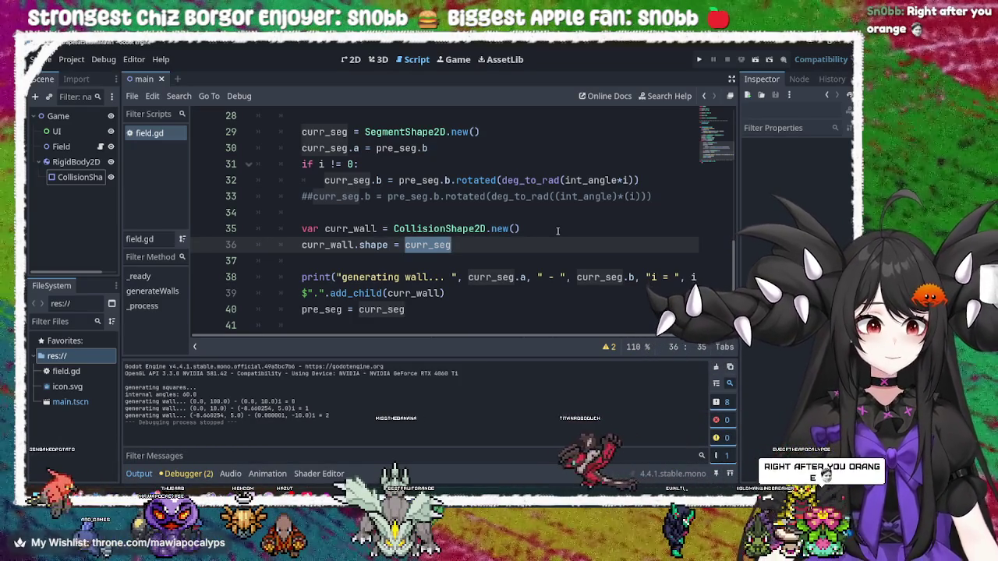
click(457, 180)
click(452, 245)
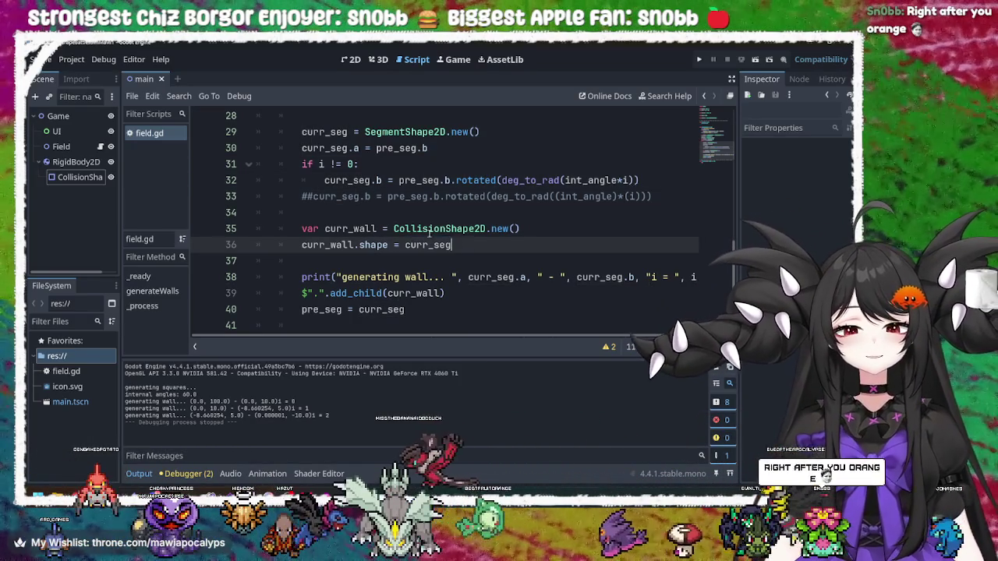
click(377, 180)
mouse_move(378, 181)
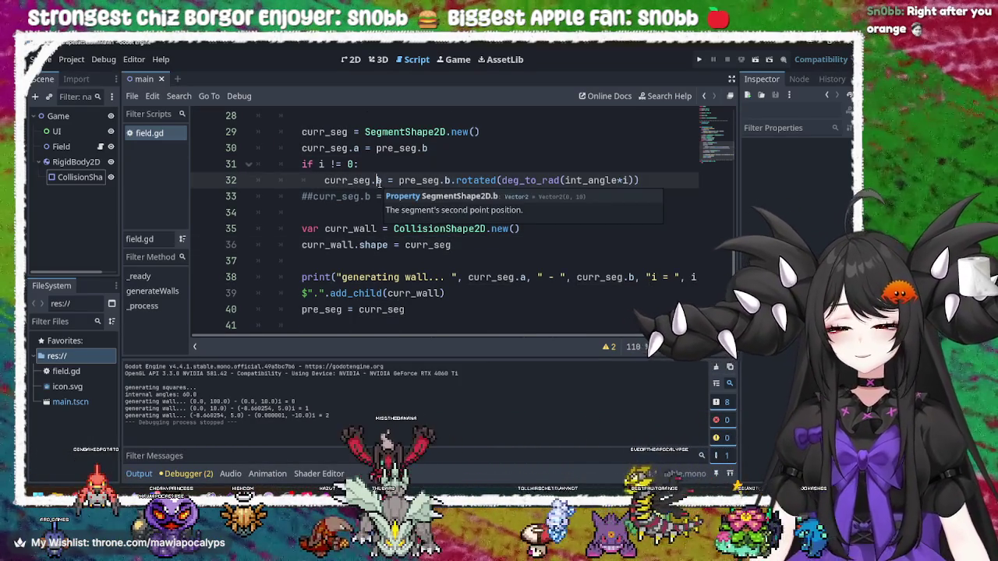
scroll(377, 181, up, 1)
click(348, 212)
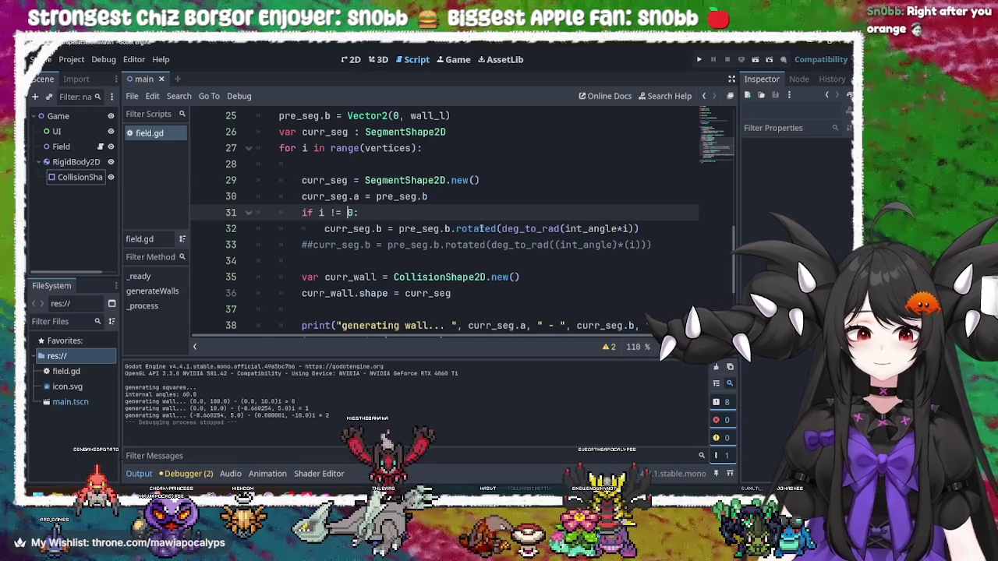
mouse_move(578, 228)
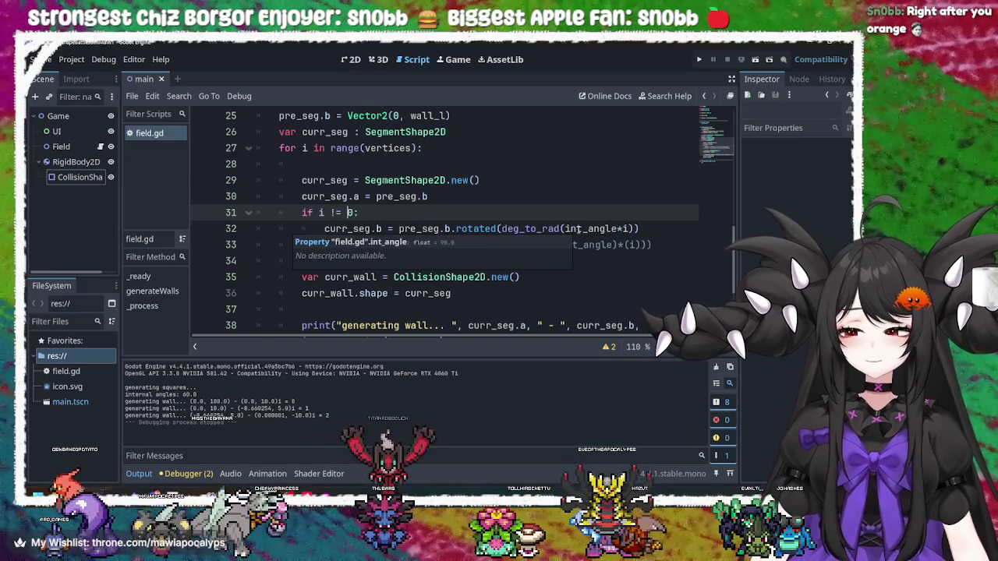
mouse_move(460, 228)
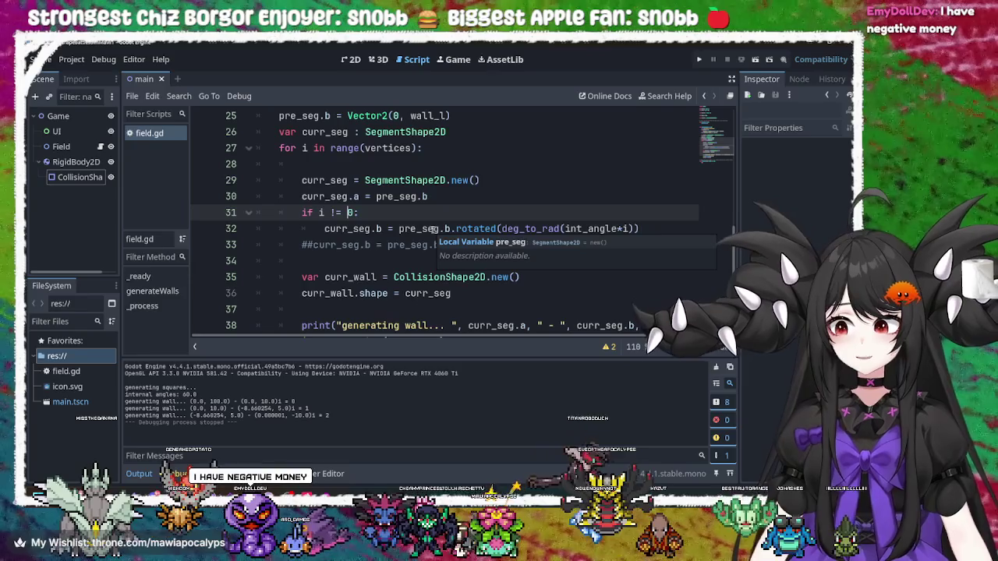
click(434, 228)
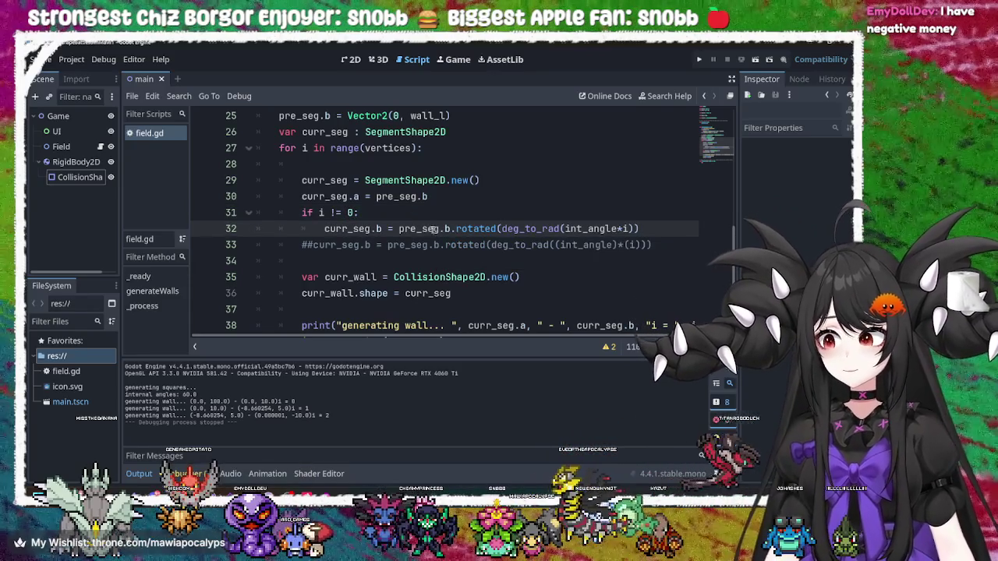
double_click(431, 228)
double_click(466, 228)
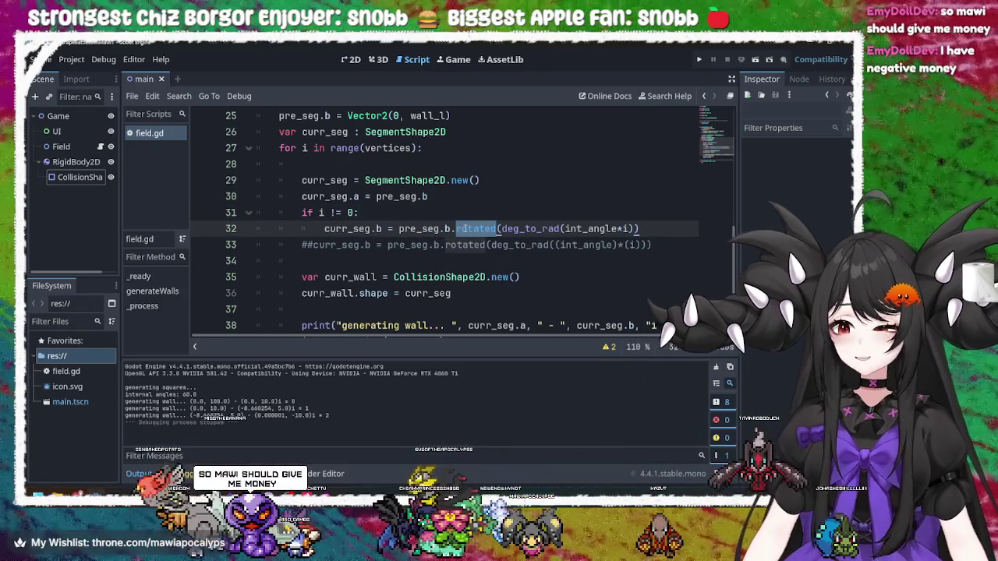
click(463, 228)
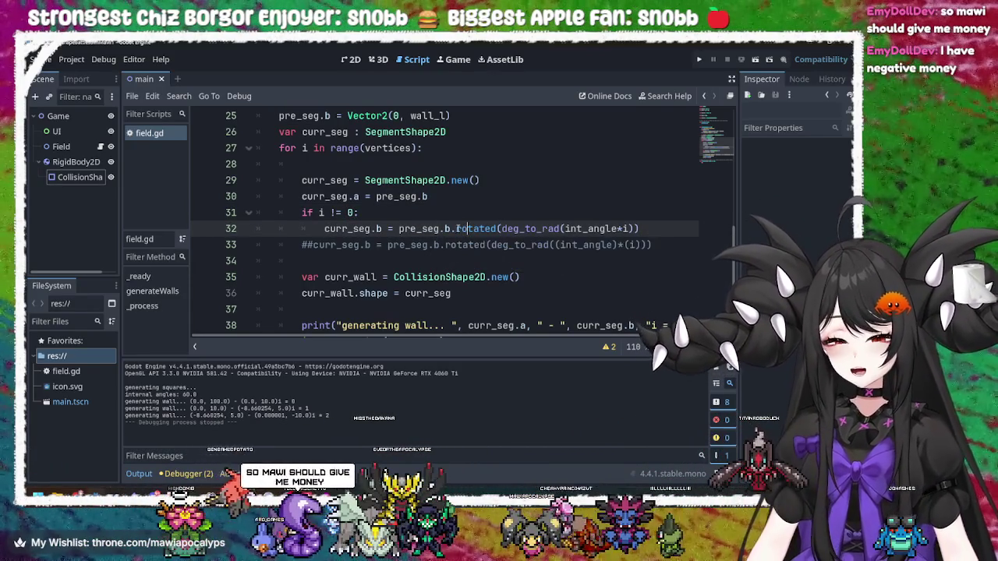
double_click(413, 228)
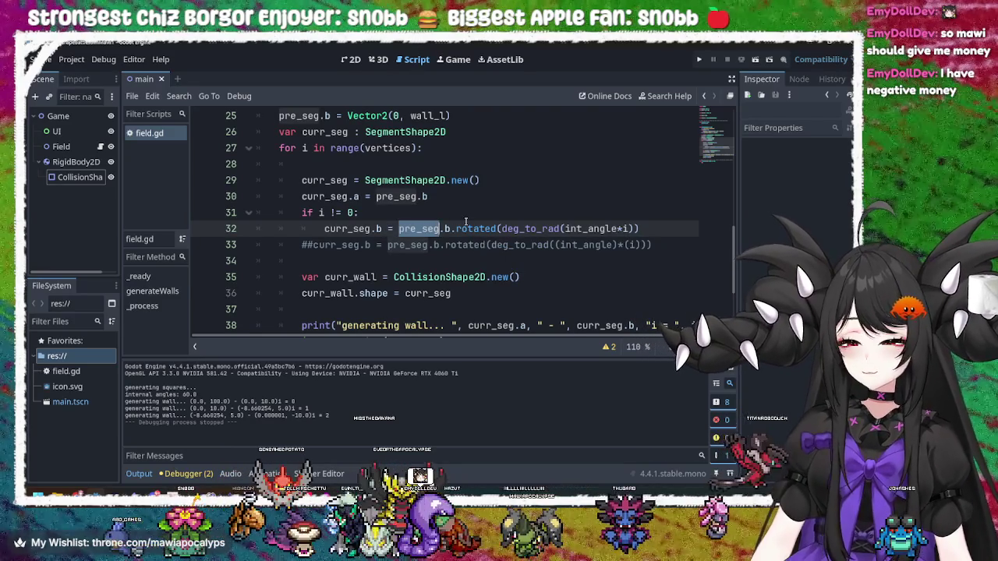
click(467, 228)
double_click(468, 228)
click(428, 228)
double_click(428, 228)
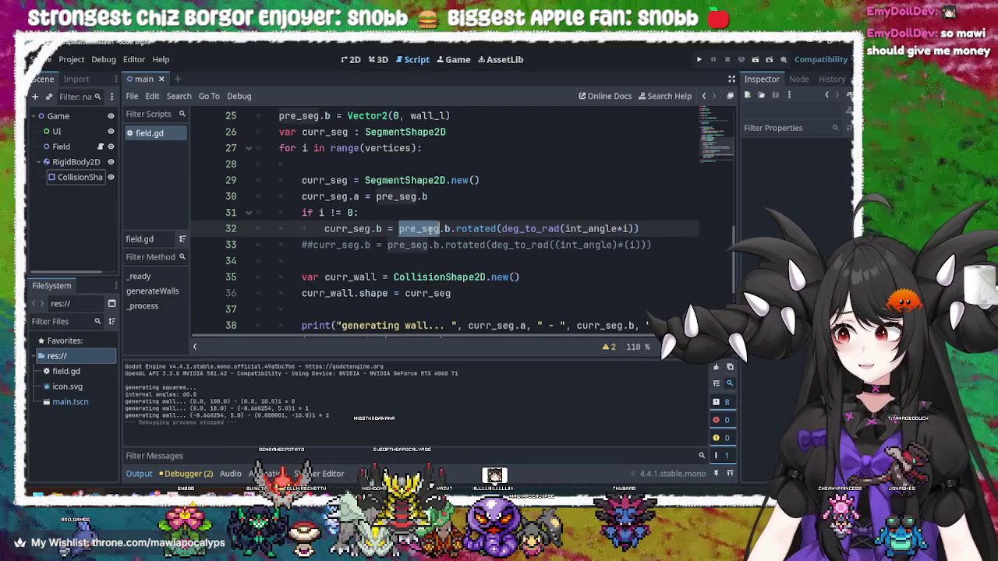
click(428, 228)
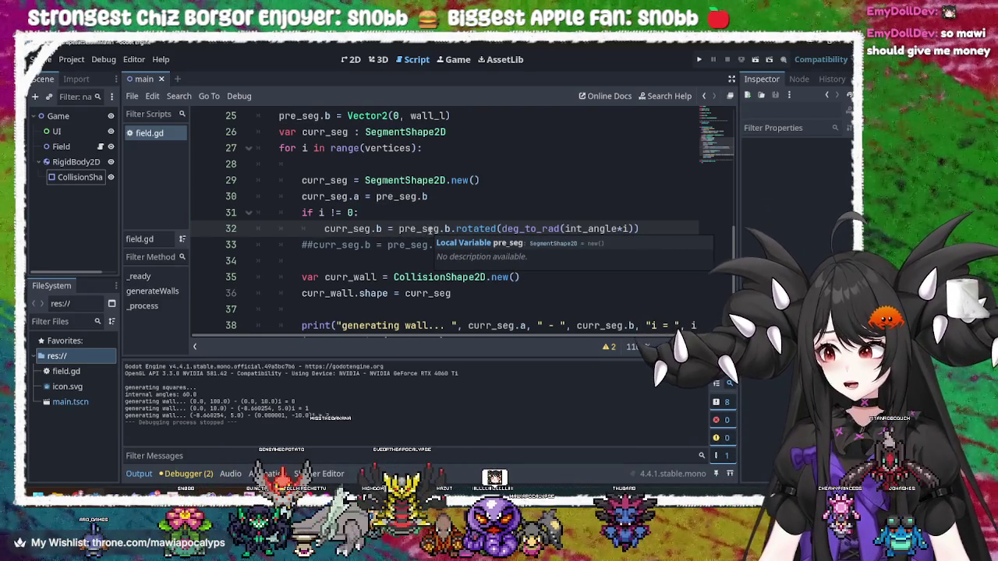
click(366, 212)
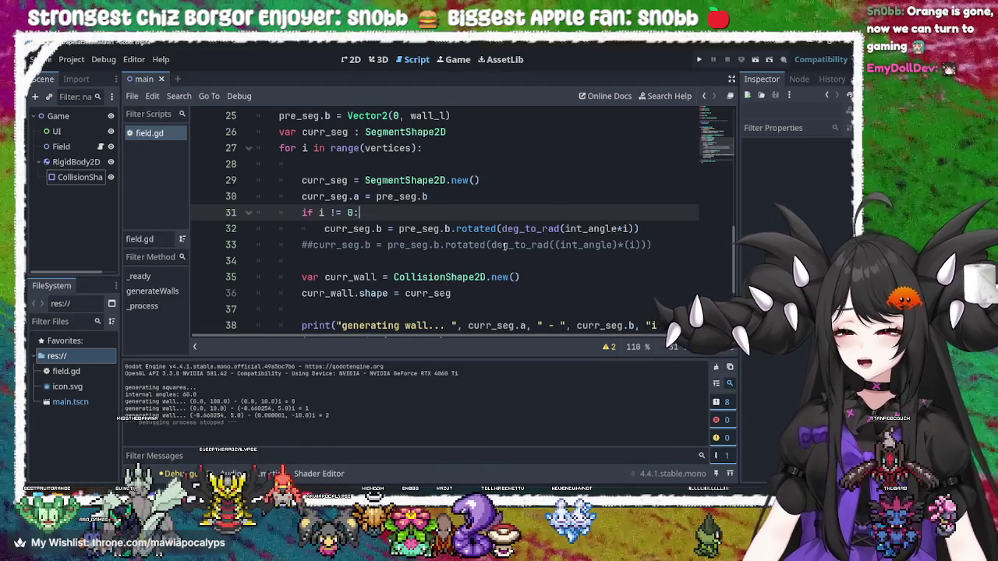
double_click(412, 228)
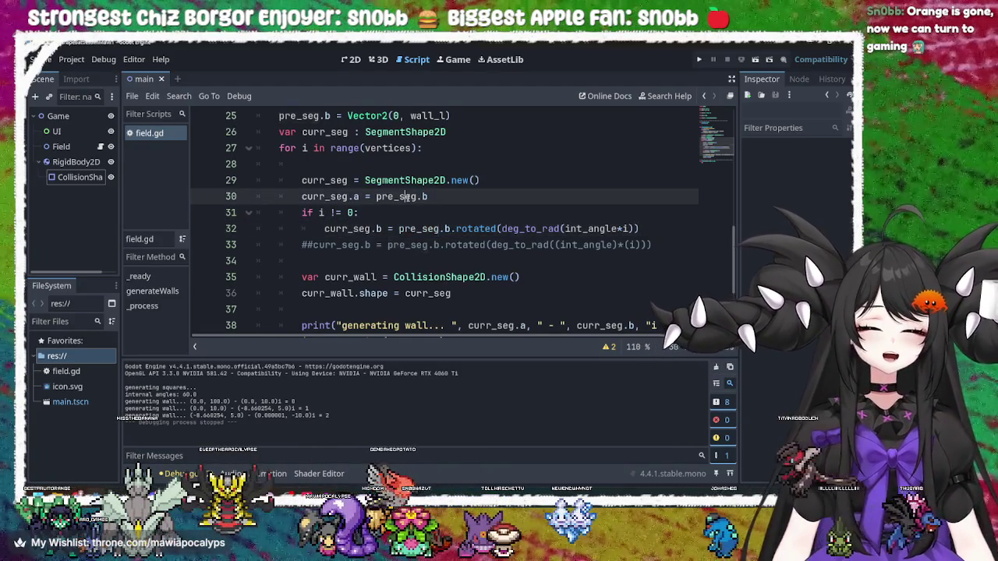
double_click(396, 197)
double_click(382, 148)
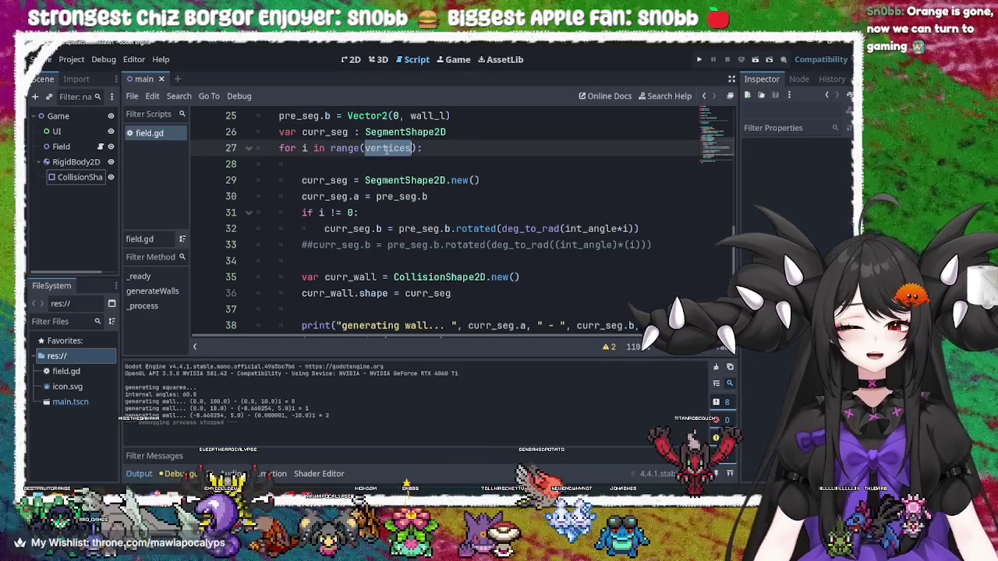
double_click(398, 197)
click(399, 197)
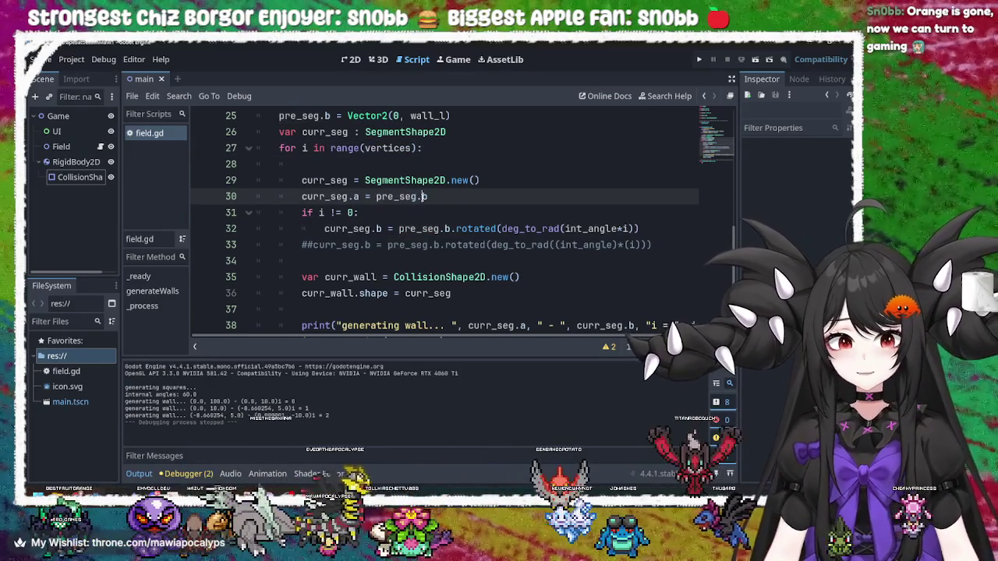
double_click(399, 197)
click(346, 212)
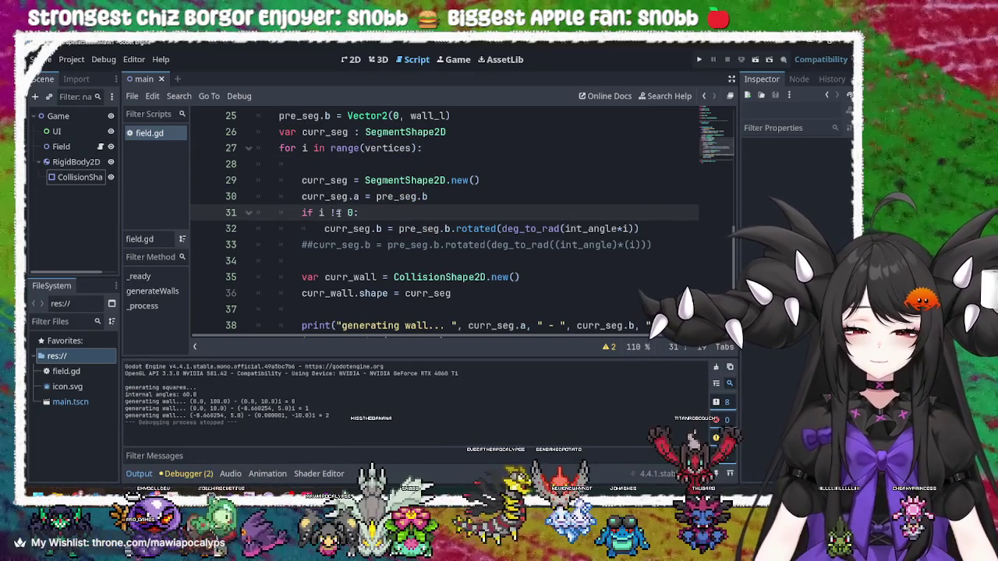
drag(398, 212, 301, 212)
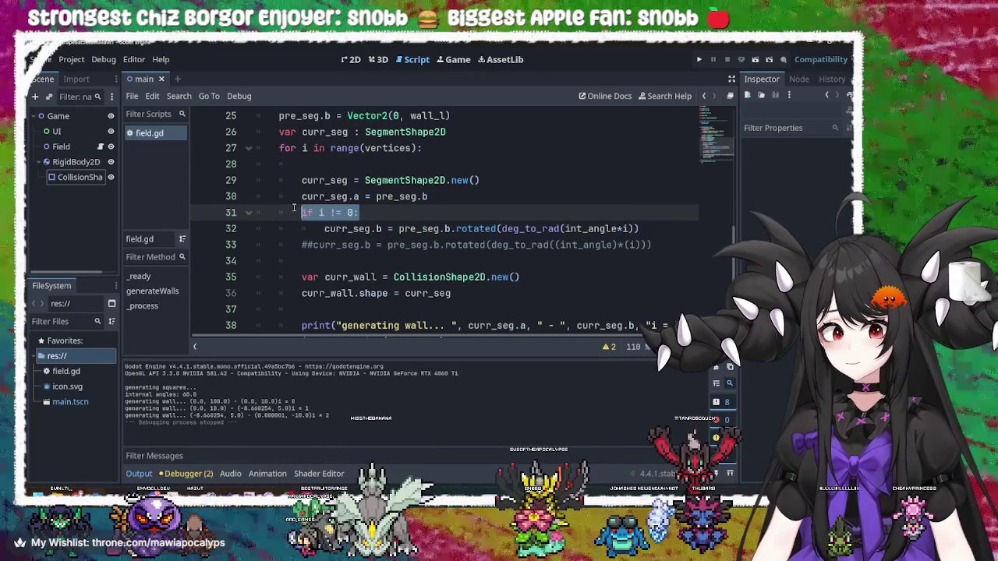
Delete the 'if i != 0:' line and restore the indentation of line 31
click(449, 213)
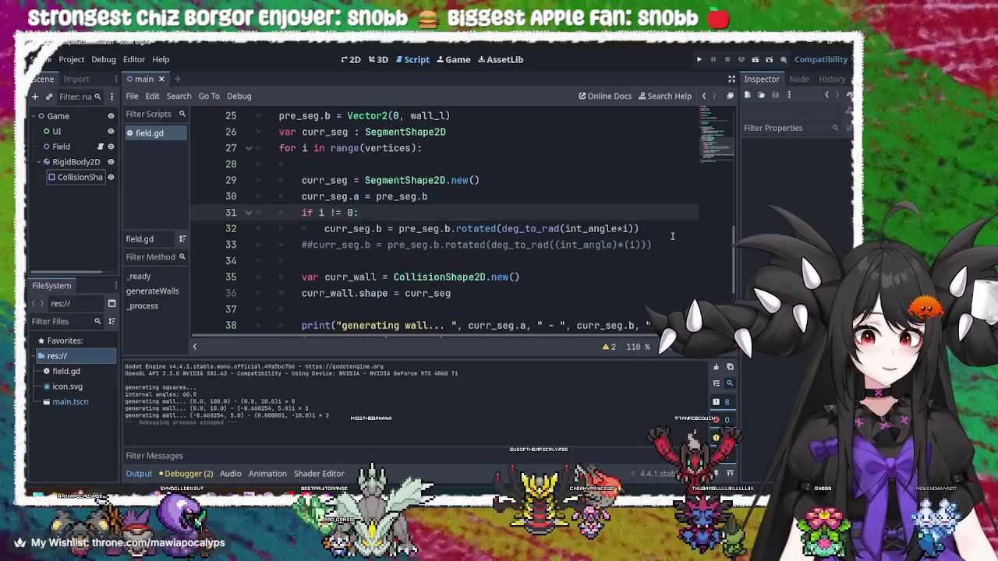
drag(659, 228, 459, 196)
key(BackSpace)
click(325, 213)
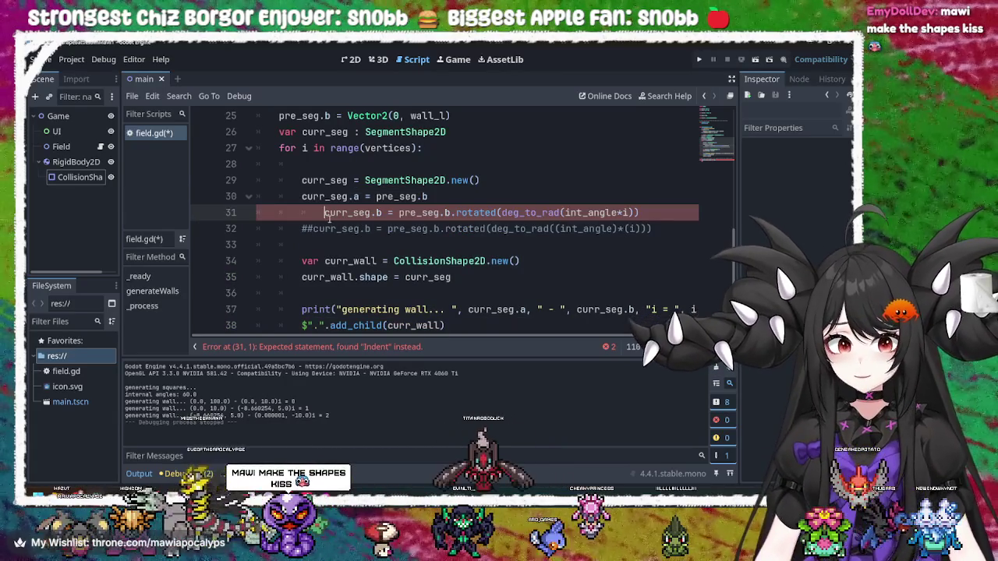
key(BackSpace)
key(Tab)
Replace wall_l with 0 on line 25 so pre_seg.b becomes Vector2(0, 0)
scroll(390, 218, up, 2)
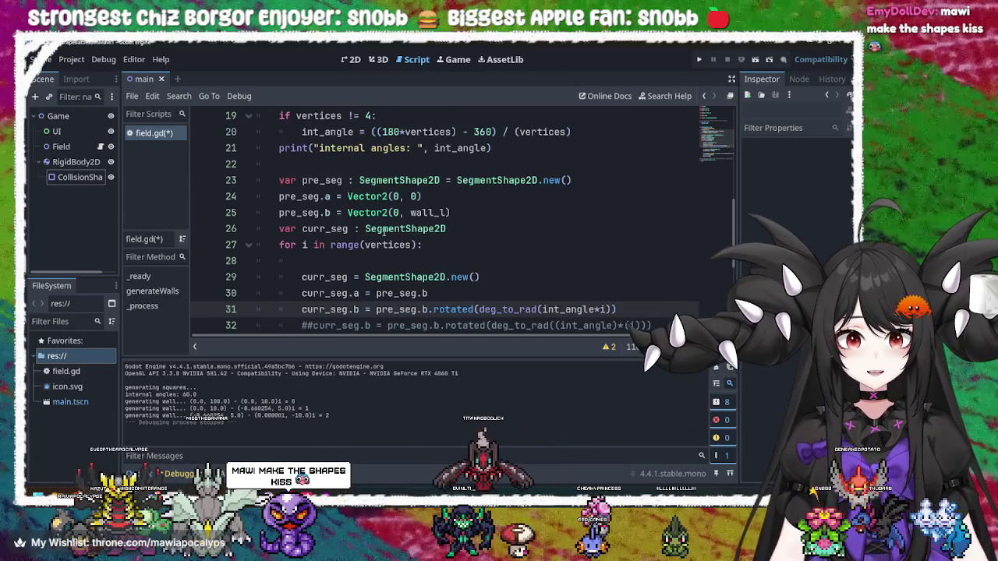
click(371, 228)
double_click(441, 212)
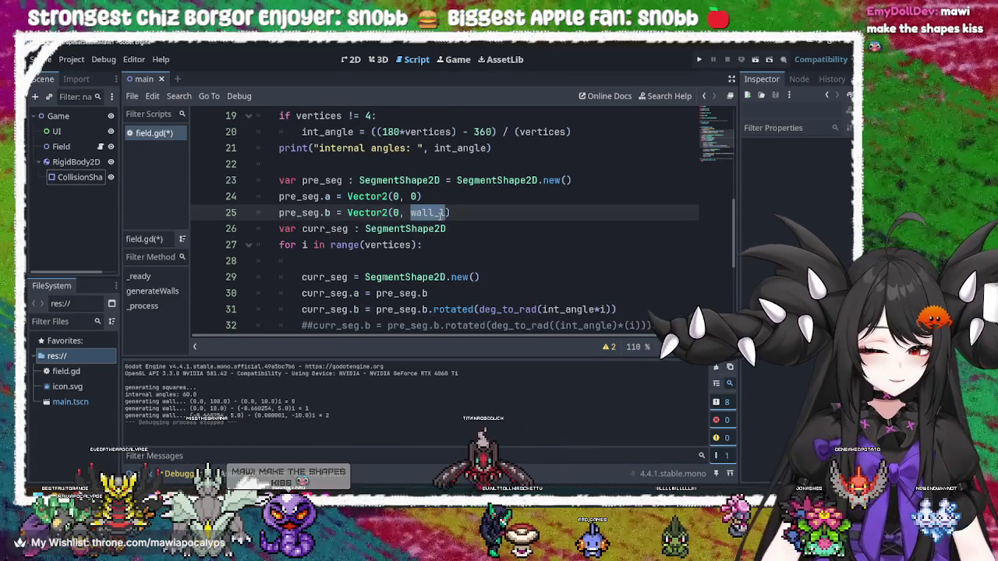
text(0)
click(527, 180)
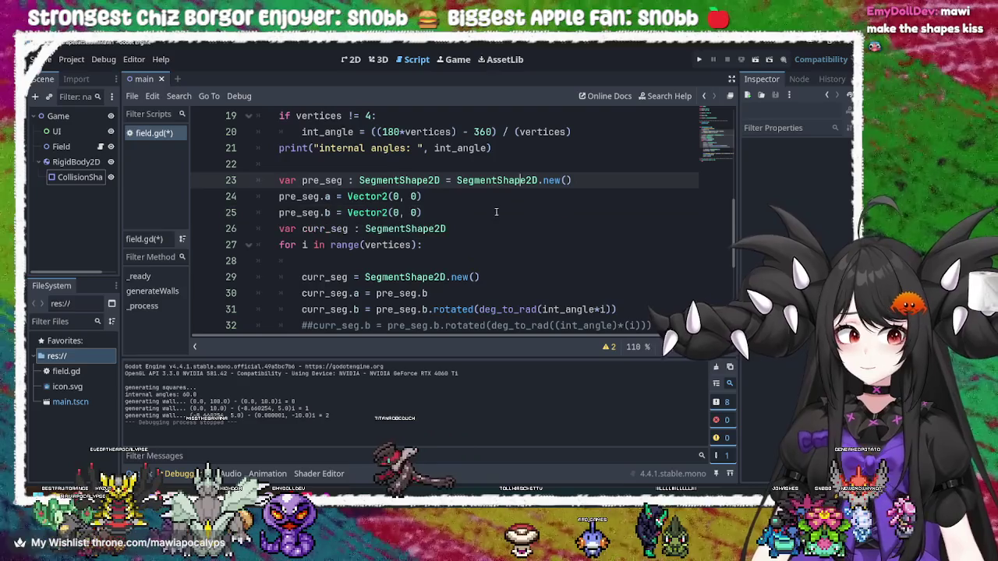
click(499, 212)
scroll(483, 212, down, 2)
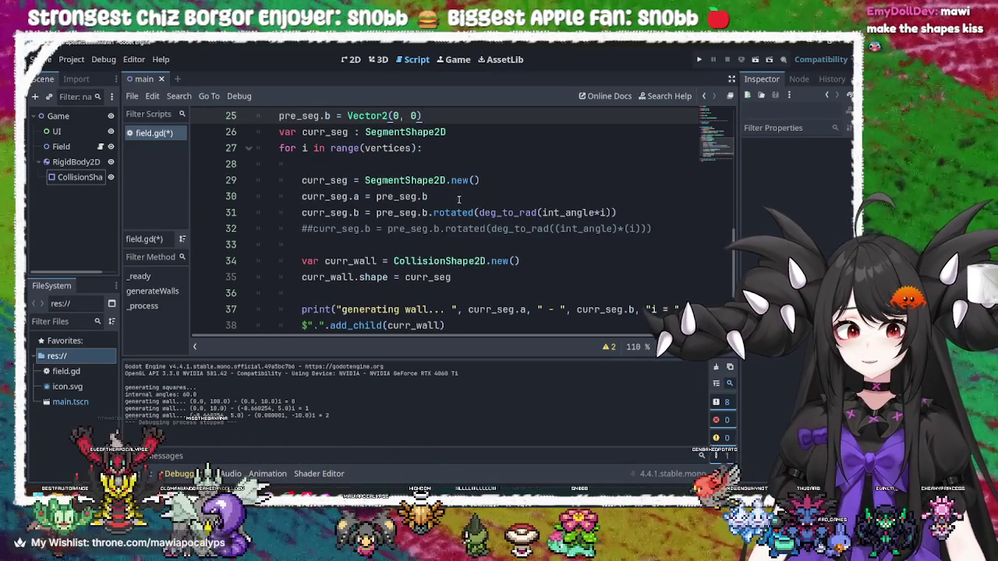
drag(616, 212, 375, 213)
Clear the old expression on line 31 and paste curr_seg.a after 'curr_seg.b ='
key(BackSpace)
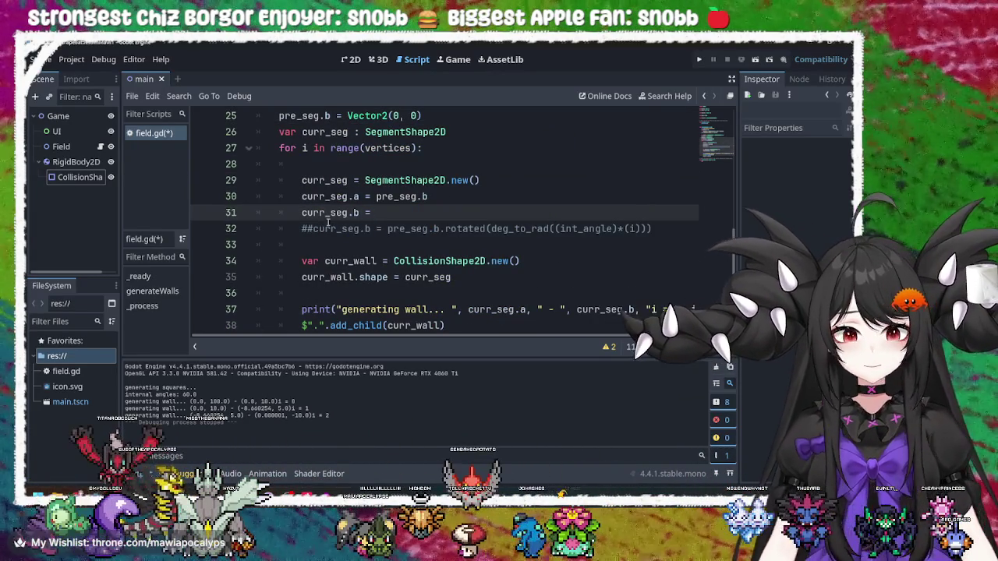
scroll(396, 212, up, 1)
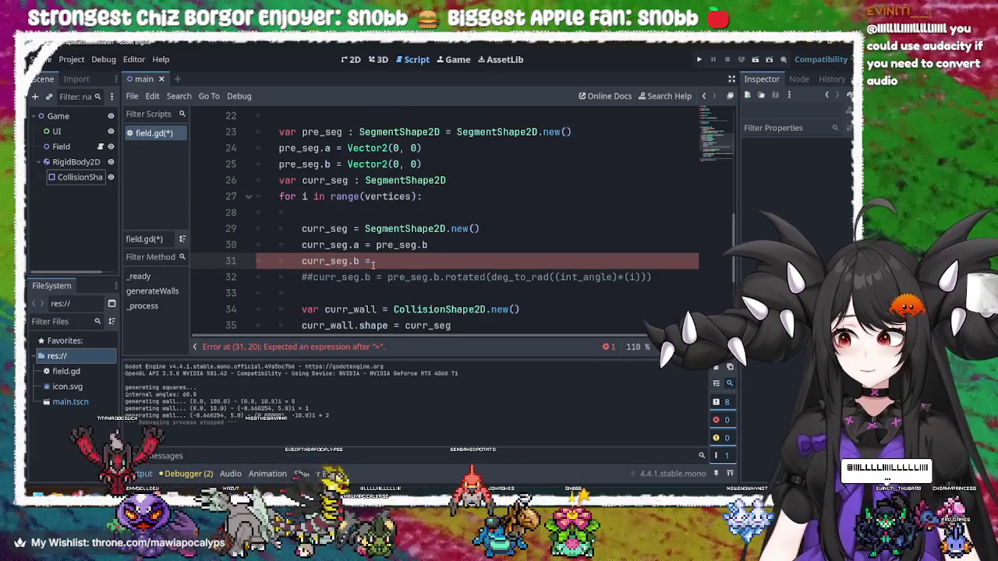
key(Up)
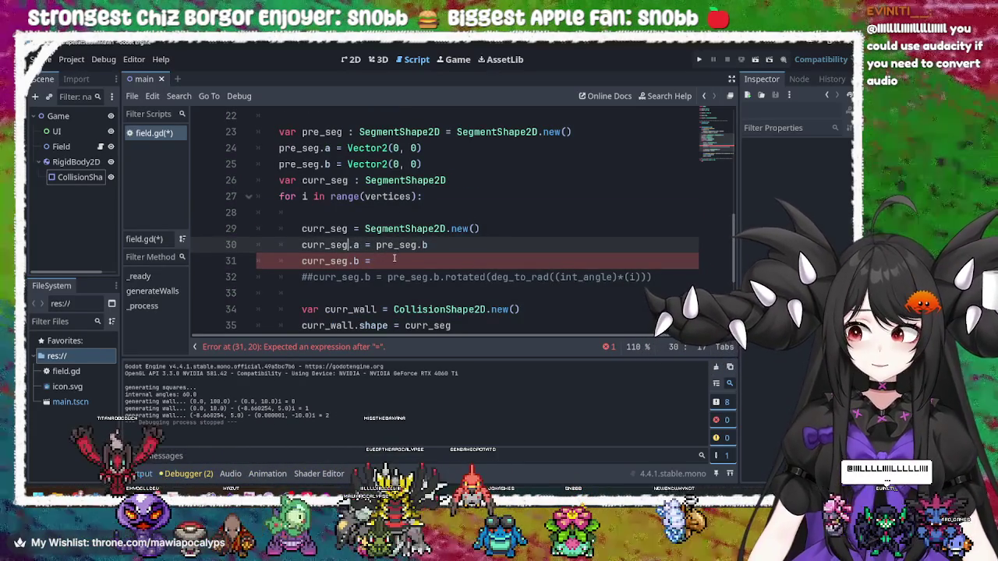
click(394, 258)
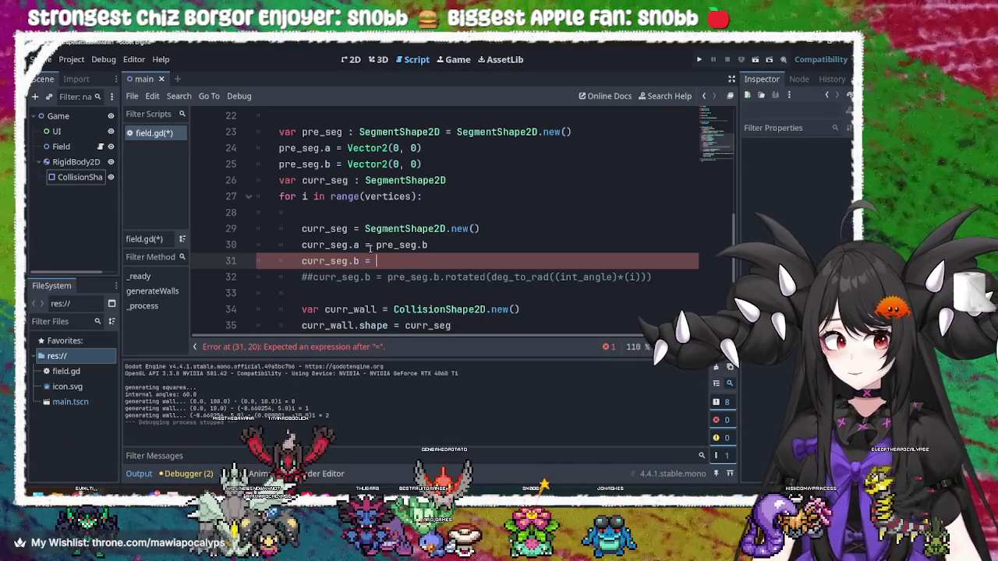
drag(359, 245, 302, 246)
key(ctrl+c)
click(453, 259)
key(ctrl+v)
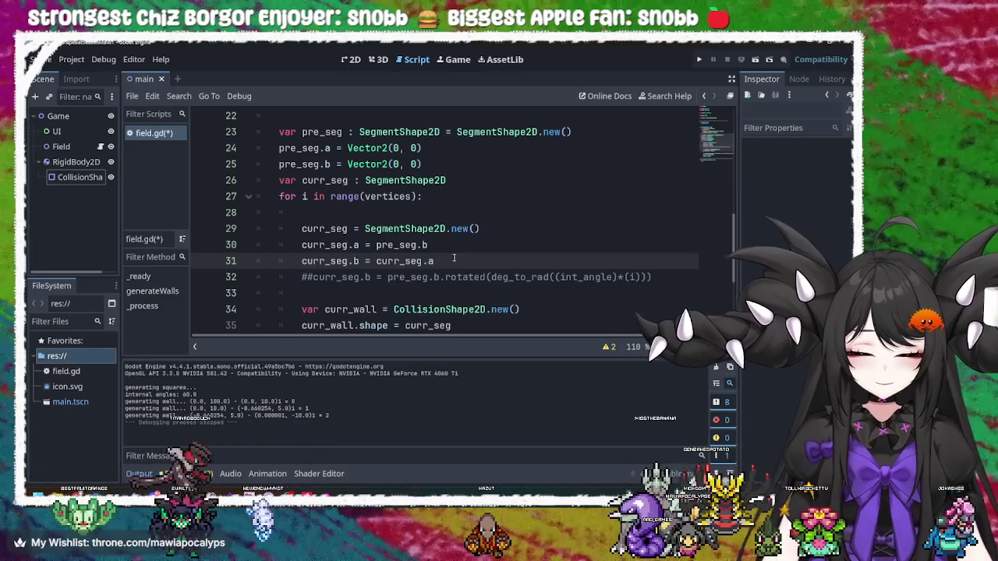
Append .rotated(int_angle*i) to curr_seg.a on line 31 and save the script
text(.rot)
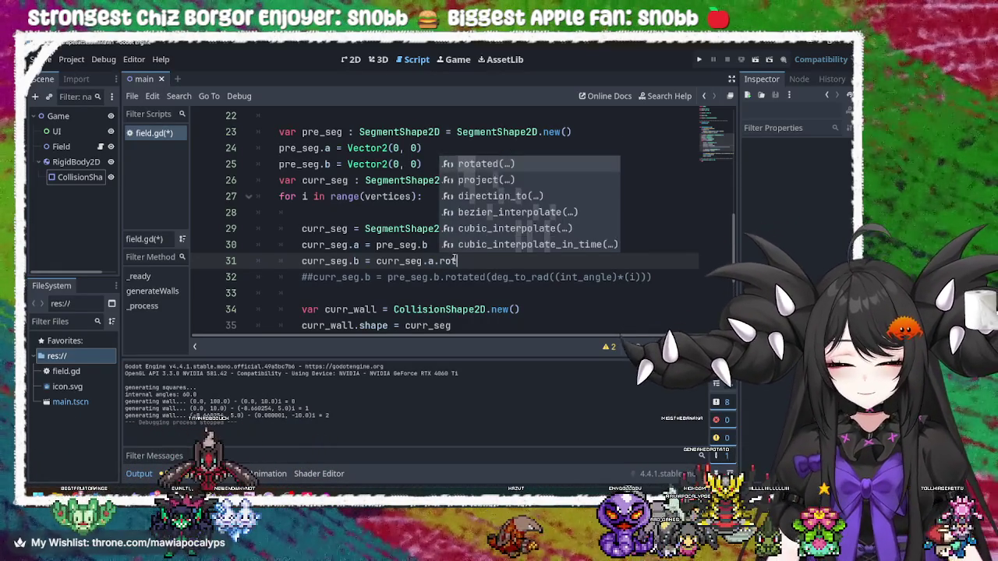
text(a)
key(Return)
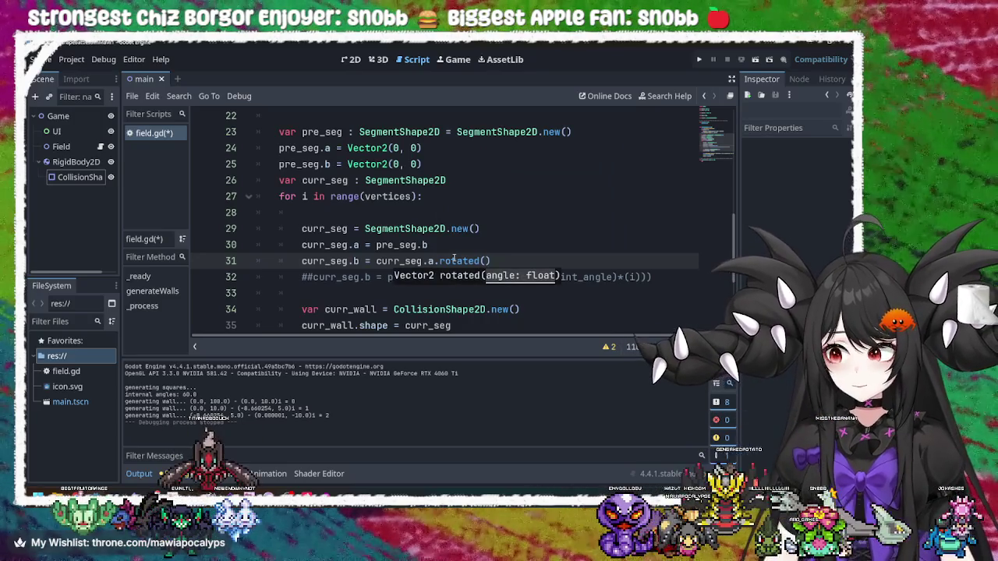
text(int_angle*1)
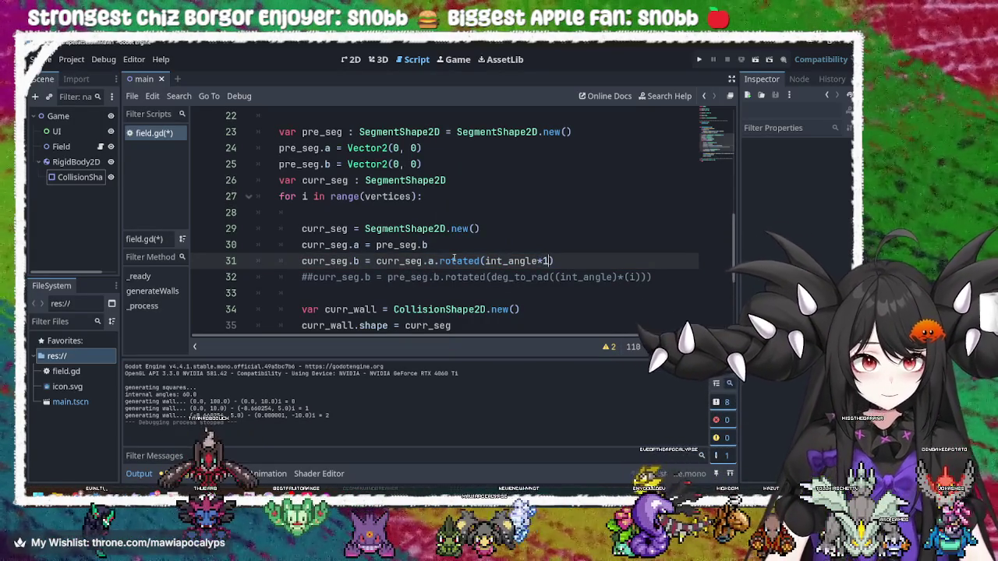
key(BackSpace)
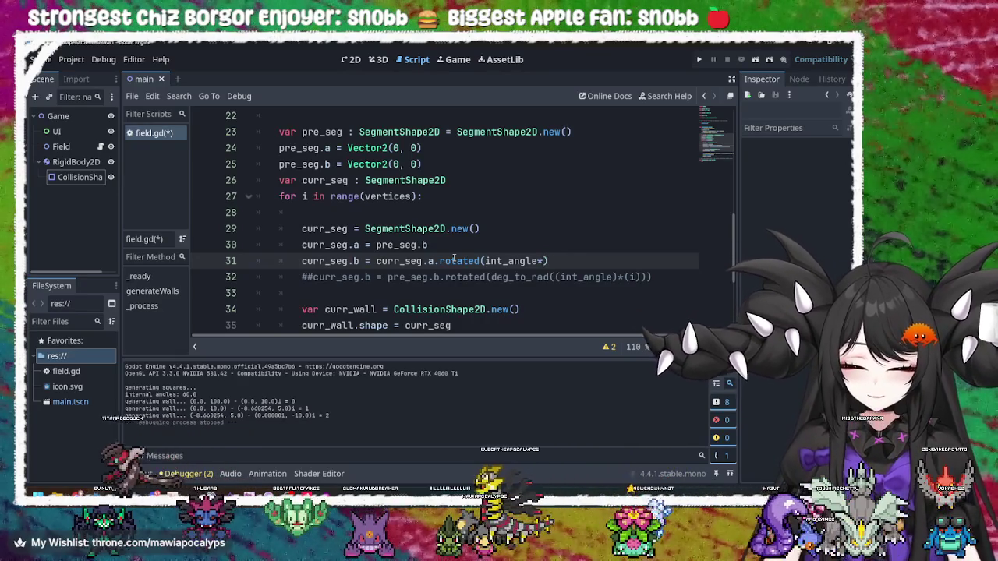
text(i)
click(530, 293)
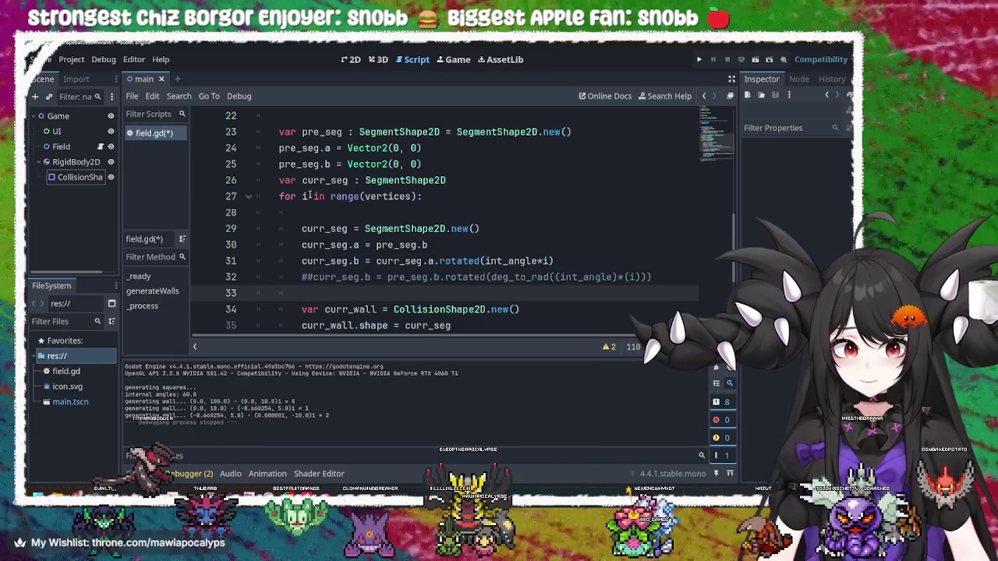
click(307, 196)
click(551, 261)
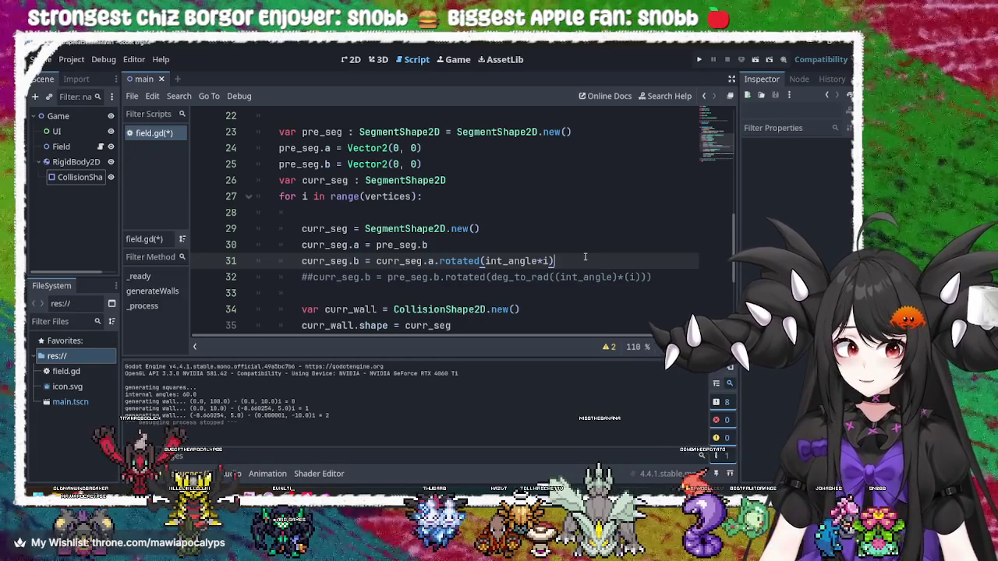
key(ctrl+s)
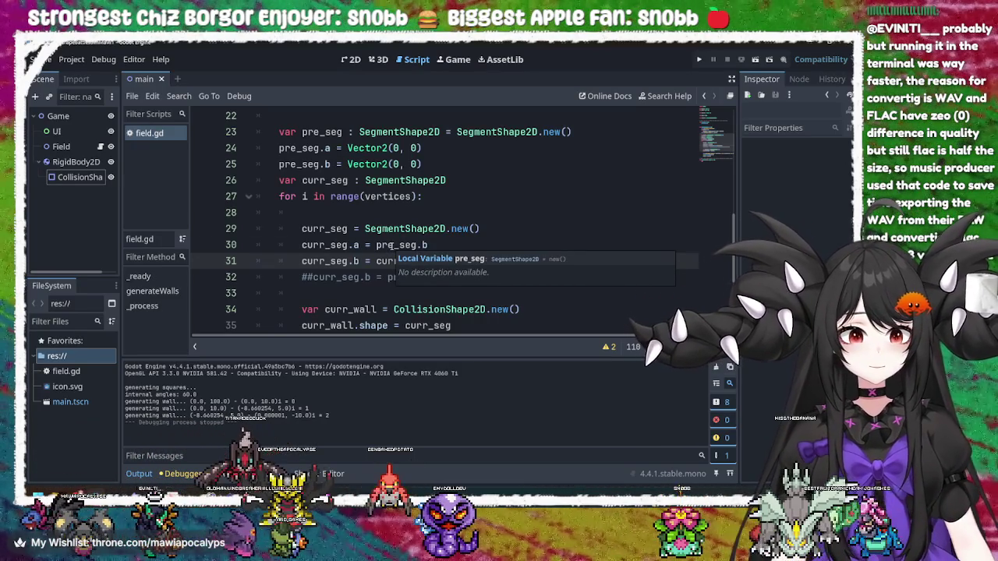
Change line 25 to pre_seg.b = Vector2(0, wall_l) and run the project
click(394, 245)
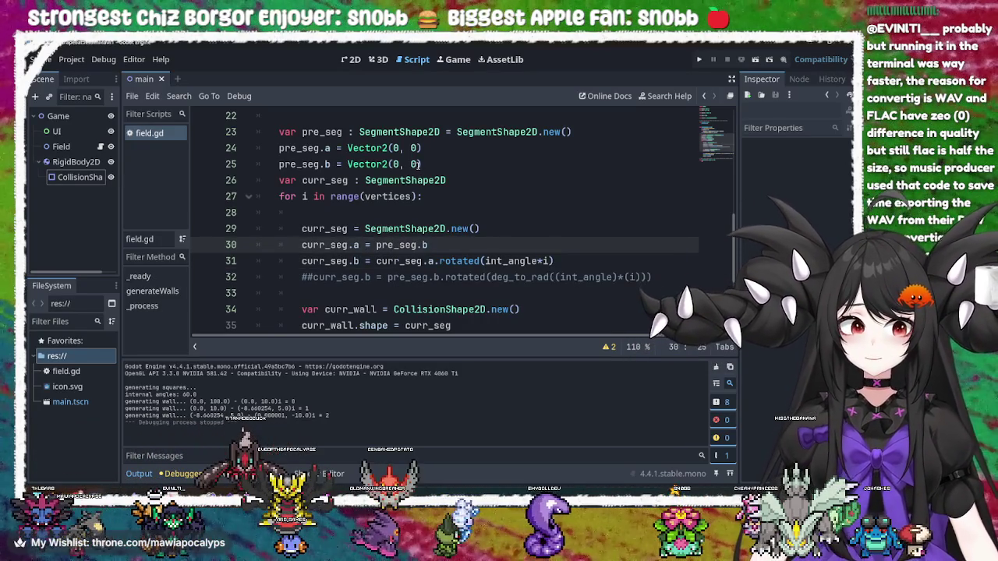
click(417, 164)
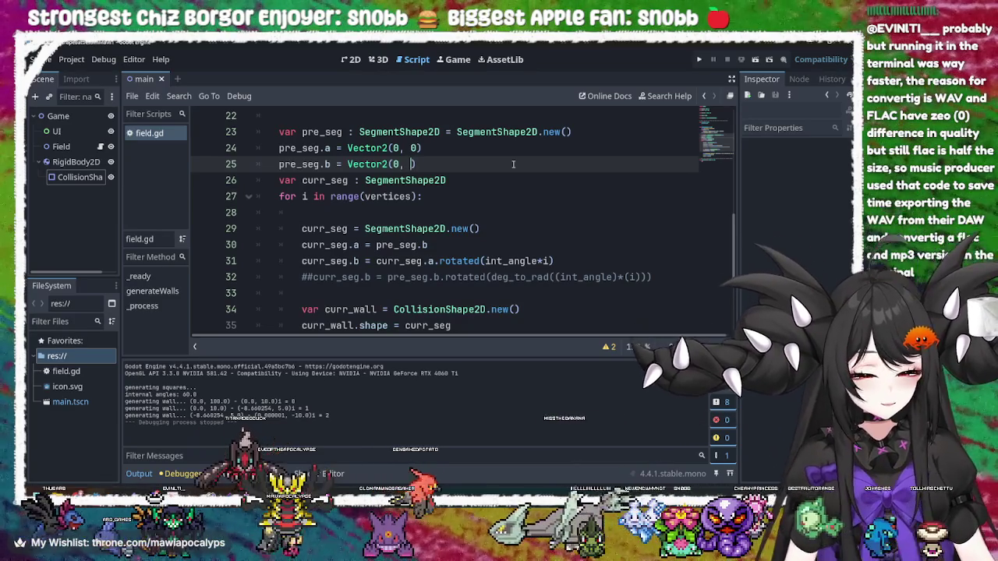
key(BackSpace)
text(wall)
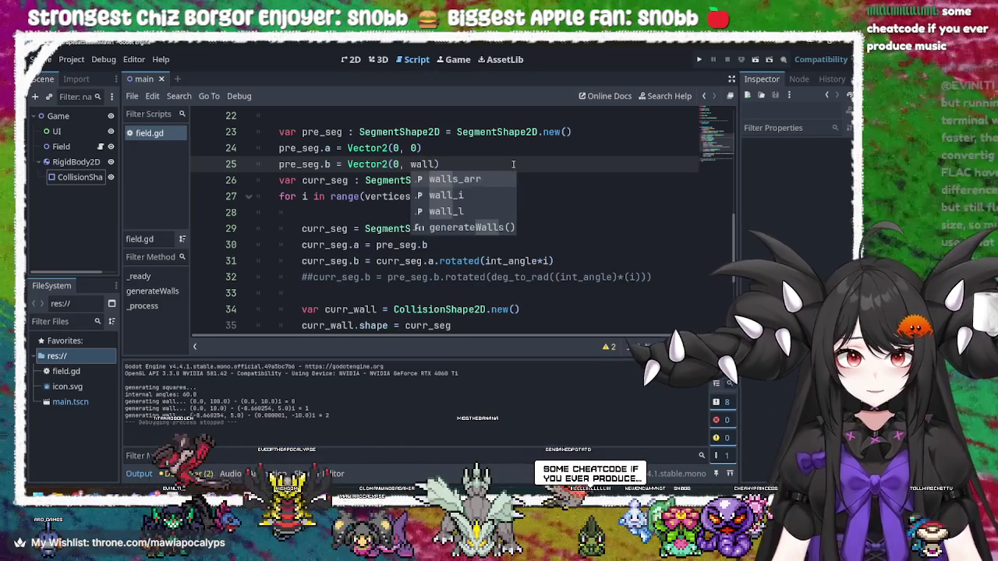
text(_l)
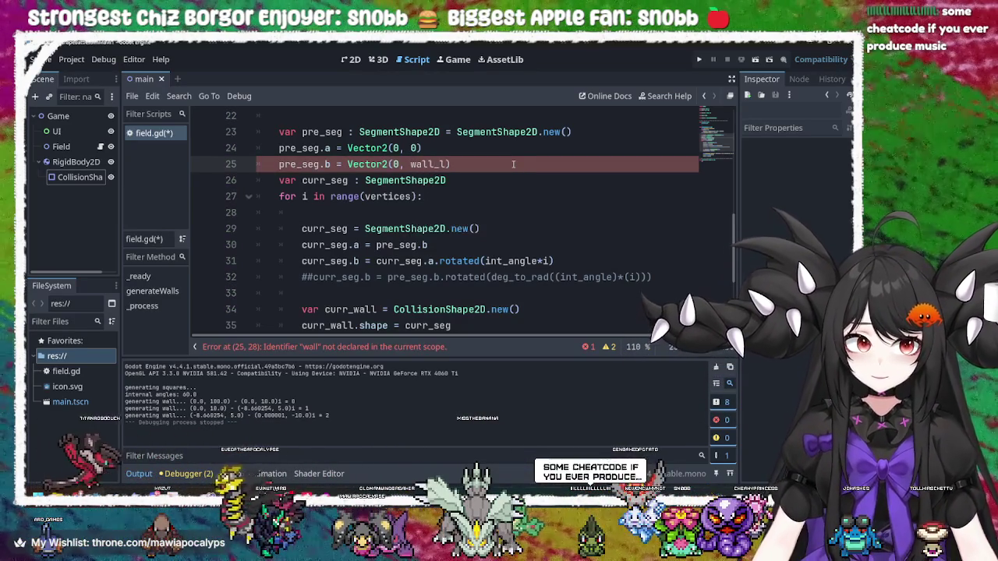
double_click(434, 165)
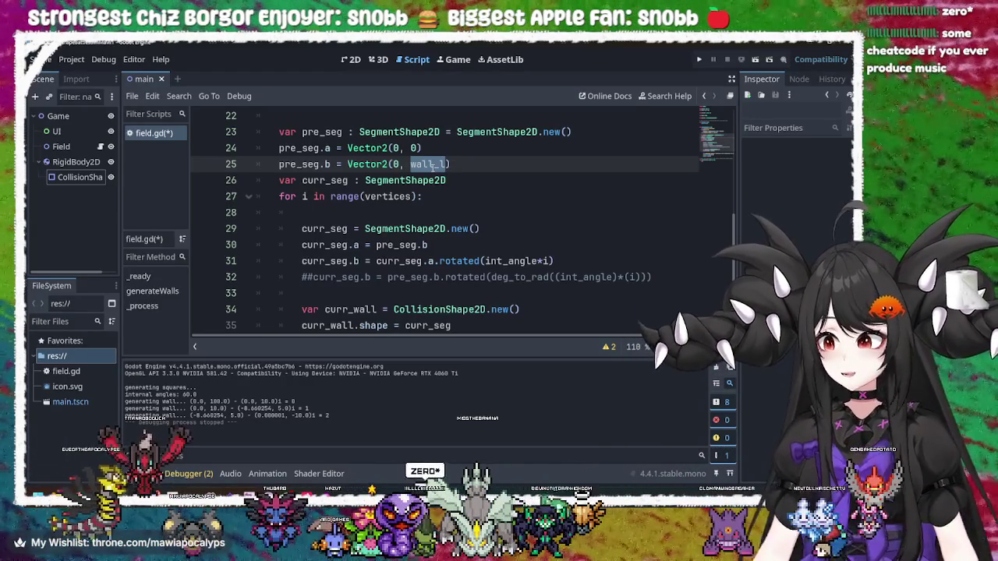
click(459, 203)
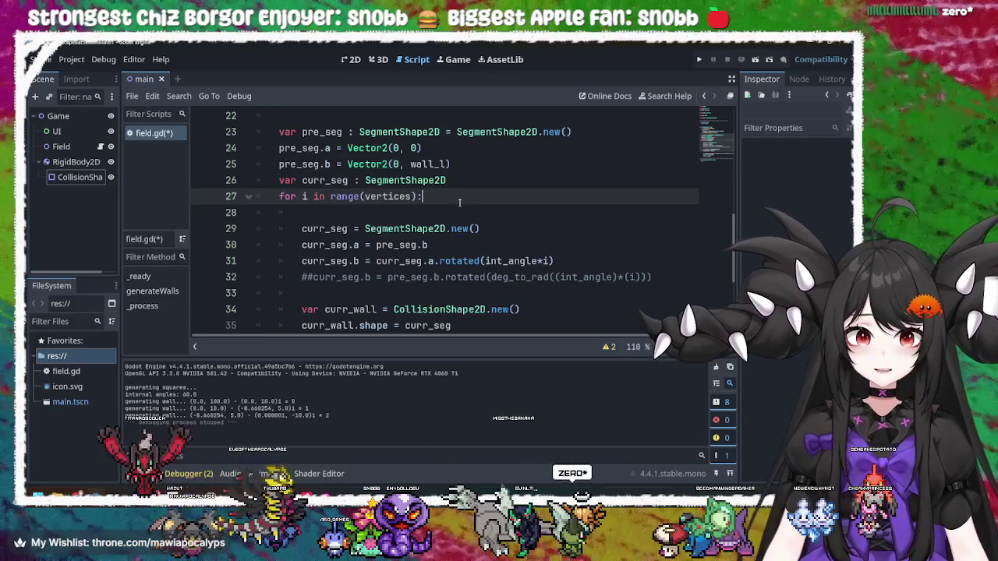
click(698, 60)
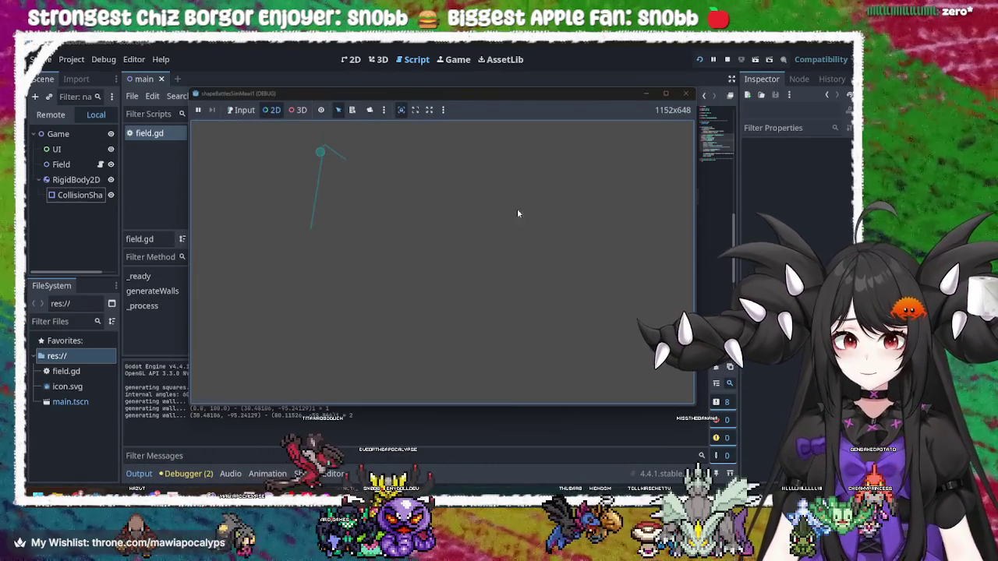
Click the generated wall shapes, including the short second segment, to inspect them, then close the game
click(335, 156)
click(322, 186)
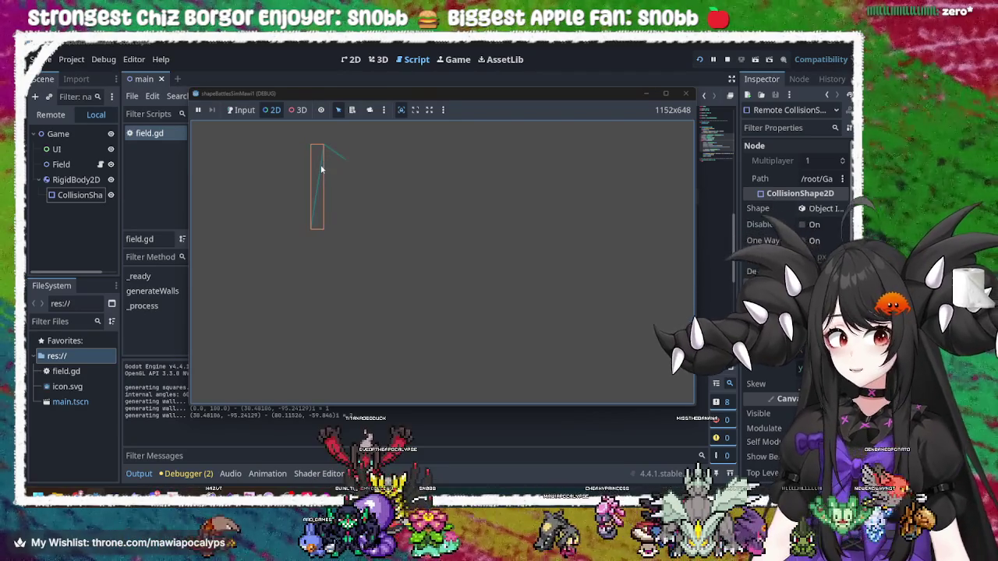
mouse_move(478, 97)
mouse_down()
mouse_move(674, 91)
mouse_move(741, 226)
mouse_move(769, 132)
mouse_move(741, 107)
mouse_move(743, 117)
mouse_up()
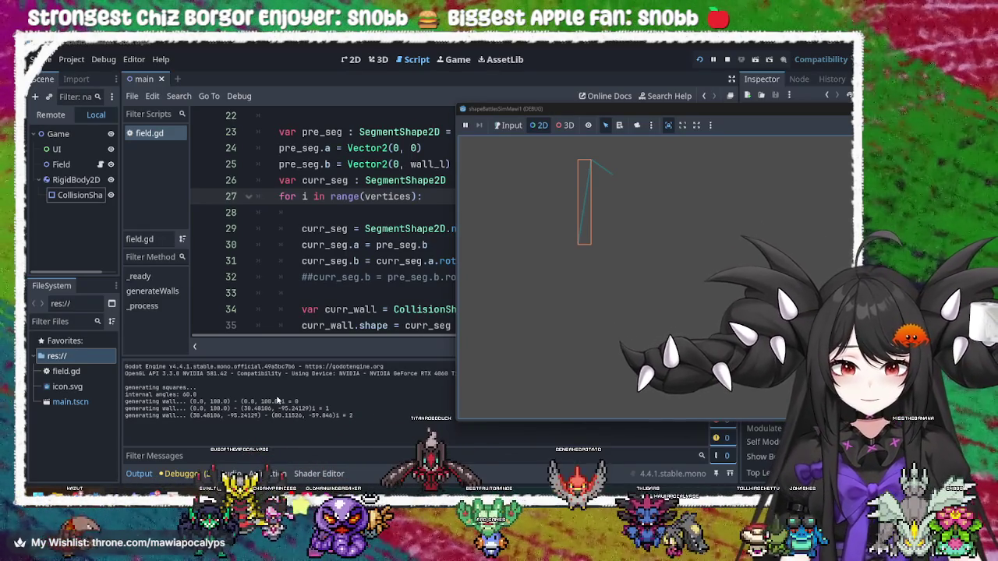
click(636, 127)
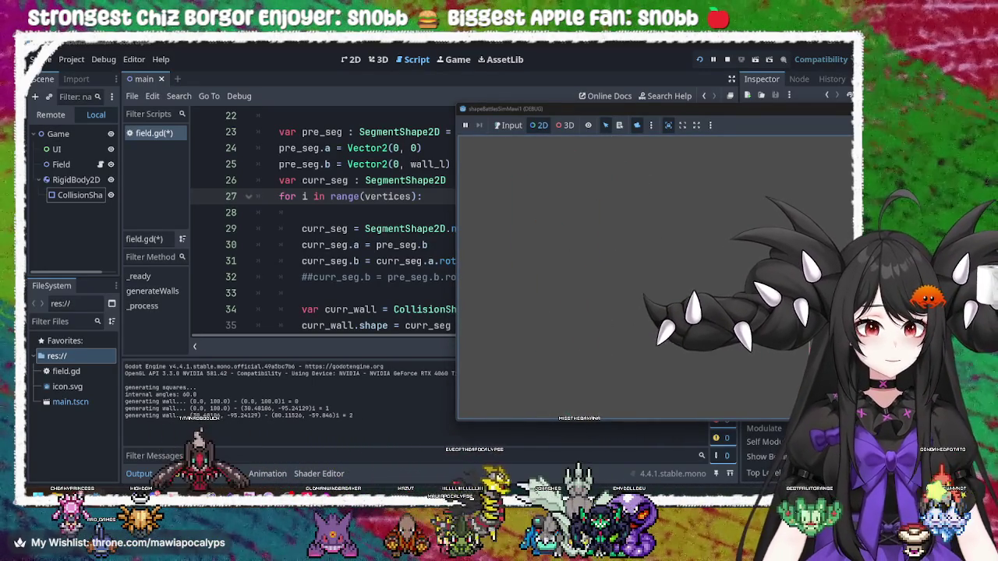
mouse_move(757, 116)
mouse_down()
mouse_move(690, 109)
mouse_move(469, 140)
mouse_up()
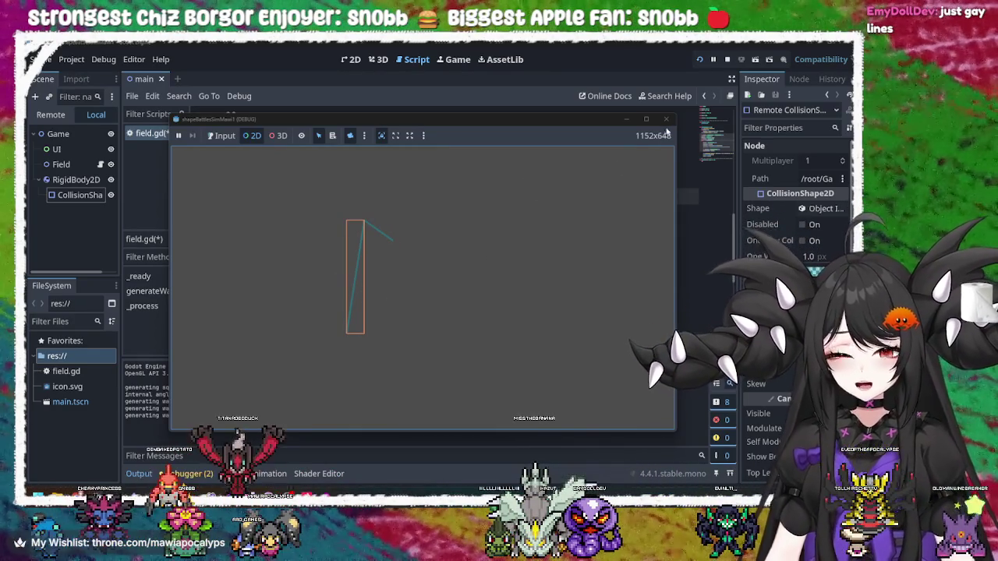
click(382, 231)
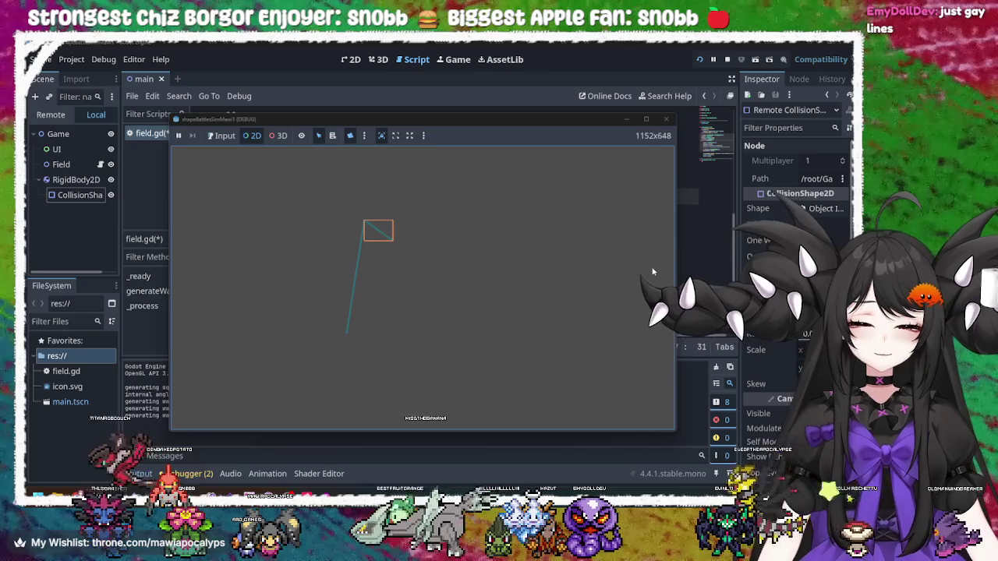
click(666, 118)
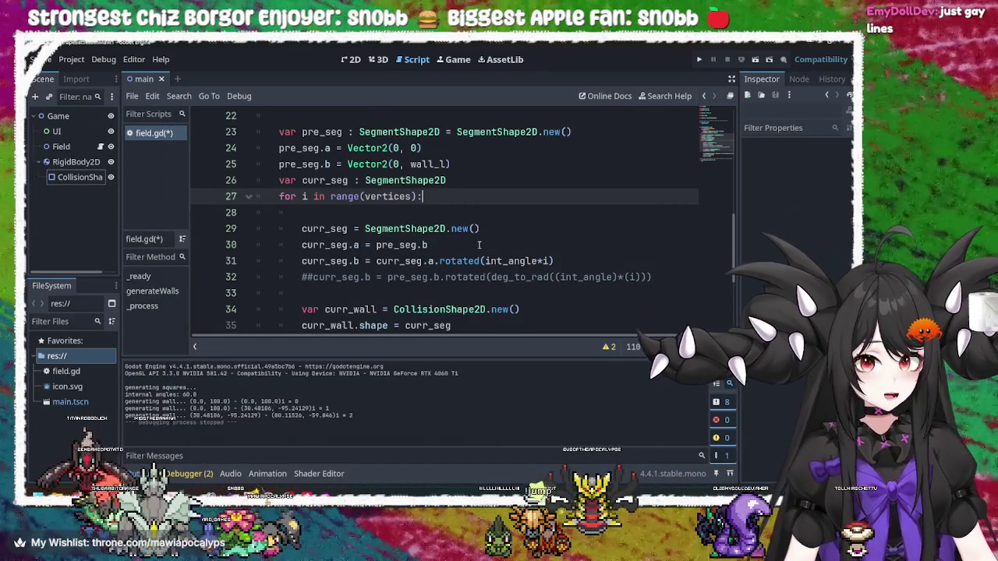
Delete blank line 28 so the loop body starts right after the for line
click(428, 216)
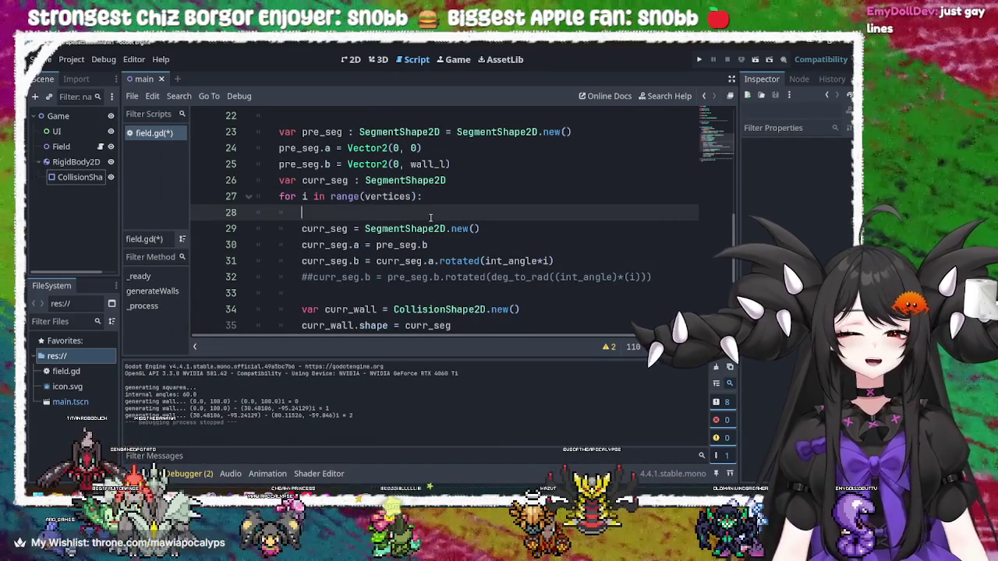
key(BackSpace)
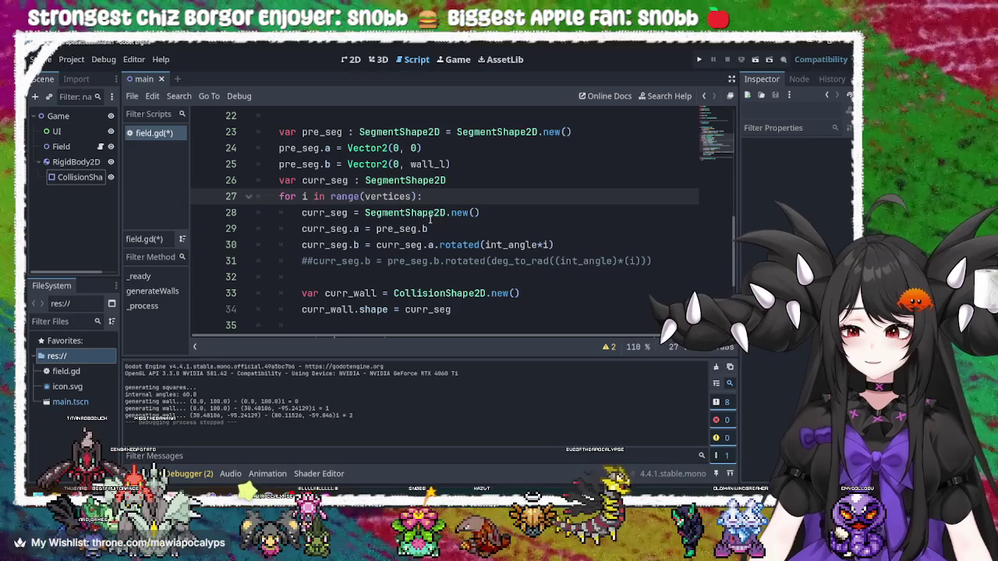
click(434, 164)
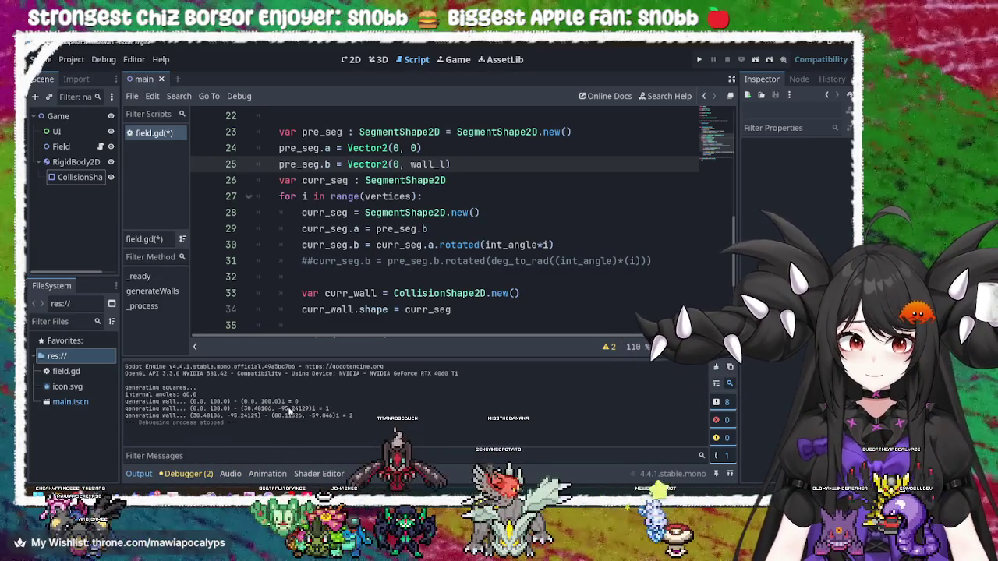
Replace wall_l with 0 in line 25's Vector2 call, then review the pre_seg.b and curr_seg.a lines 29–30
click(308, 148)
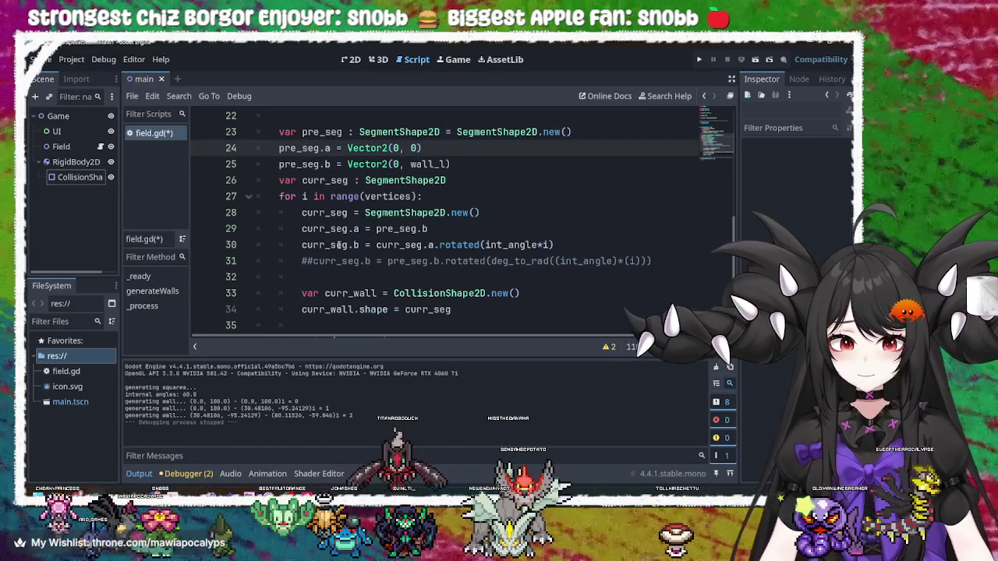
double_click(328, 228)
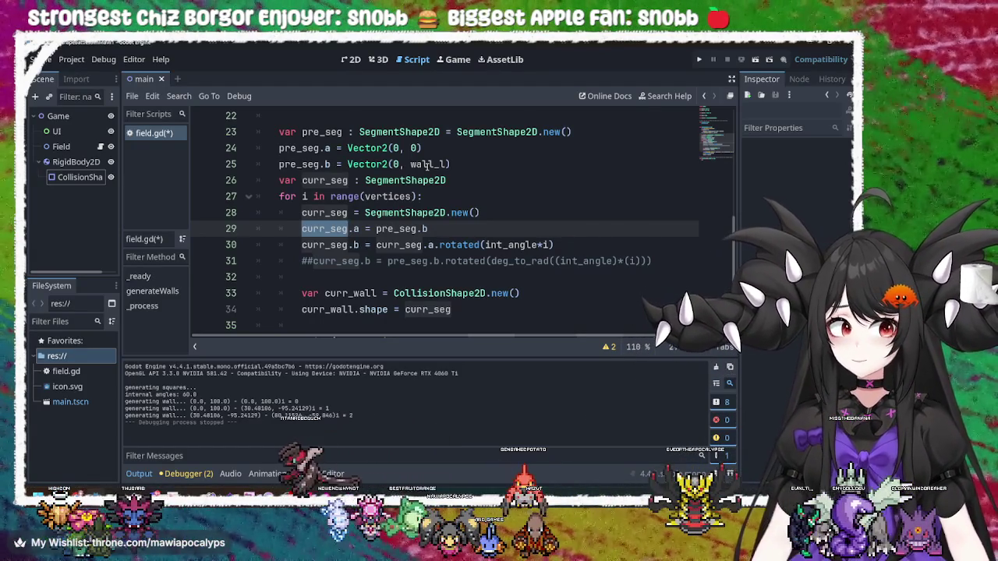
double_click(427, 164)
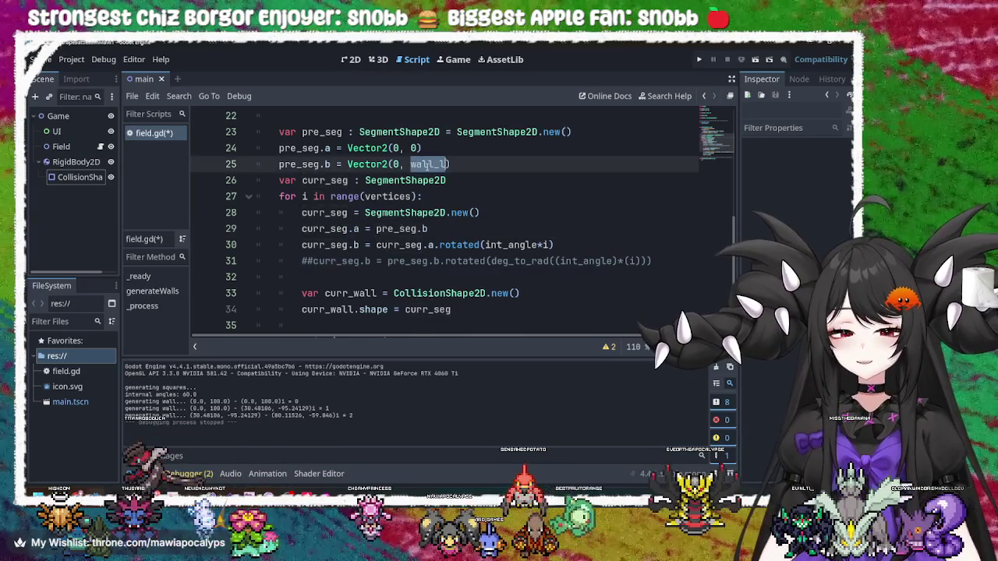
text(0)
key(Return)
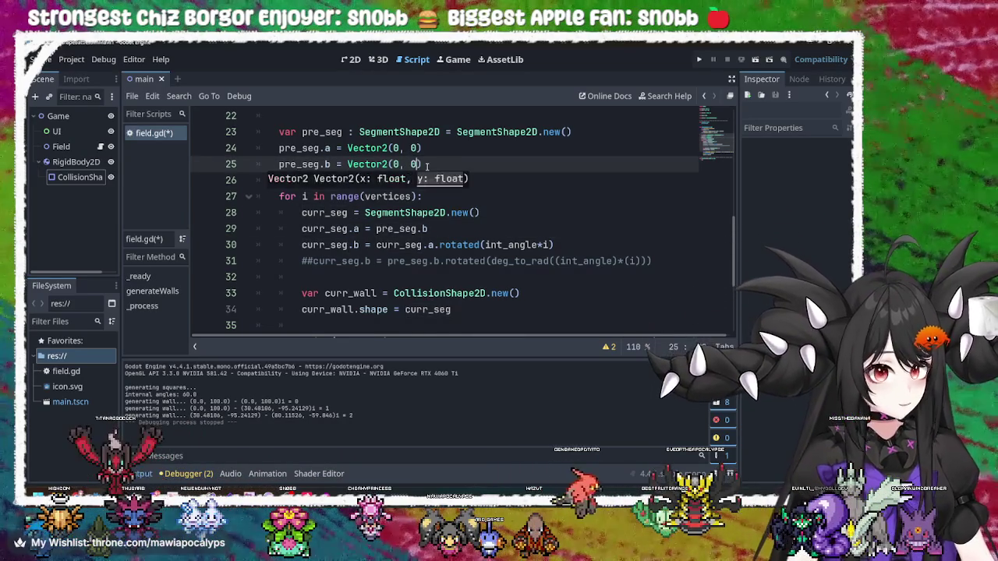
key(BackSpace)
key(BackSpace)
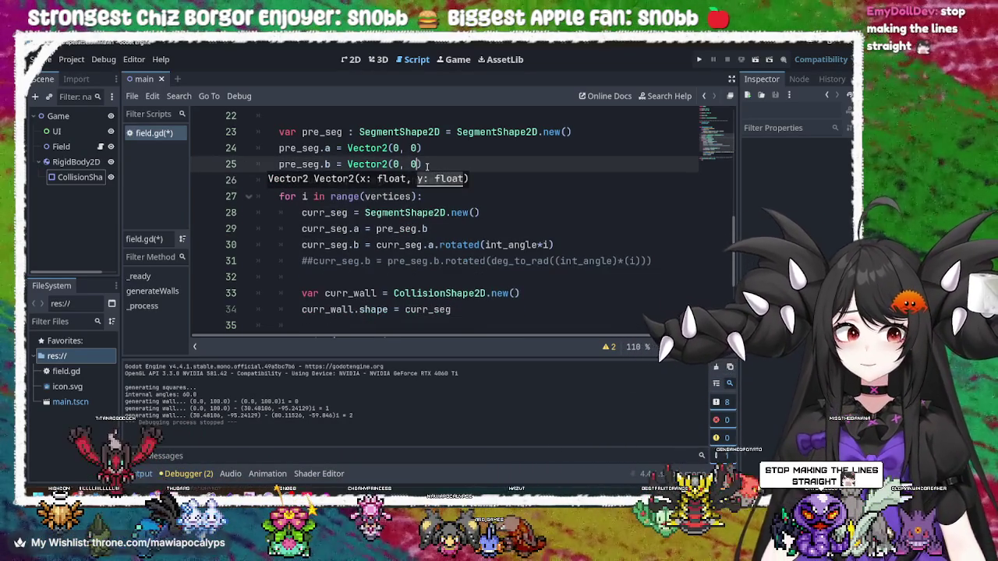
click(428, 221)
key(Up)
key(Up)
key(Up)
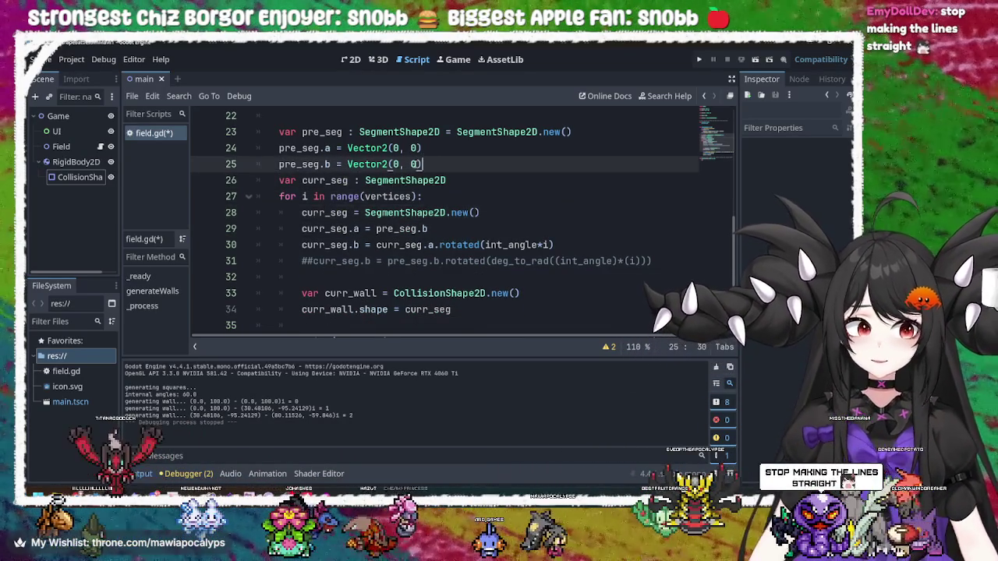
click(431, 228)
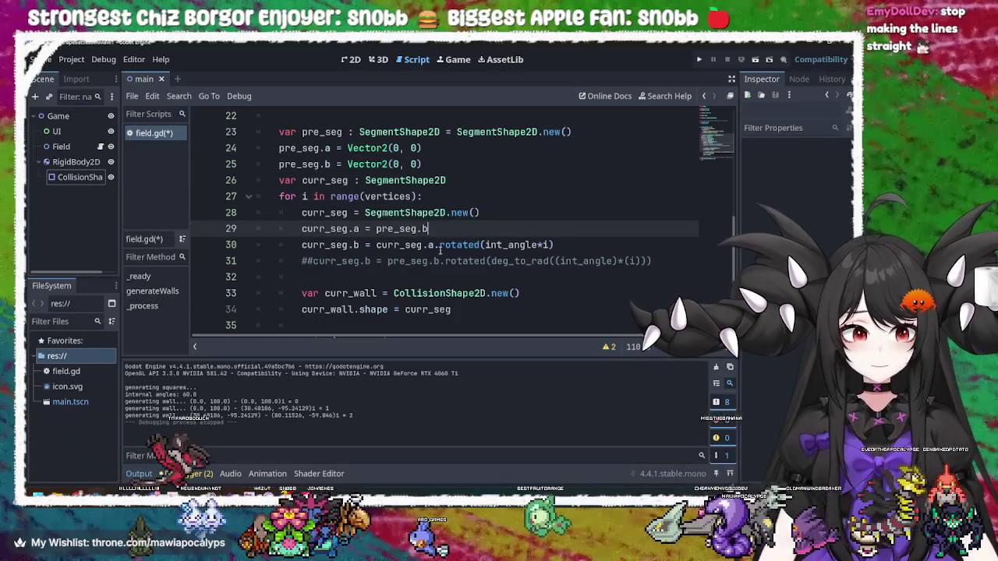
click(377, 245)
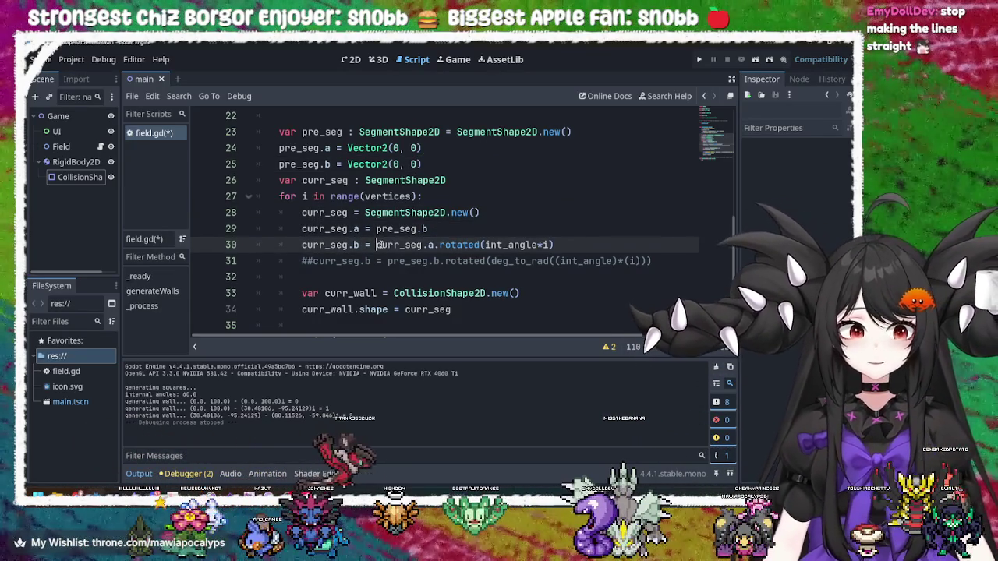